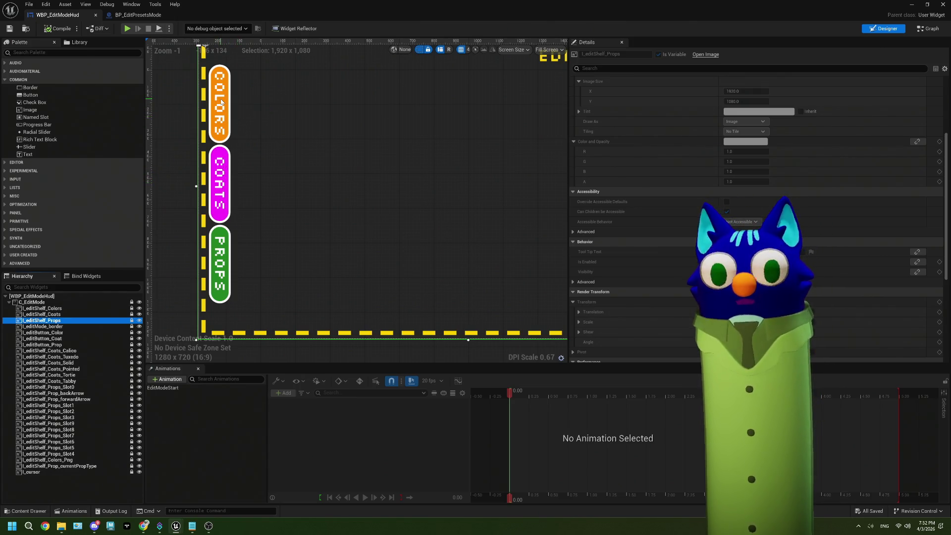
- Add a '- 5 randomizer' line below the '2 done button' item in ThePlan.txt
scroll(310, 184, "down", 3)
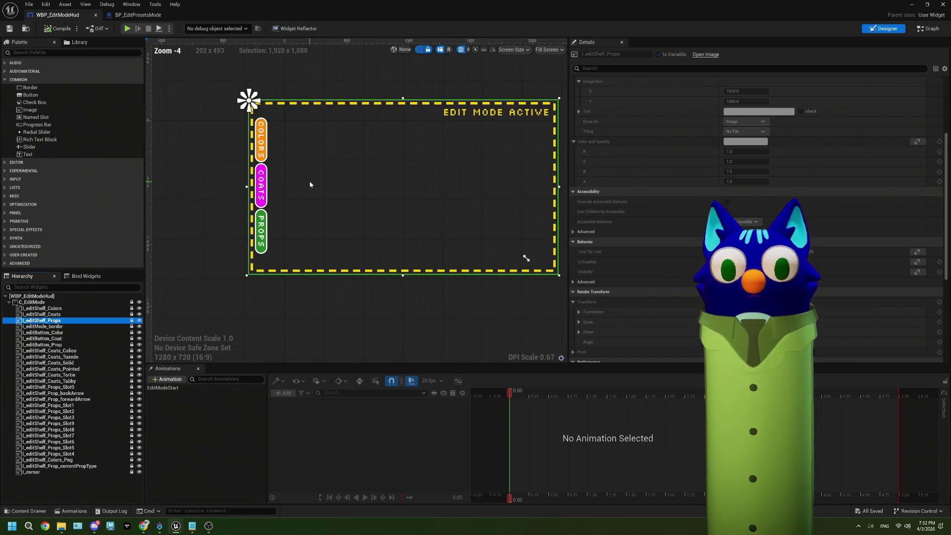
scroll(310, 184, "up", 3)
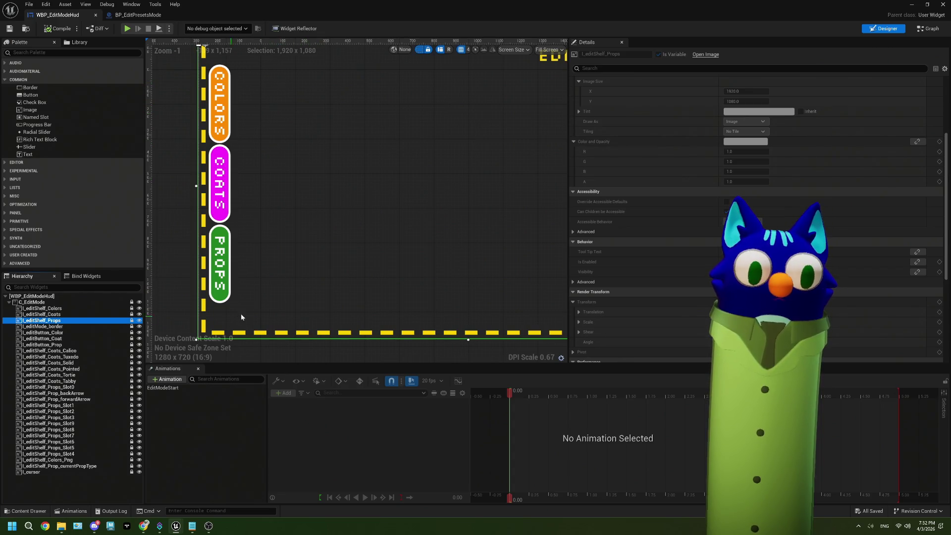
scroll(325, 145, "down", 2)
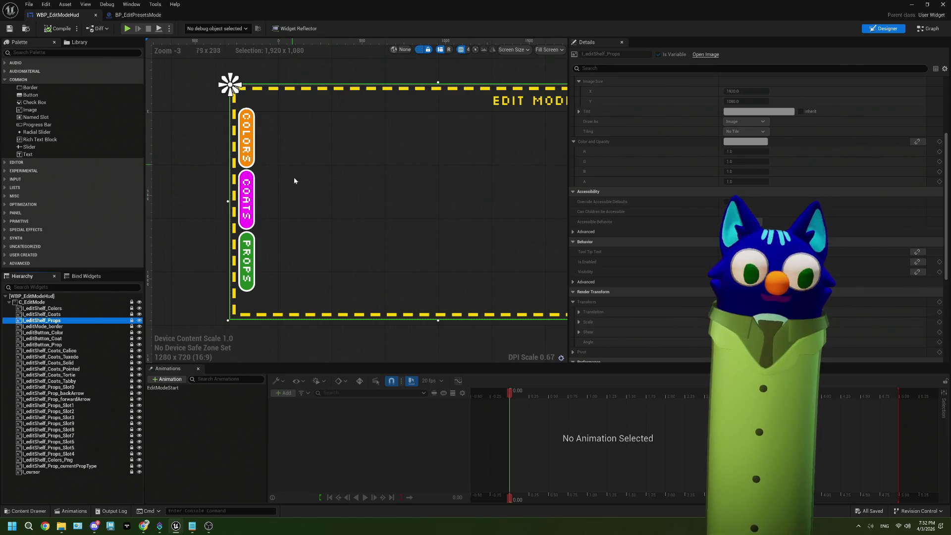
left_click(192, 526)
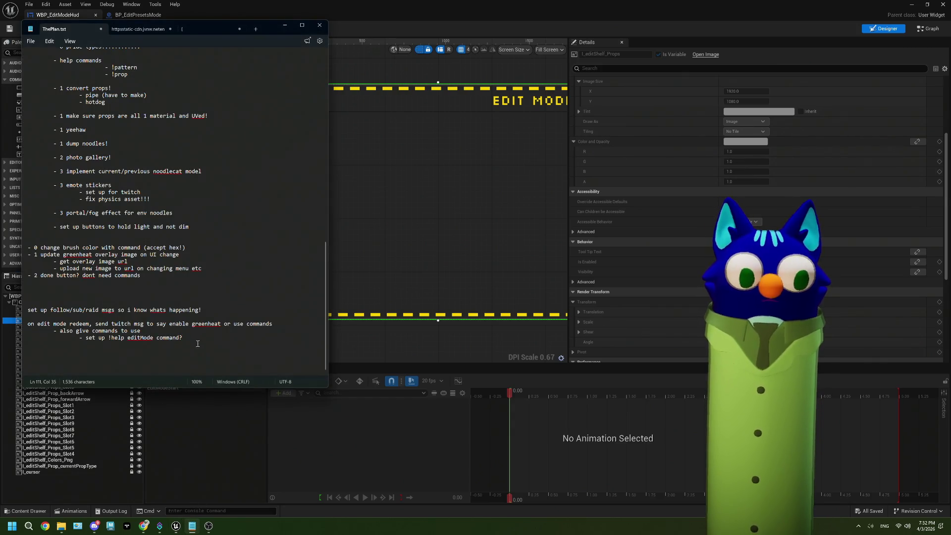
left_click(148, 277)
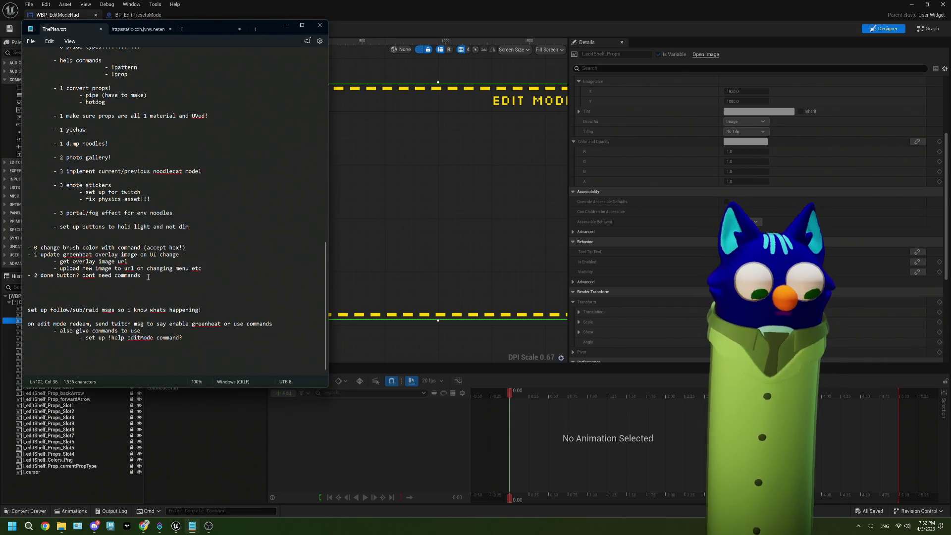
key("Return")
type("- 5")
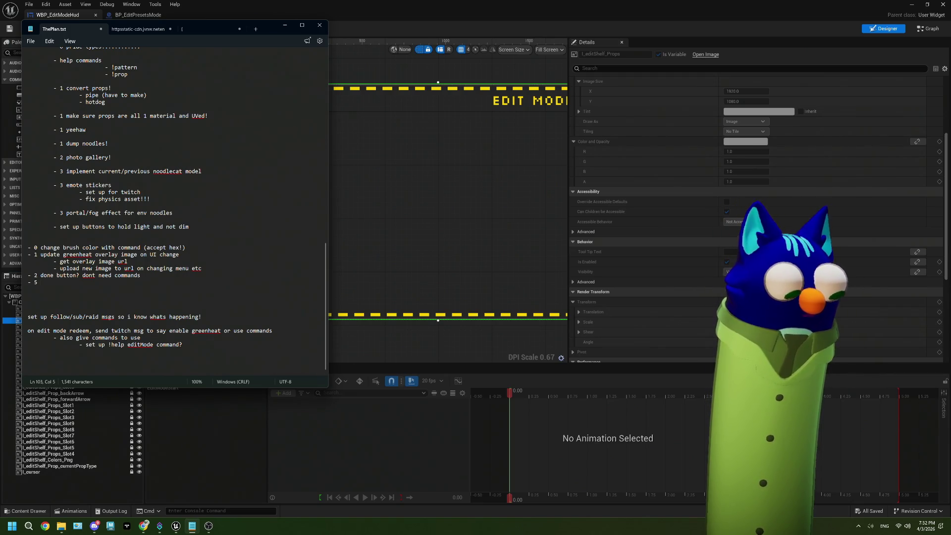
type("domizer?")
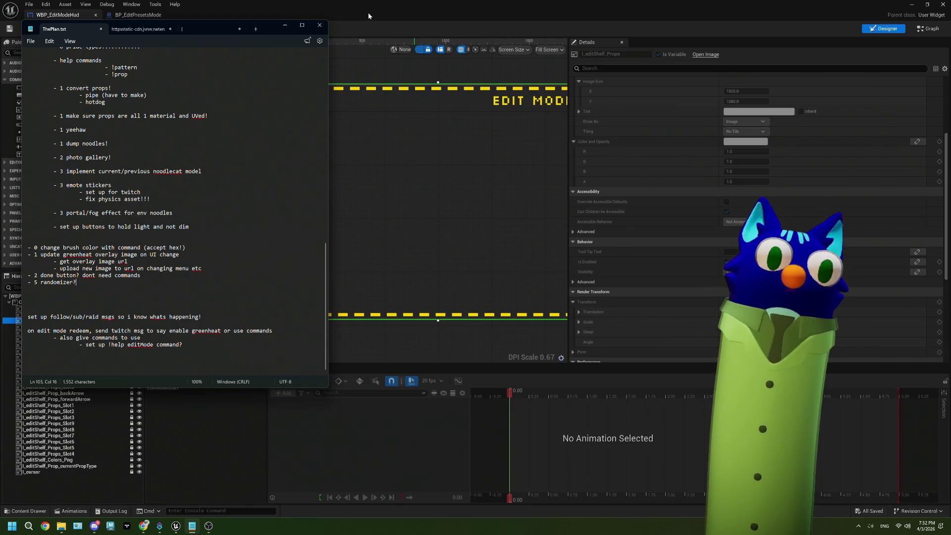
left_click(368, 13)
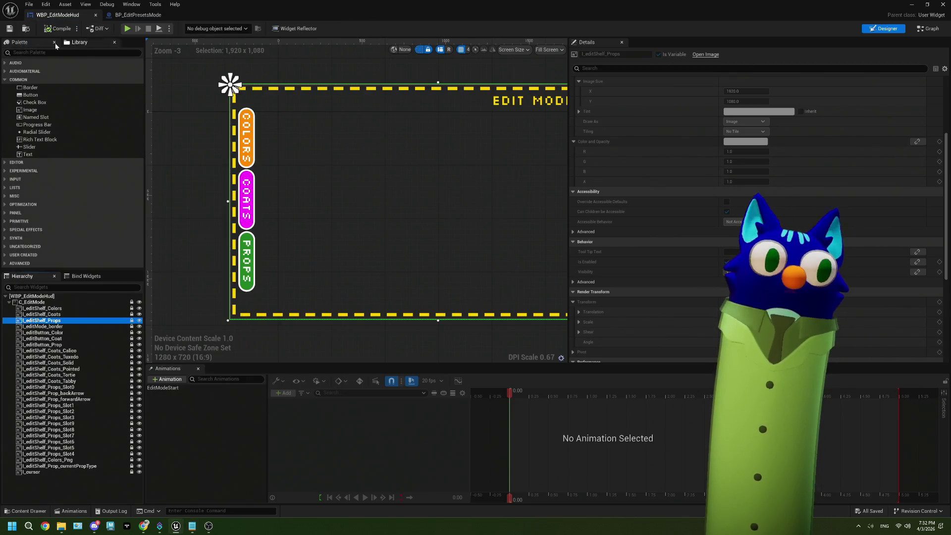
- Bring ThePlan.txt forward showing '- 5 randomizer?', then return to the WBP_EditModeHud designer
left_click(9, 28)
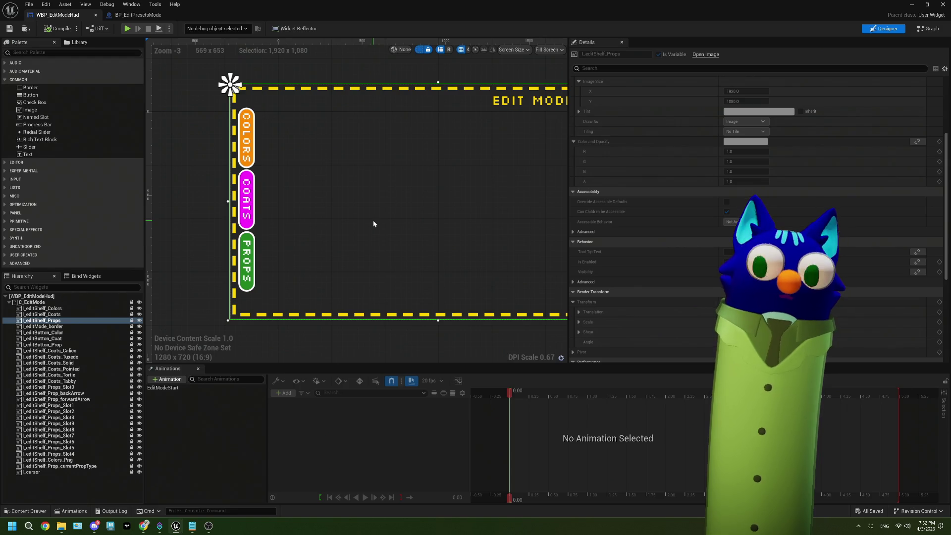
left_click(196, 523)
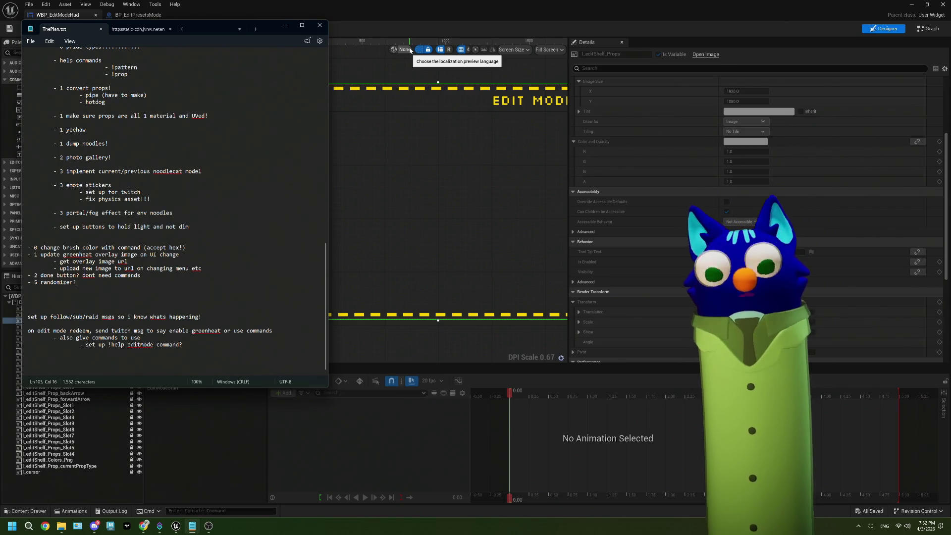
left_click(382, 16)
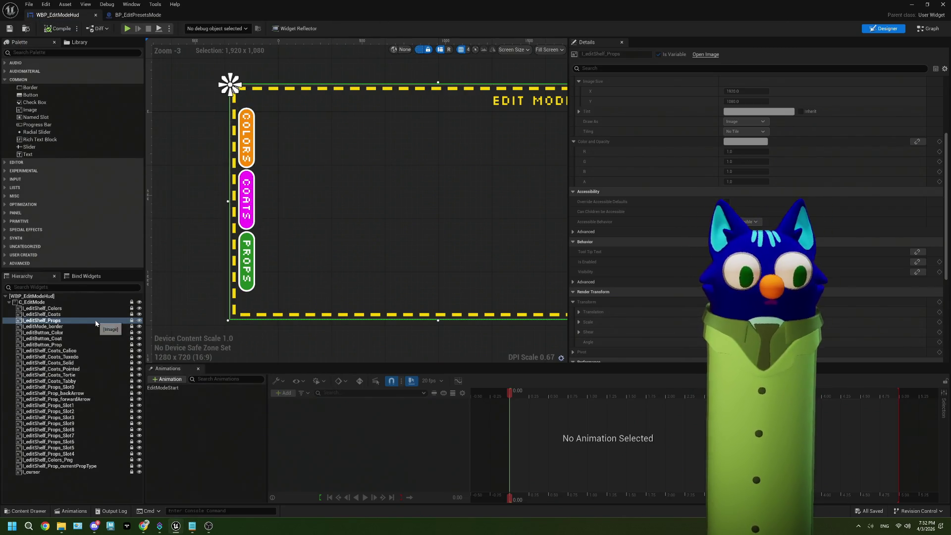
- Set Render Opacity to 1 for Slot9, Slot8 and the I_editShelf_Props shelf
left_click(121, 429)
left_click(122, 423, "shift")
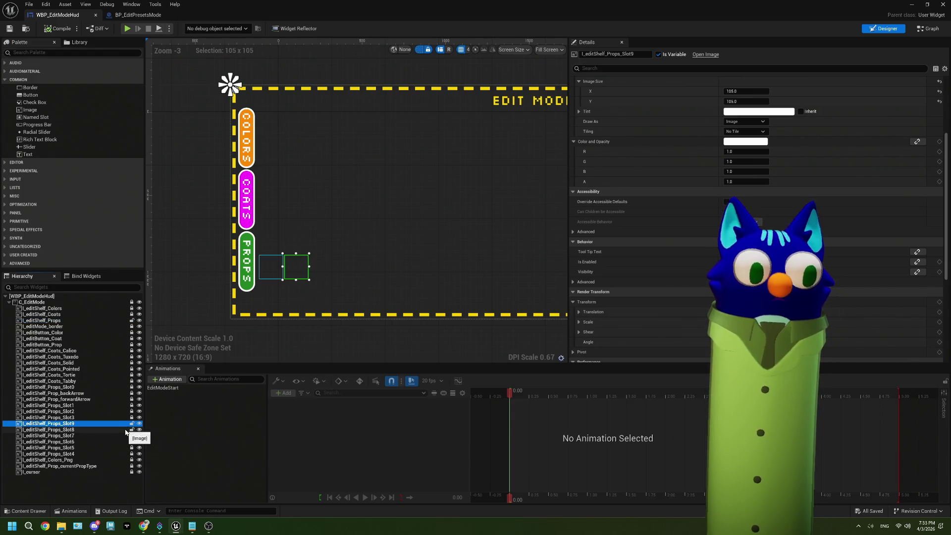
left_click(54, 320, "ctrl")
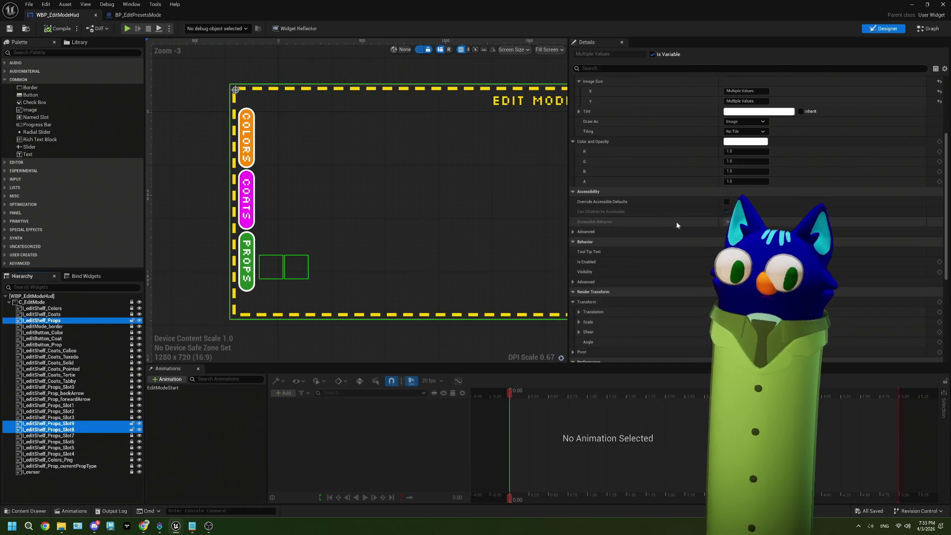
scroll(678, 227, "down", 5)
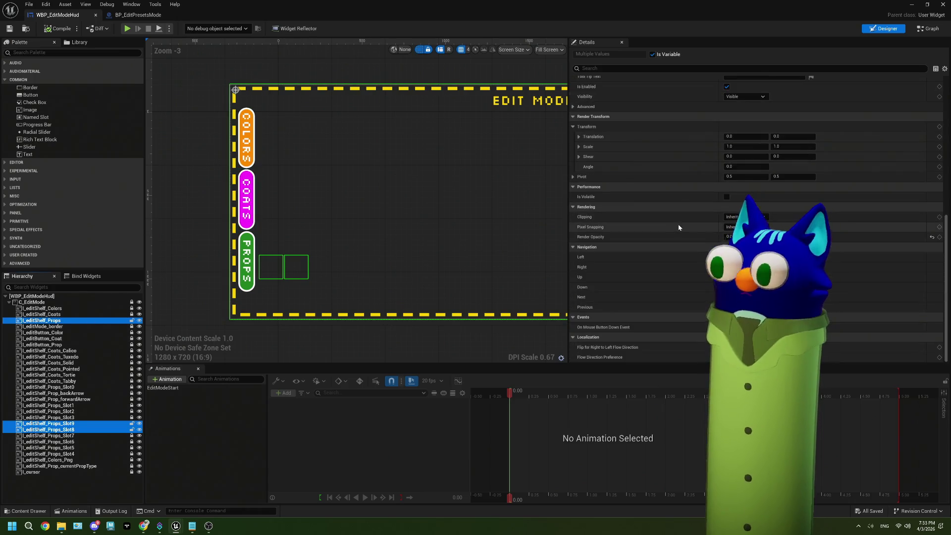
left_click(738, 236)
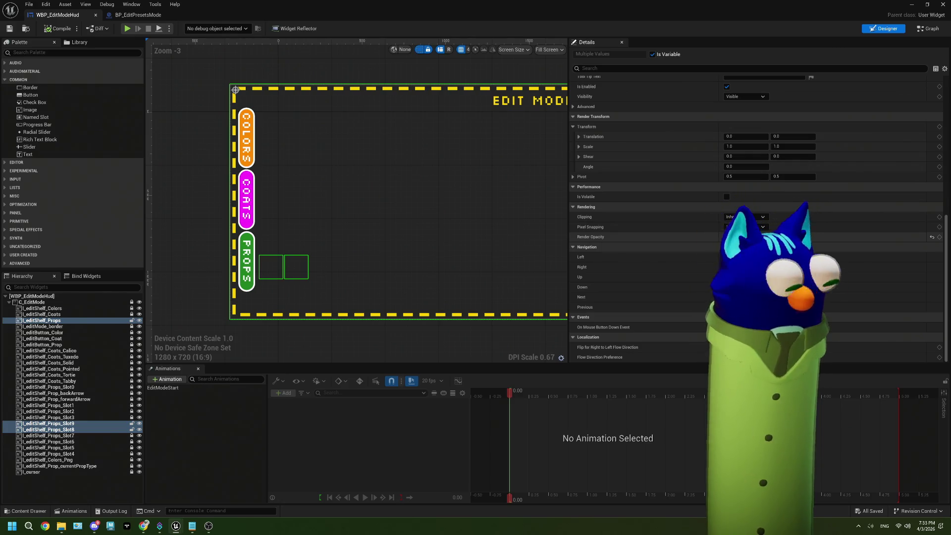
type("1")
key("Return")
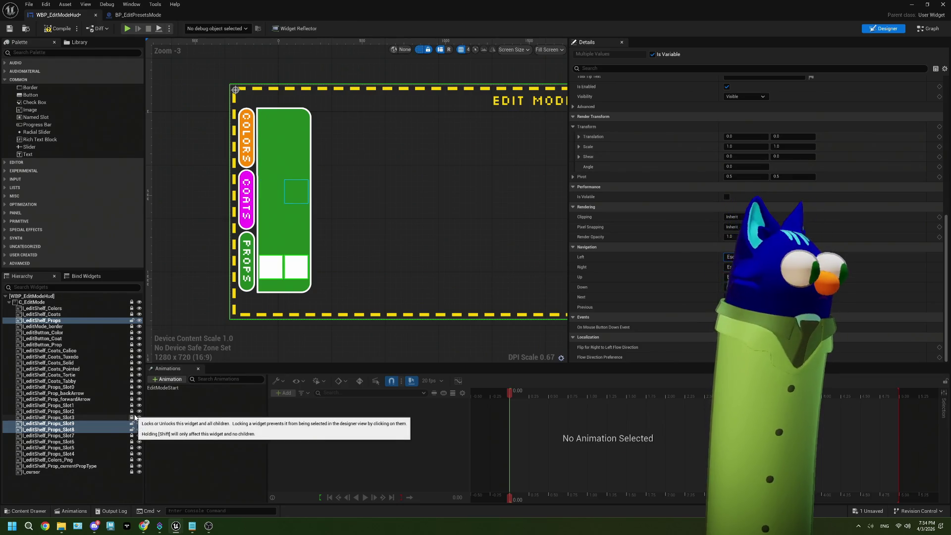
- Unlock Slot0, Slot1, Slot3 to Slot7 and both arrow widgets in the Hierarchy
left_click(133, 417)
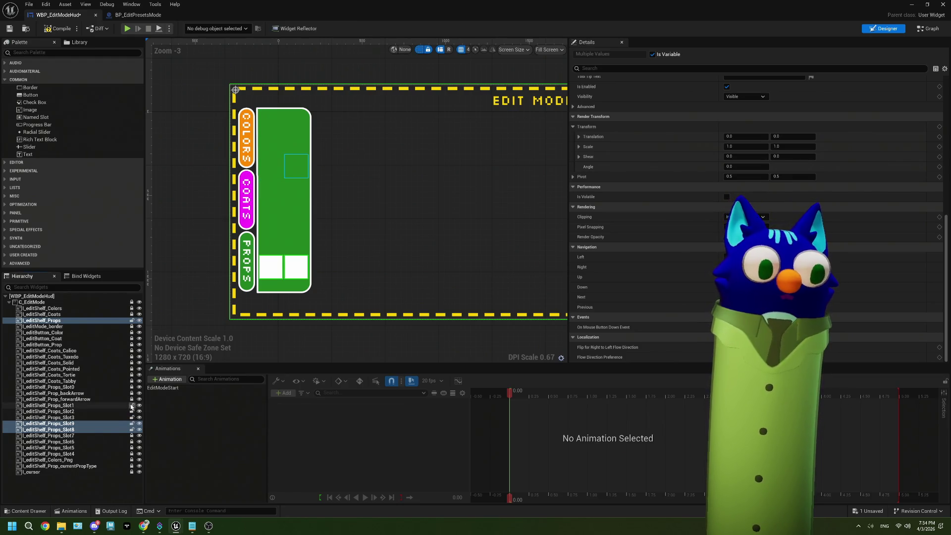
left_click(131, 405)
left_click(131, 399)
left_click(132, 387)
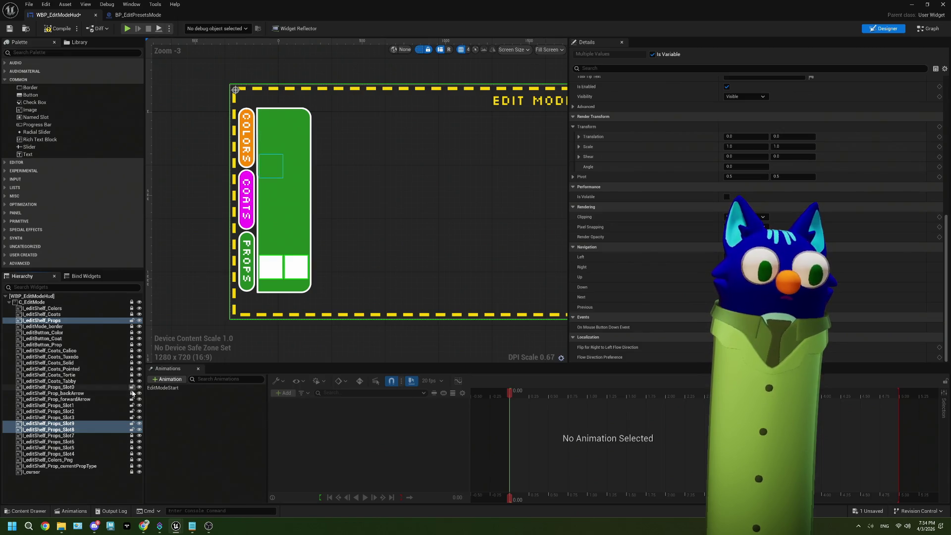
left_click(132, 393)
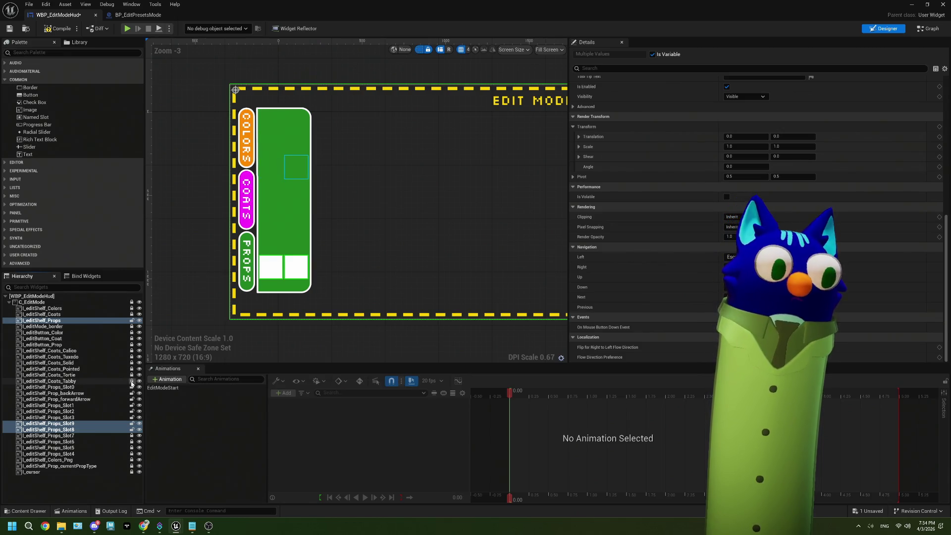
left_click(132, 435)
left_click(132, 441)
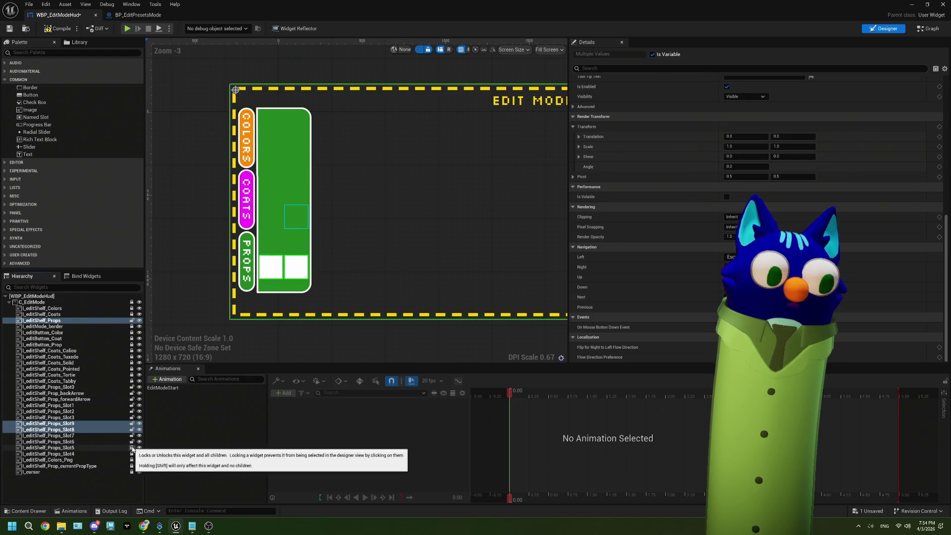
left_click(132, 447)
left_click(132, 453)
- Select everything from Slot0 to Slot4 and set its Render Opacity to 1.0
left_click(99, 454)
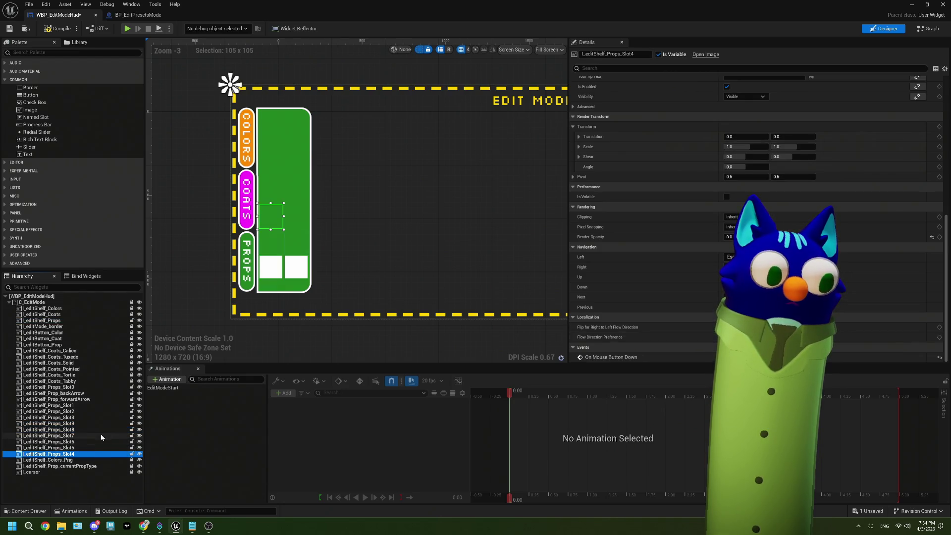
left_click(112, 388, "shift")
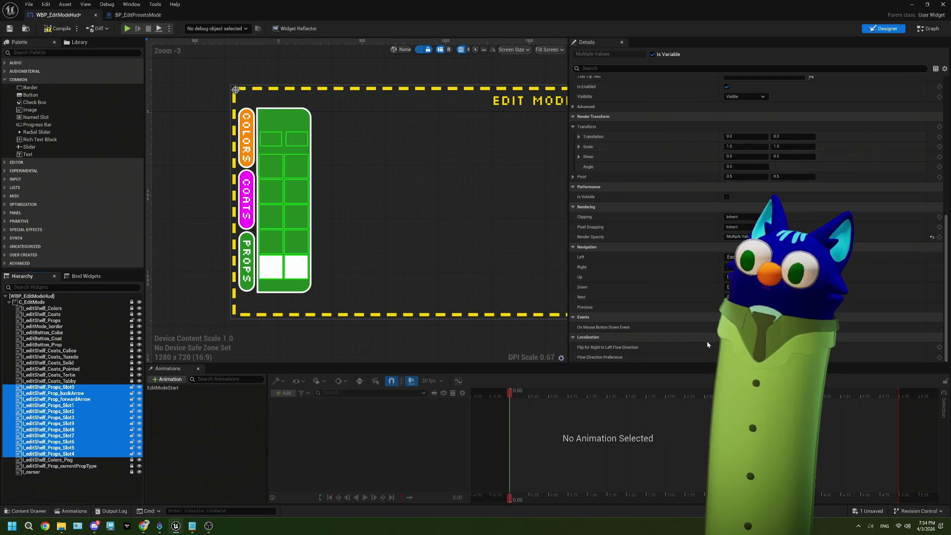
left_click(739, 237)
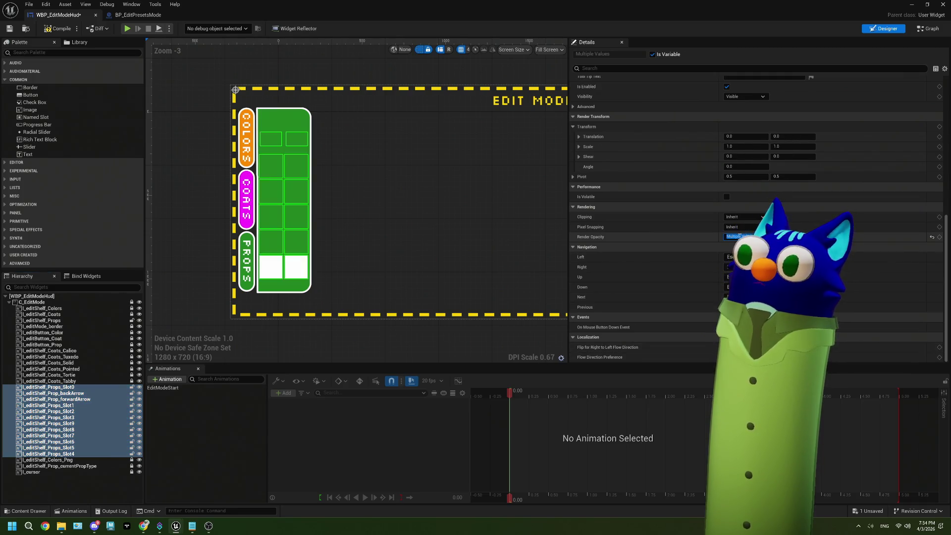
type("1")
key("Return")
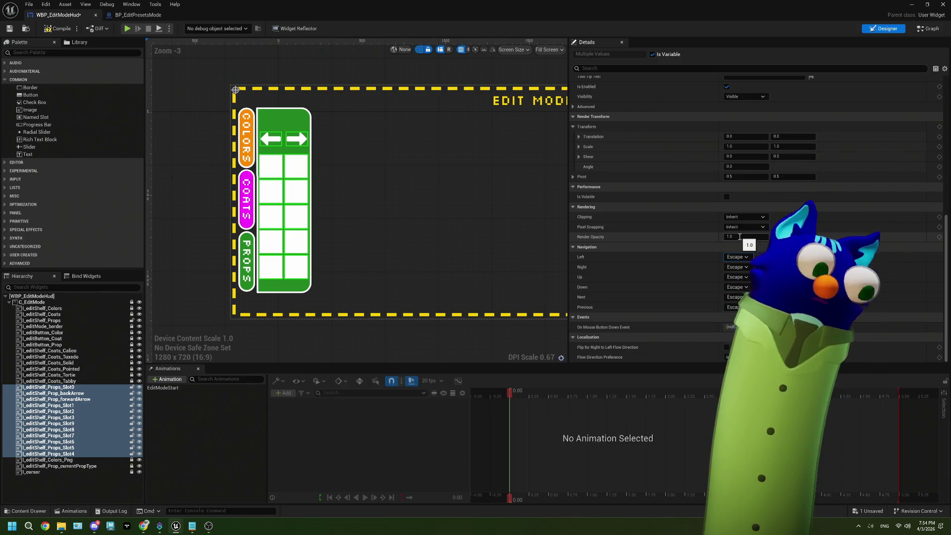
left_click(193, 526)
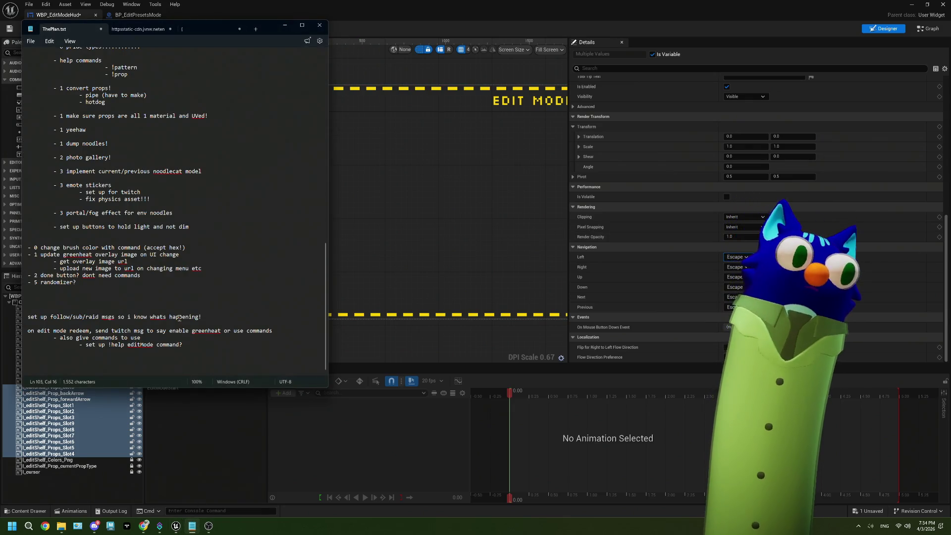
mouse_move(174, 204)
left_mouse_down()
mouse_move(45, 188)
mouse_move(53, 186)
left_mouse_up()
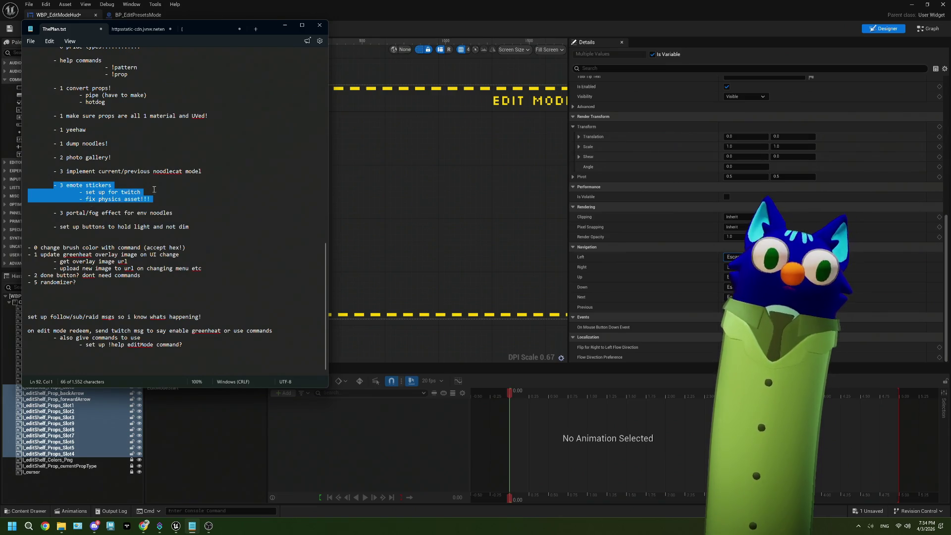
left_click(285, 25)
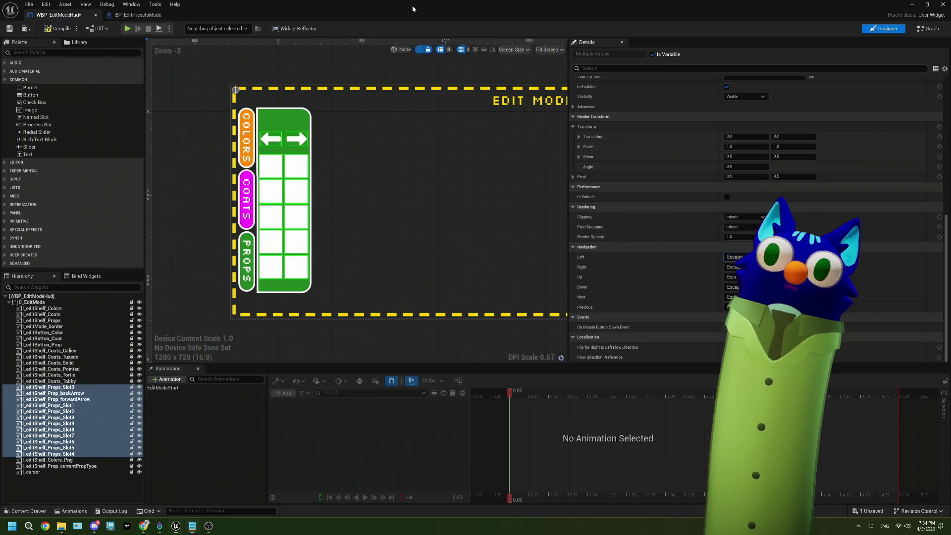
- Save the widget and select Props_Slot0 through Props_Slot4 without the arrows
left_click(9, 30)
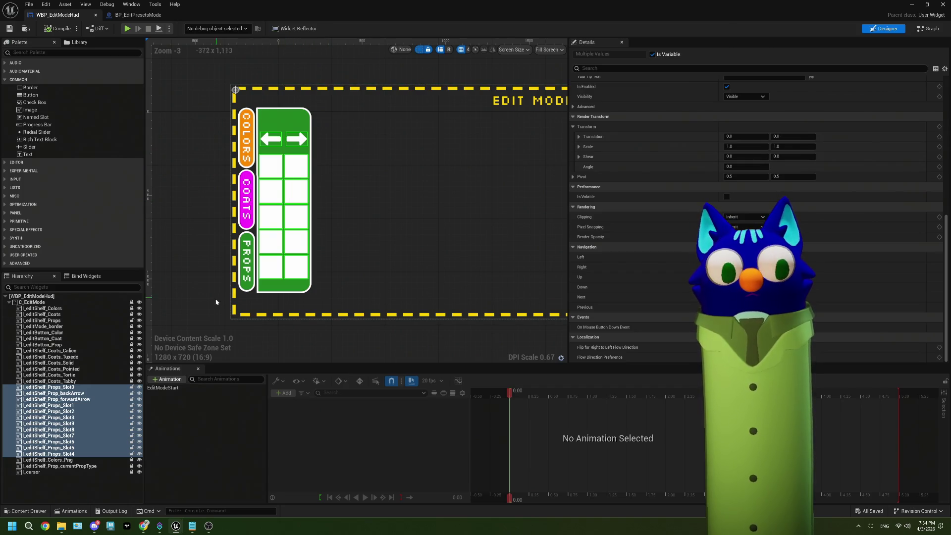
left_click(101, 393, "ctrl")
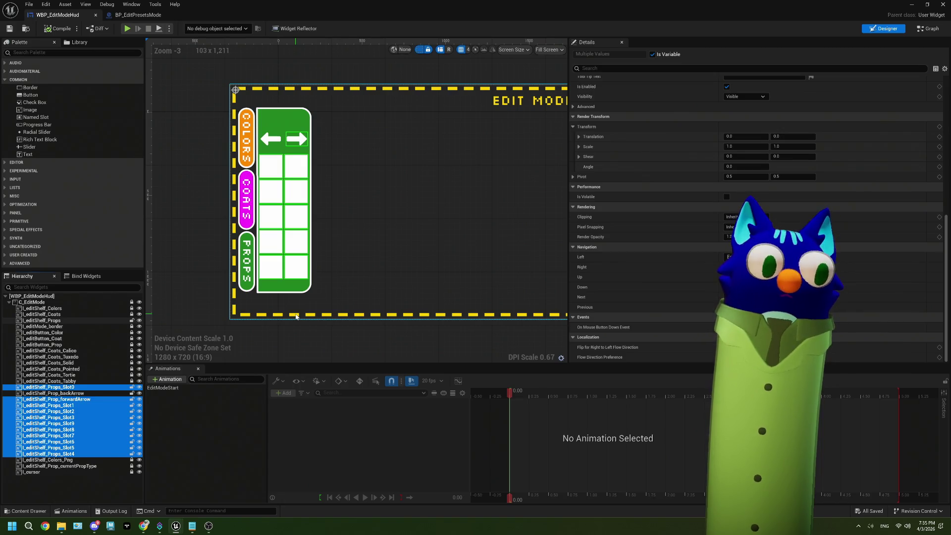
left_click(94, 398, "ctrl")
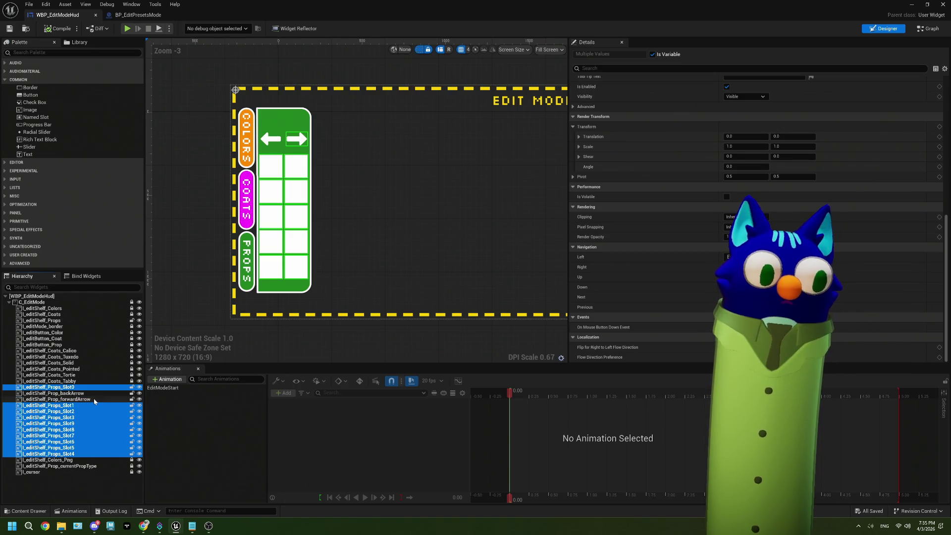
left_click(368, 230)
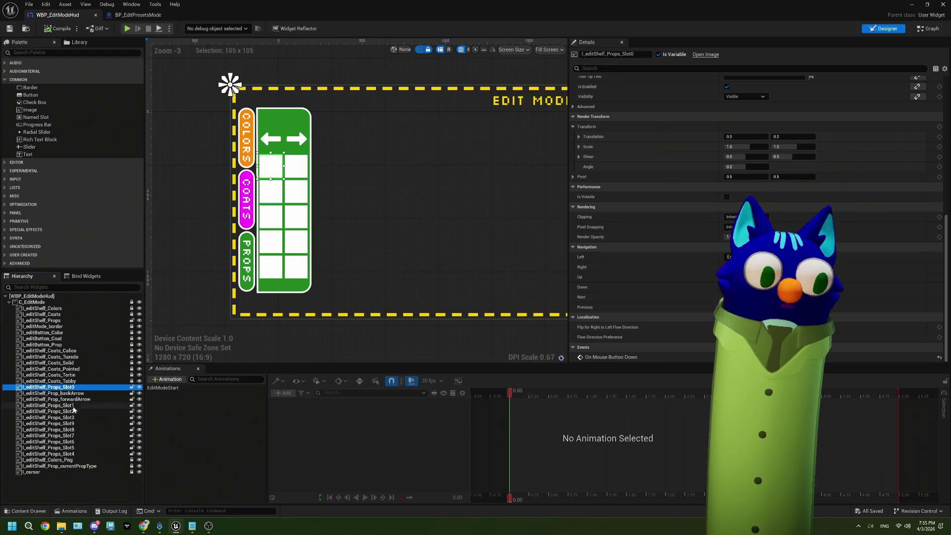
left_click(73, 405)
left_click(75, 453, "shift")
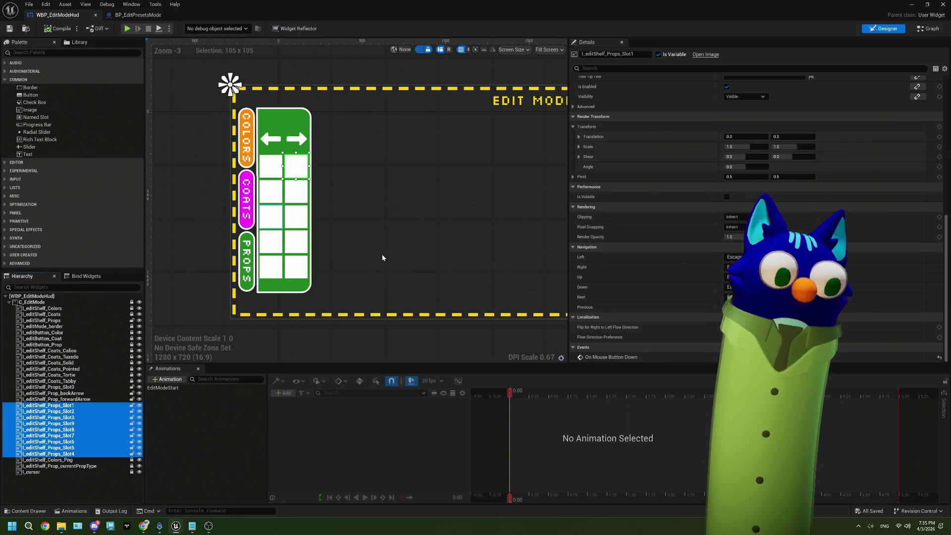
left_click(81, 388, "ctrl")
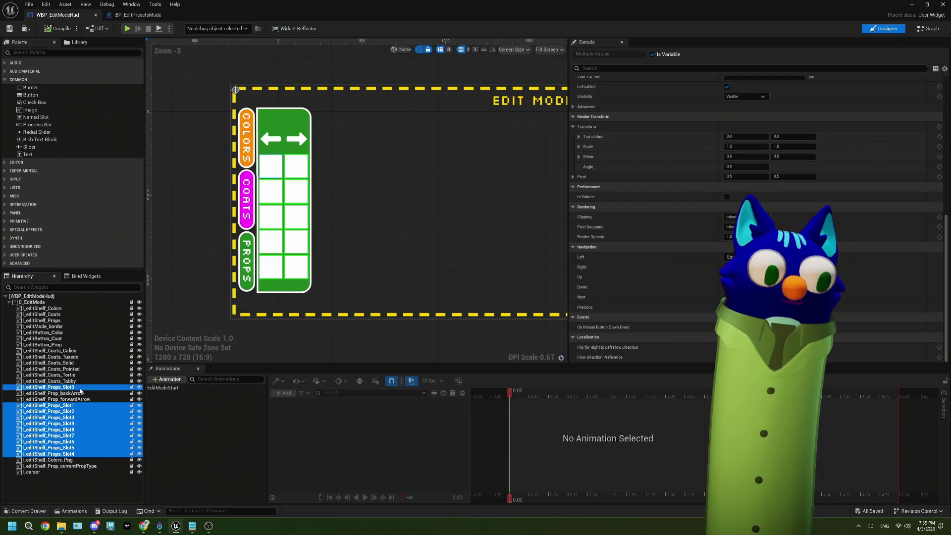
- Reselect Props_Slot0–Slot4 and drag them up slightly on the canvas
left_click(361, 253)
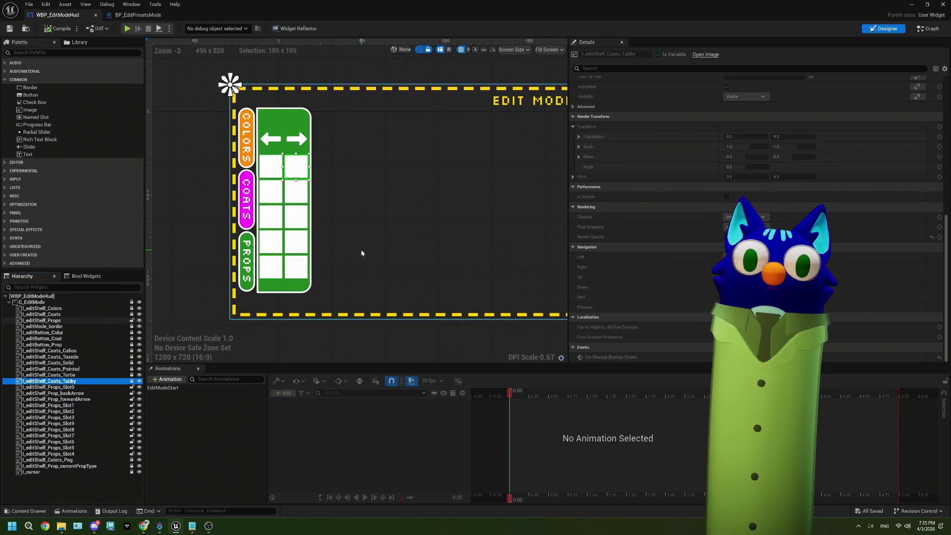
left_click(74, 405)
left_click(74, 454, "shift")
left_click(75, 387, "ctrl")
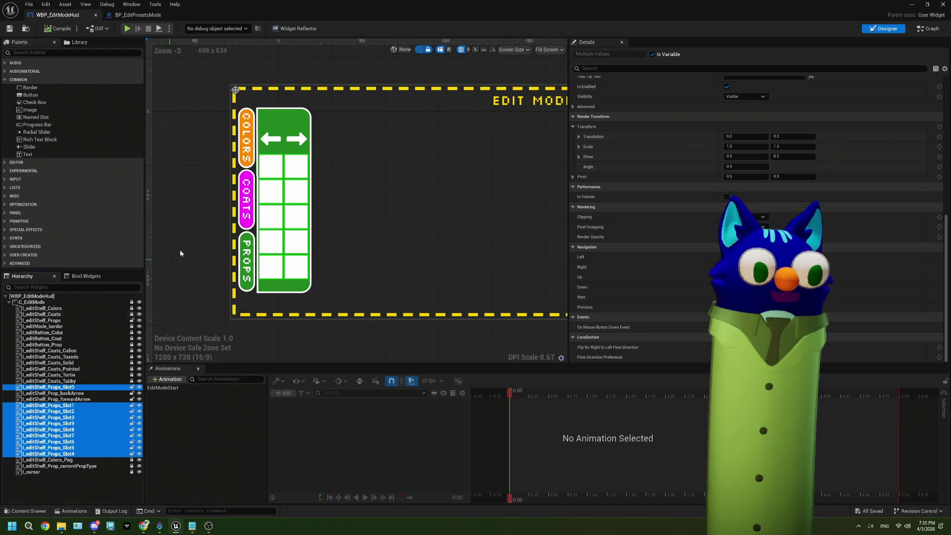
left_click_drag(294, 193, 293, 188)
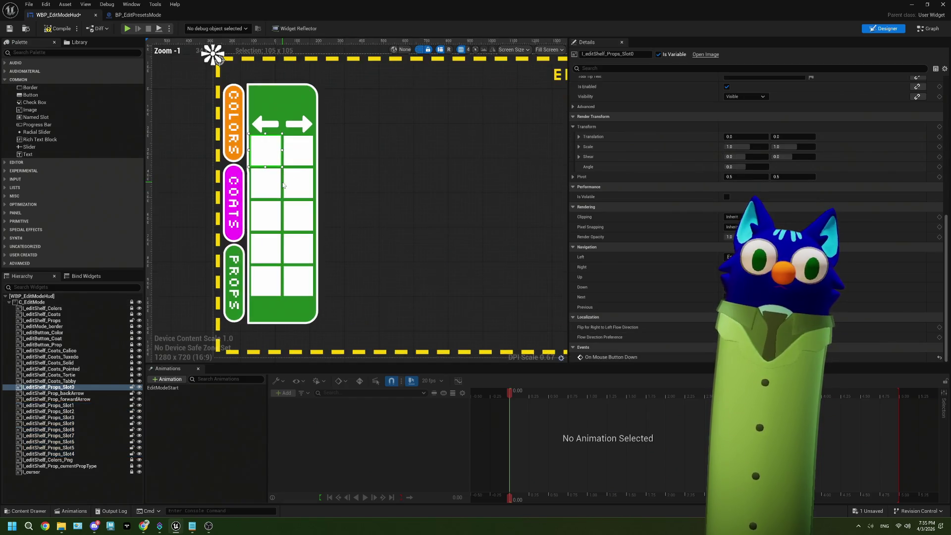
- Select Props_Slot0–Slot4 without the arrows and shift the slot grid a few pixels
scroll(268, 213, "up", 4)
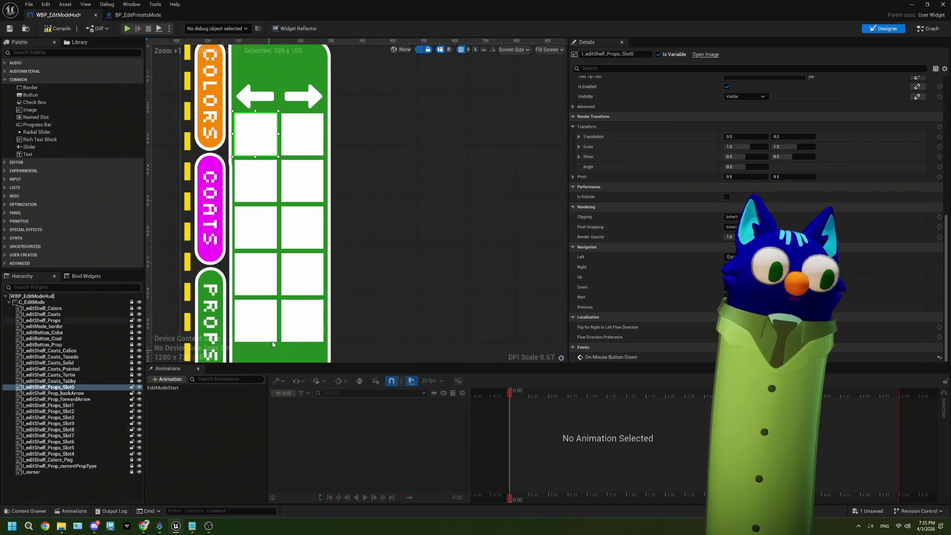
scroll(294, 307, "down", 1)
scroll(294, 307, "up", 1)
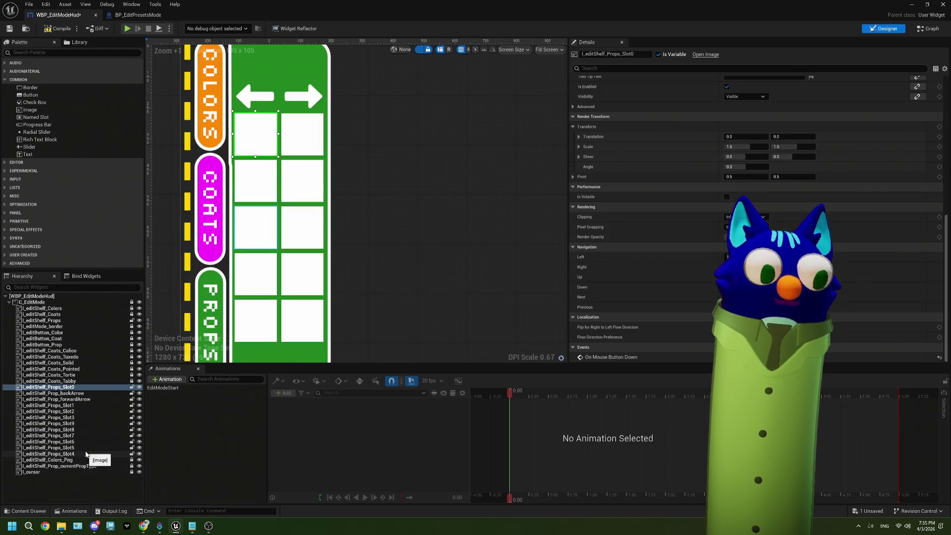
left_click(92, 454, "shift")
left_click(79, 393, "ctrl")
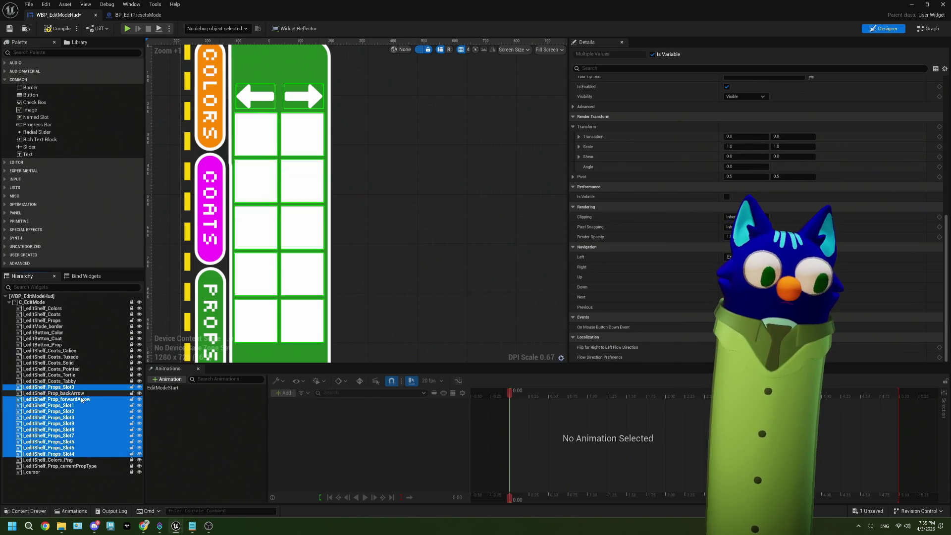
left_click(84, 400, "ctrl")
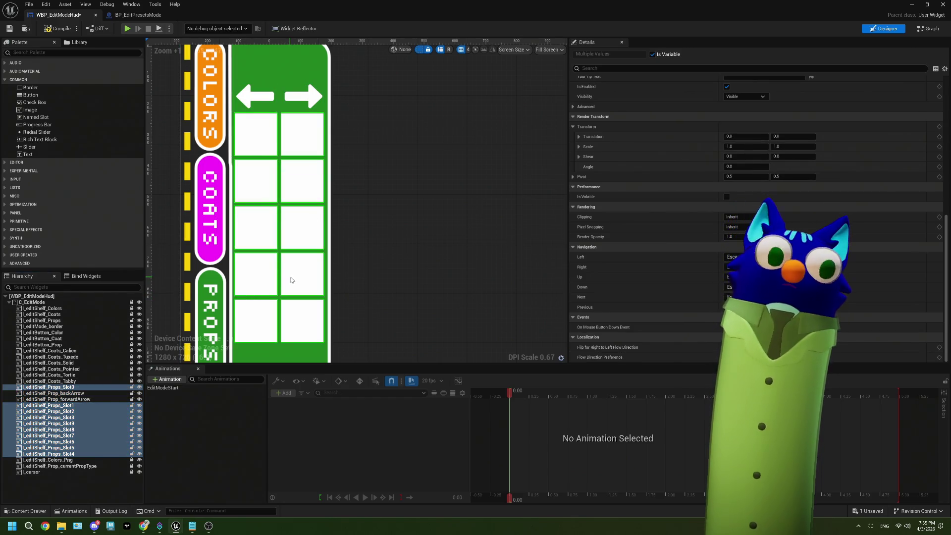
left_click_drag(292, 280, 292, 281)
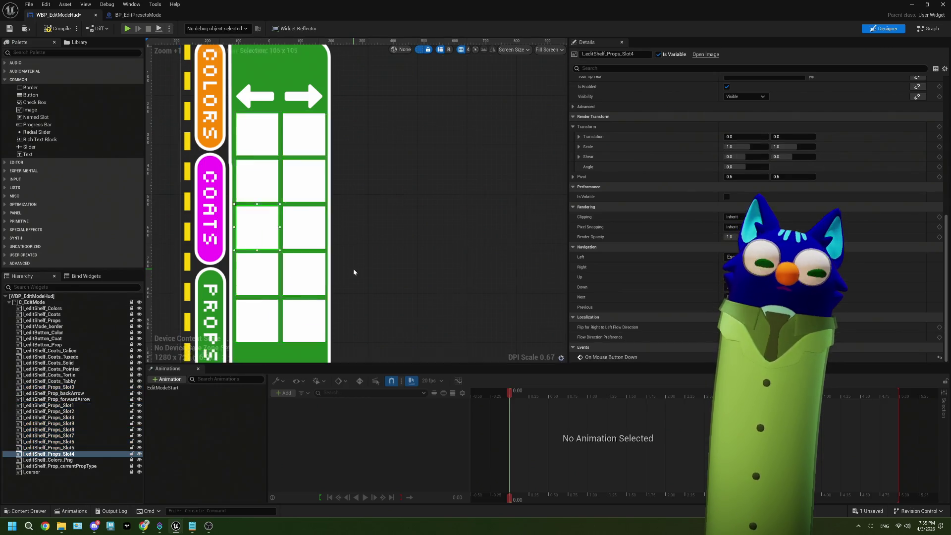
- Nudge the Props_Slot4 image a few pixels left
scroll(353, 268, "down", 3)
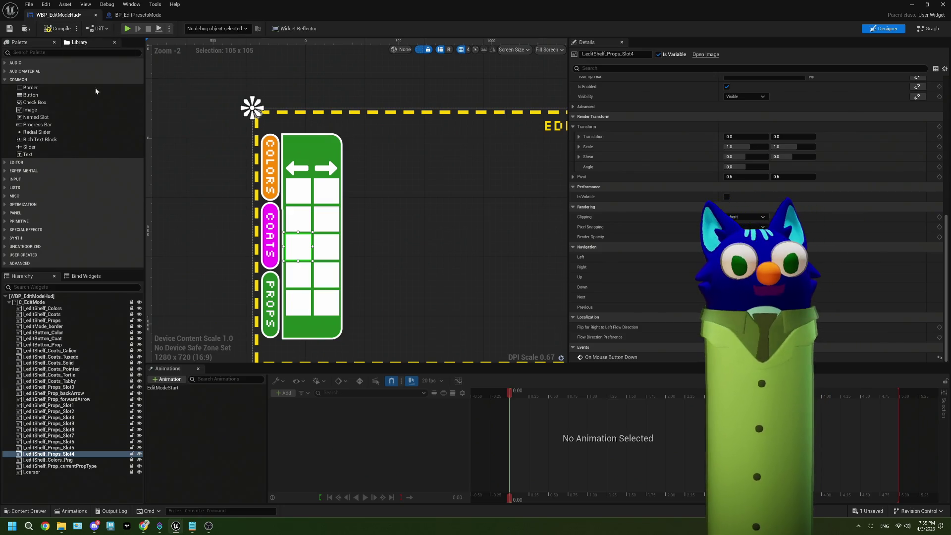
scroll(336, 330, "up", 4)
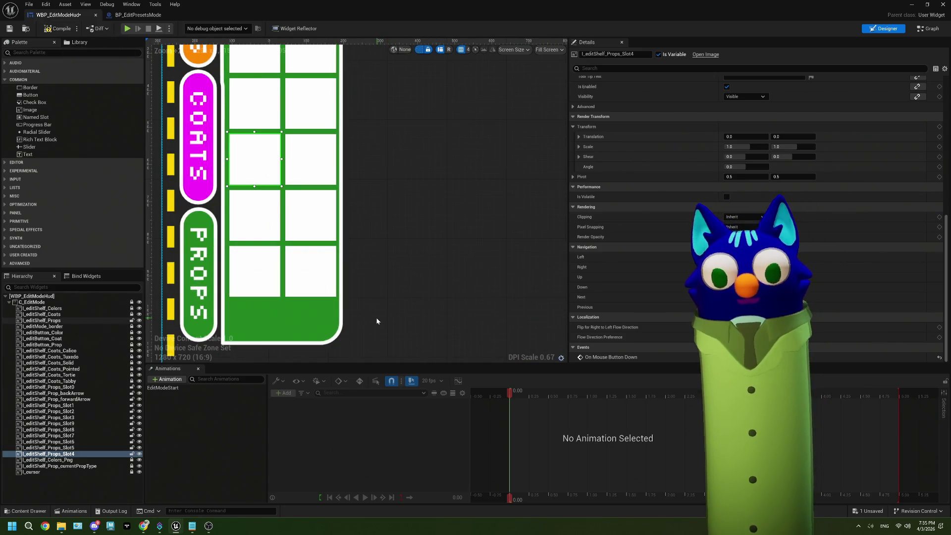
scroll(376, 321, "down", 2)
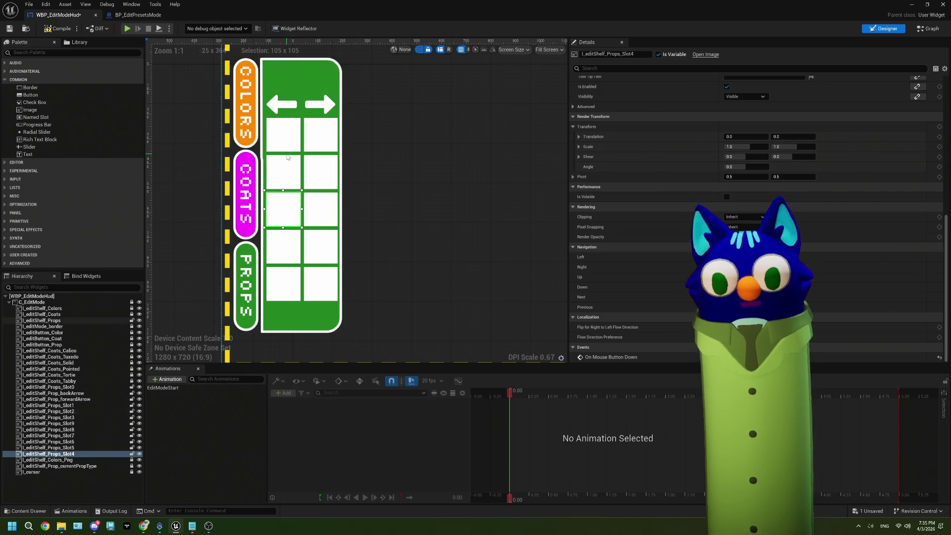
key("Left")
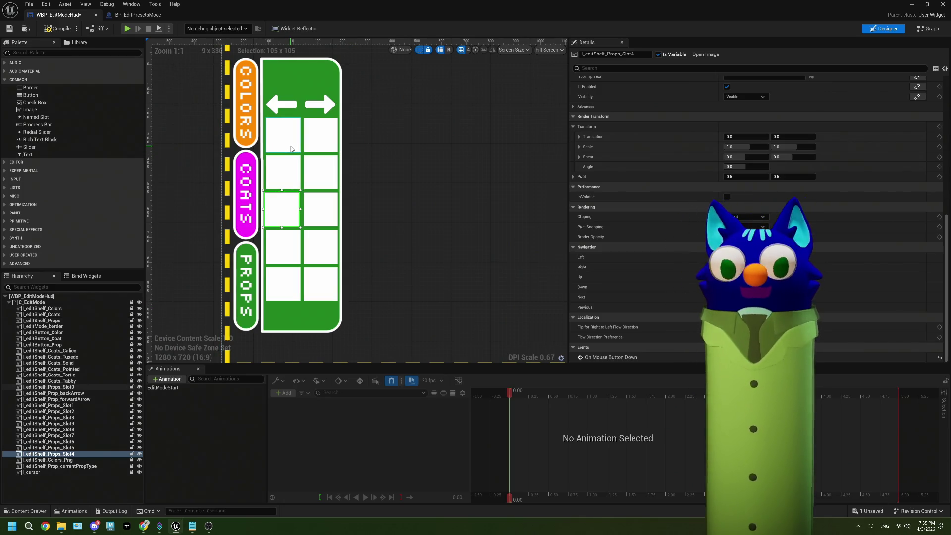
left_click(327, 228)
scroll(383, 263, "up", 1)
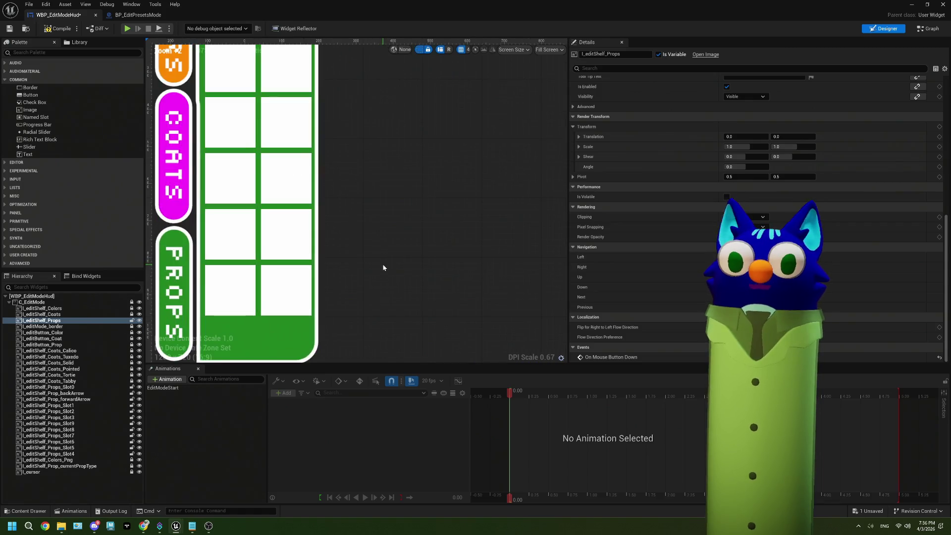
scroll(379, 272, "up", 1)
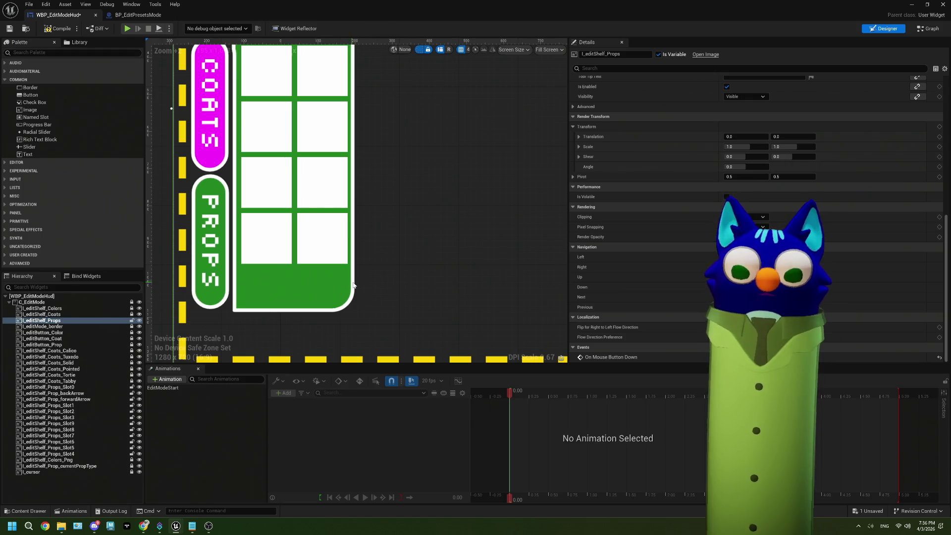
right_click(75, 453)
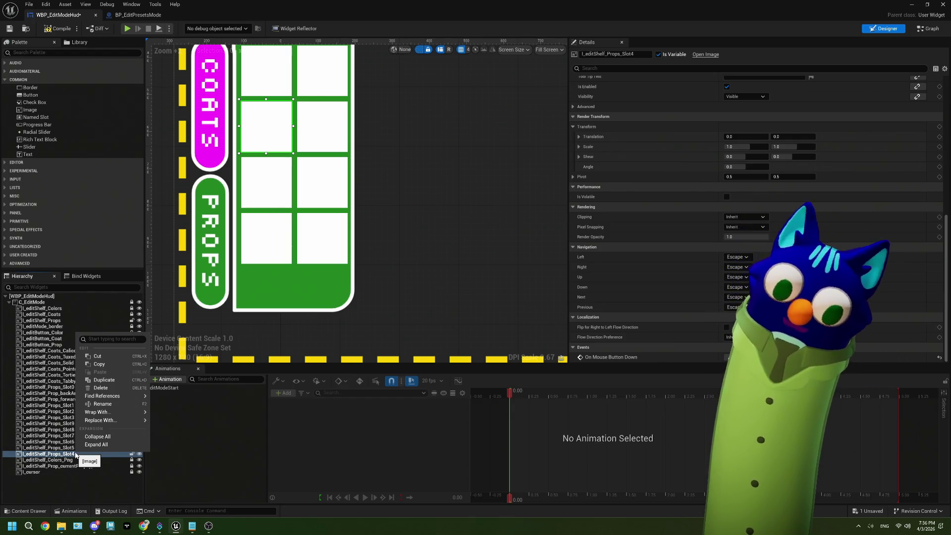
- Duplicate Props_Slot4, rename the copy I_editShelf_Props_, and drag it below the slot grid
left_click(103, 379)
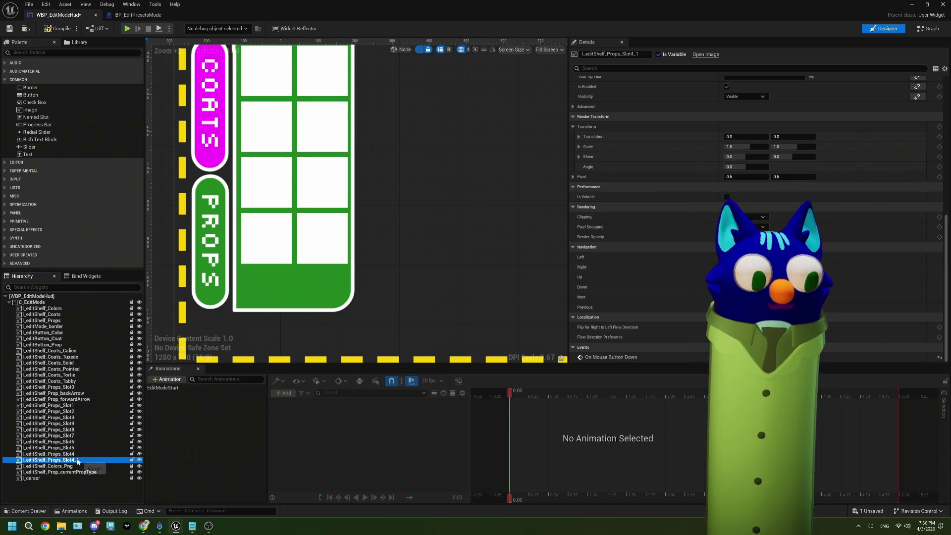
left_click(644, 55)
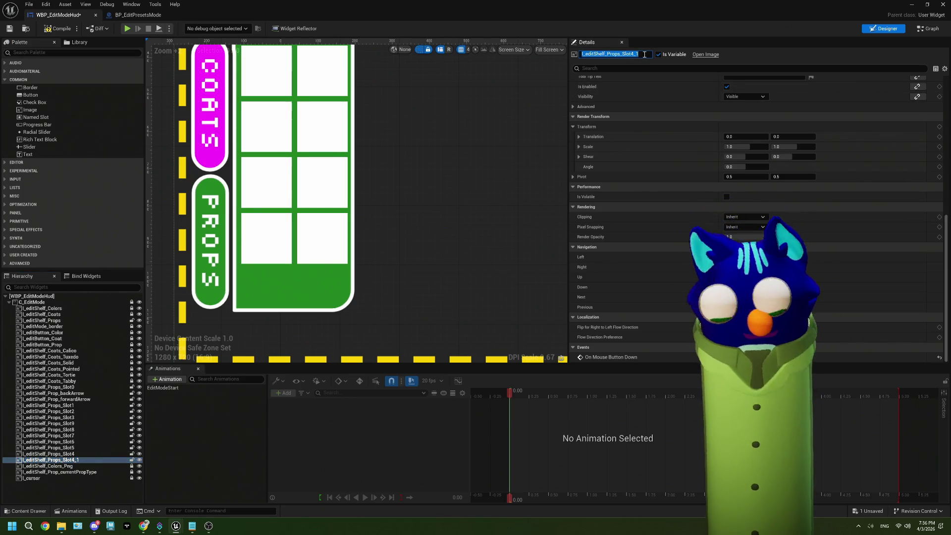
key("BackSpace")
key("BackSpace")
key("BackSpace")
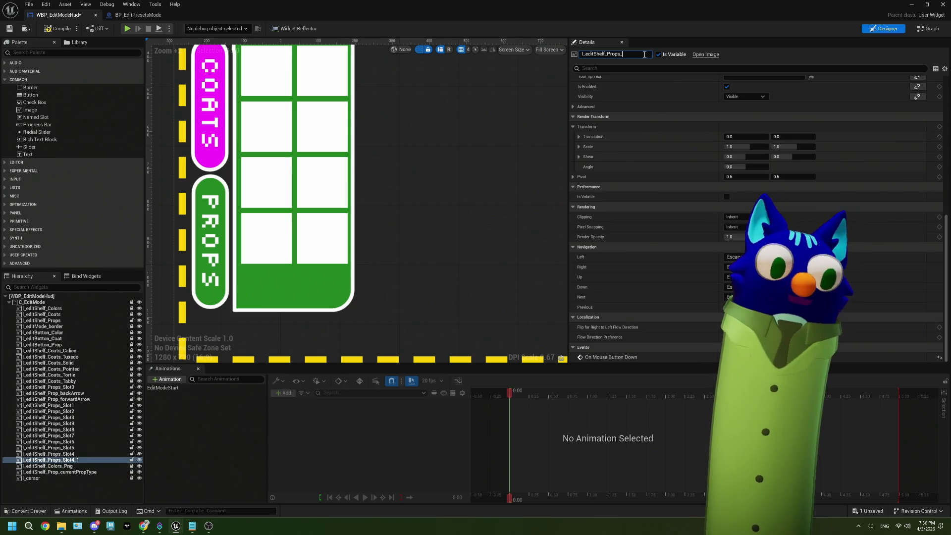
scroll(385, 206, "down", 5)
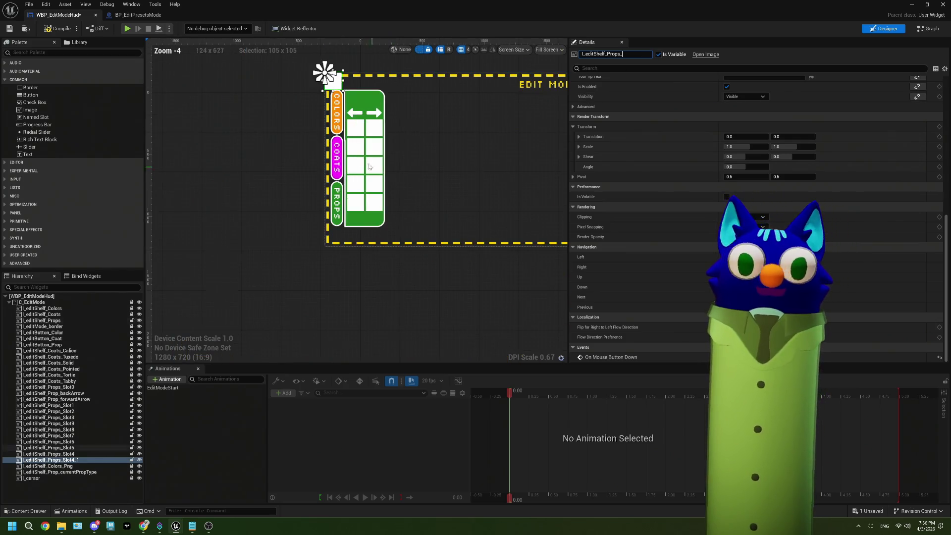
left_click_drag(369, 167, 369, 222)
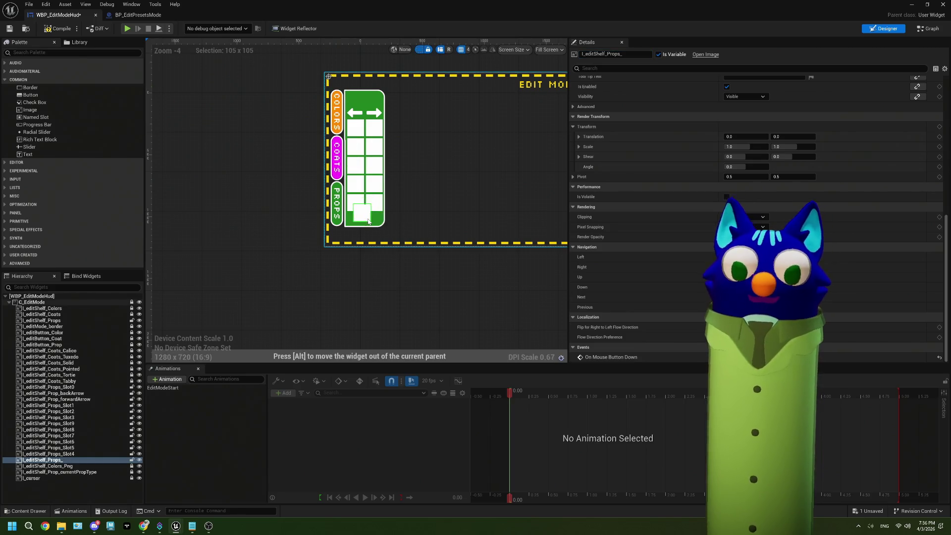
scroll(369, 222, "up", 8)
left_click_drag(346, 174, 306, 205)
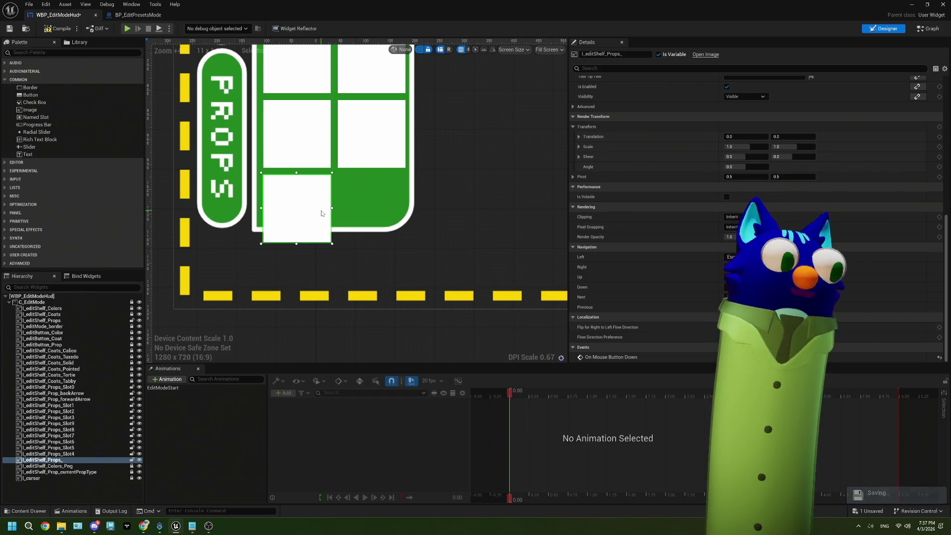
- Rename the copy I_editShelf_Props_clearButton and select it to show its Slot position and size
left_click(640, 53)
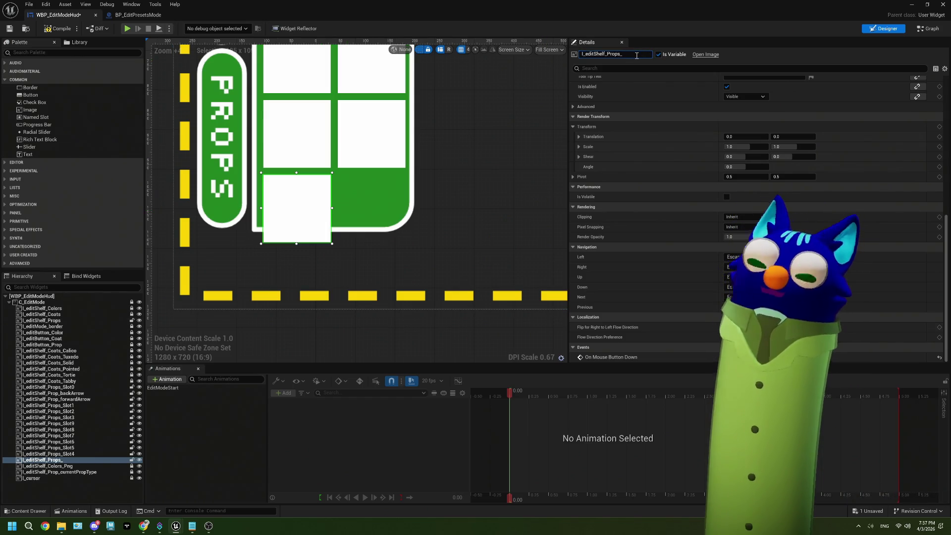
type("clearButto")
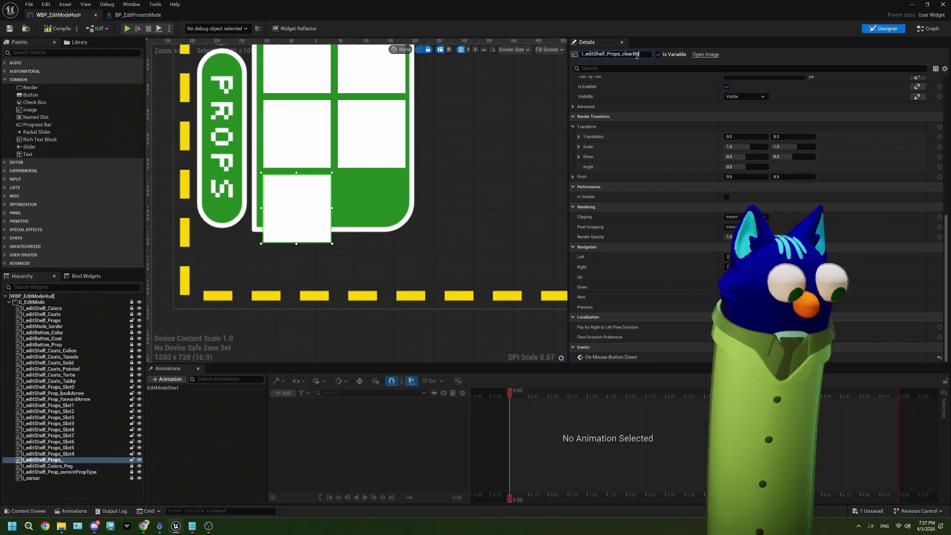
type("n")
key("Return")
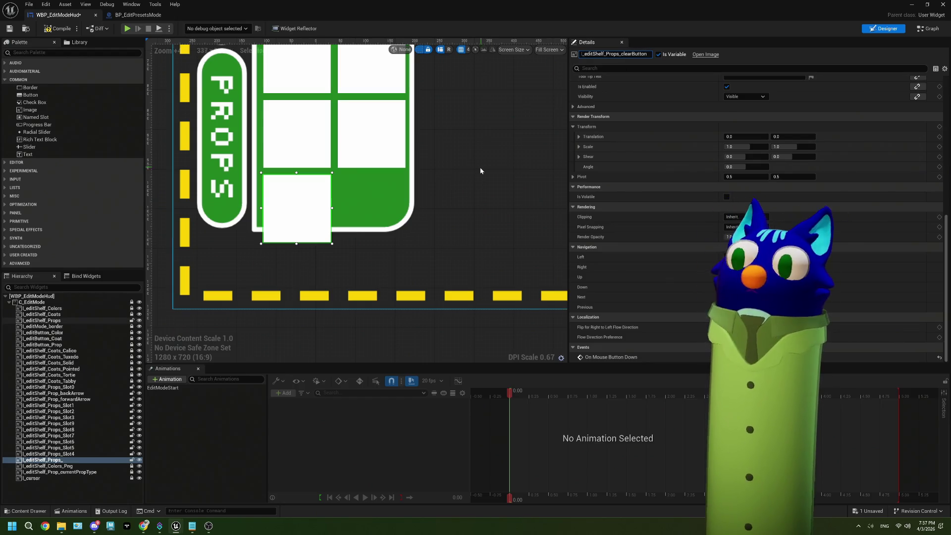
left_click(465, 177)
left_click(319, 209)
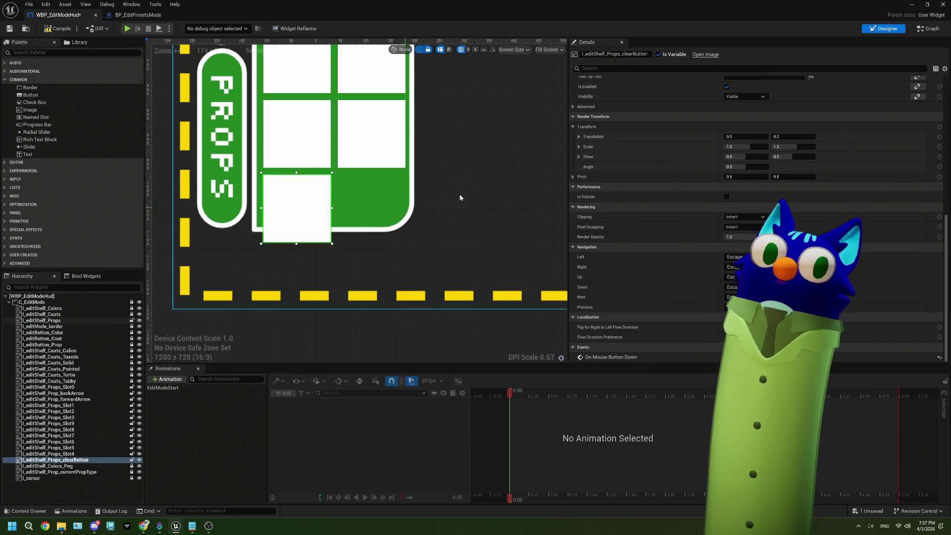
scroll(770, 113, "up", 5)
scroll(769, 111, "up", 2)
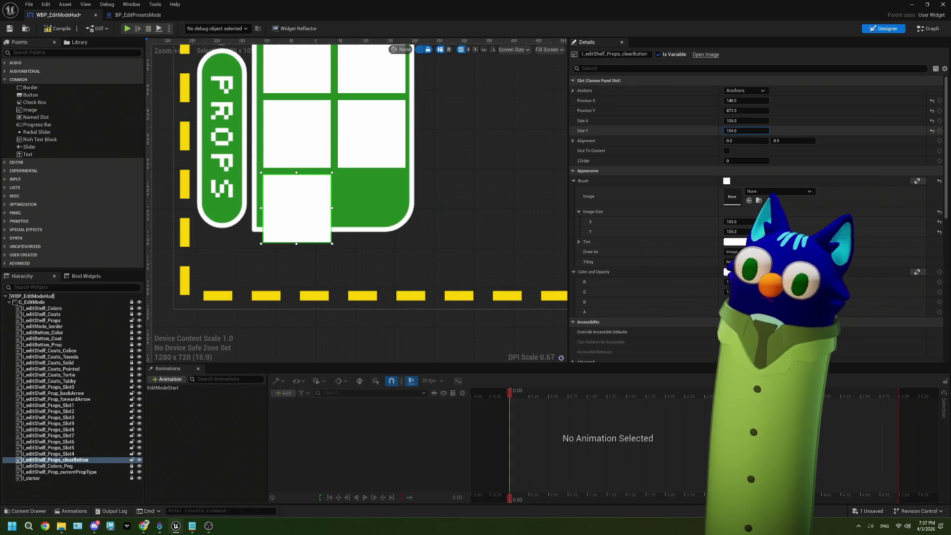
- Set the clearButton box's Size X to 220 and Size Y to 70
mouse_move(733, 131)
left_mouse_down()
mouse_move(742, 131)
mouse_move(718, 130)
mouse_move(759, 121)
left_mouse_up()
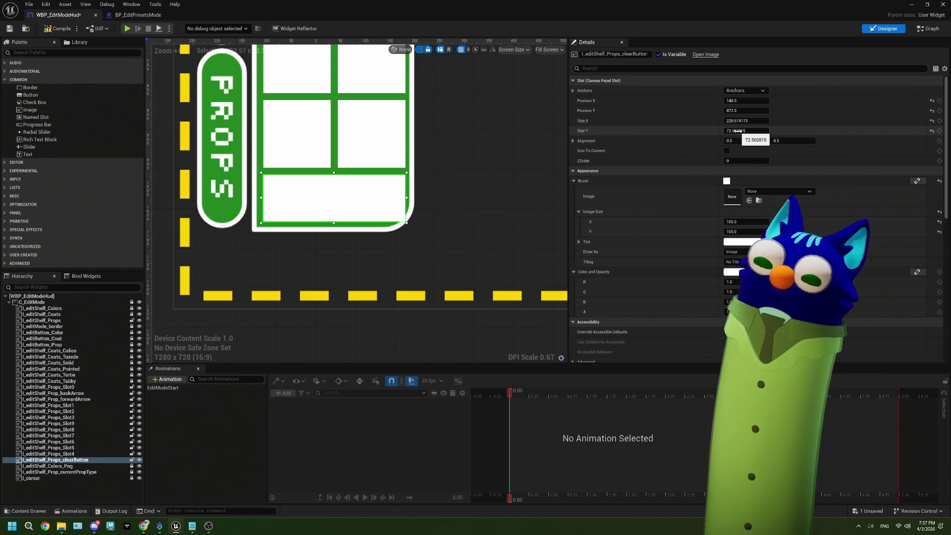
scroll(439, 186, "down", 8)
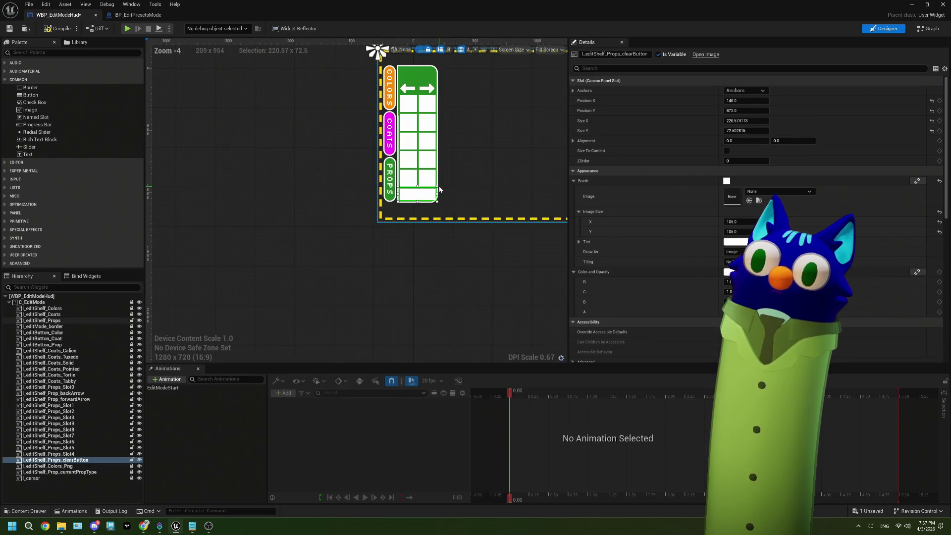
scroll(439, 185, "up", 3)
scroll(439, 186, "down", 3)
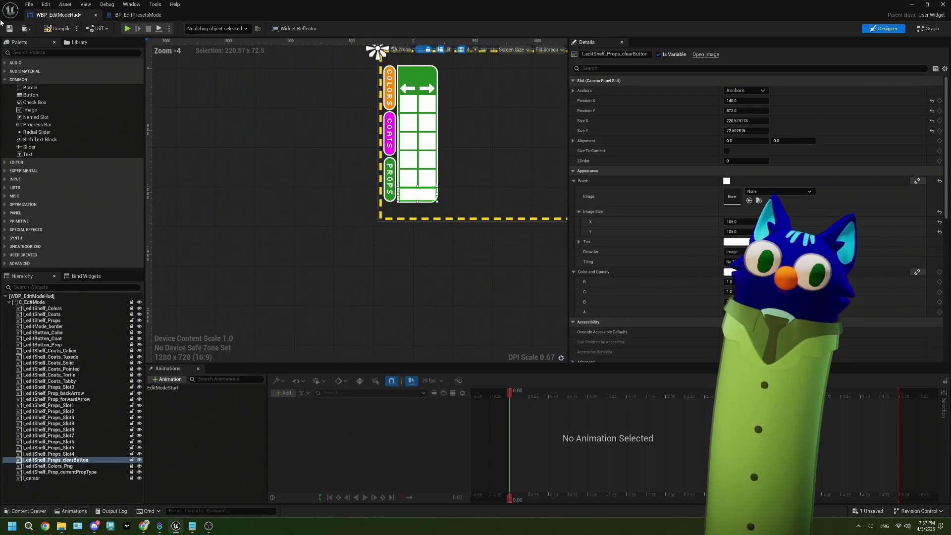
scroll(456, 221, "up", 7)
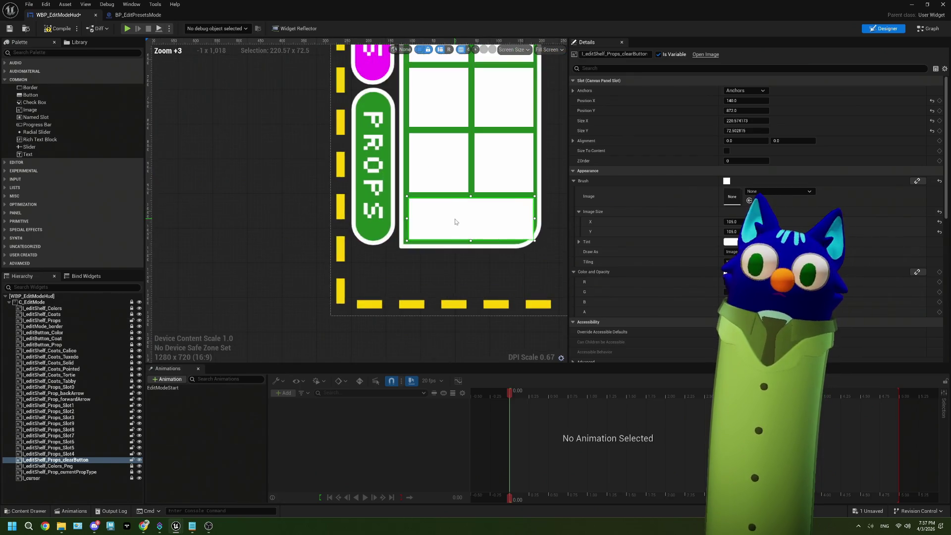
left_click(747, 122)
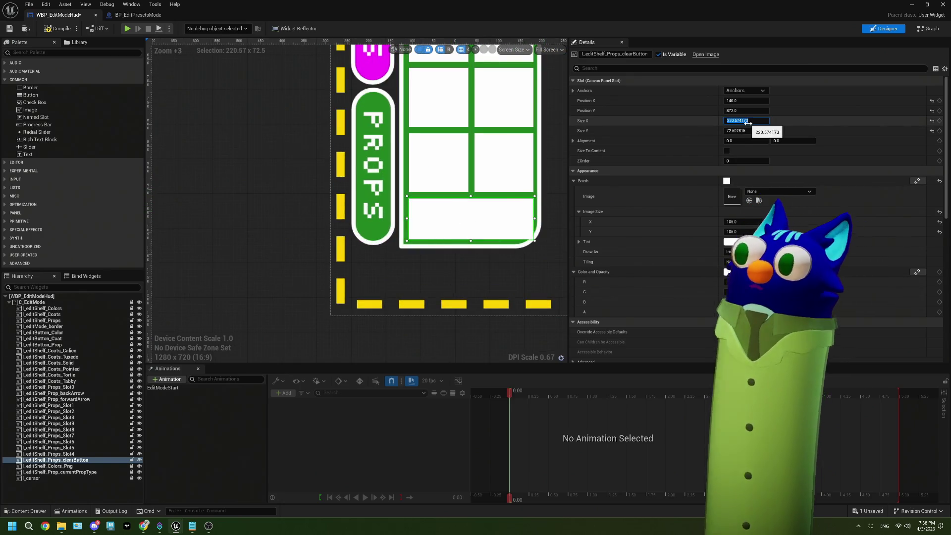
type("220")
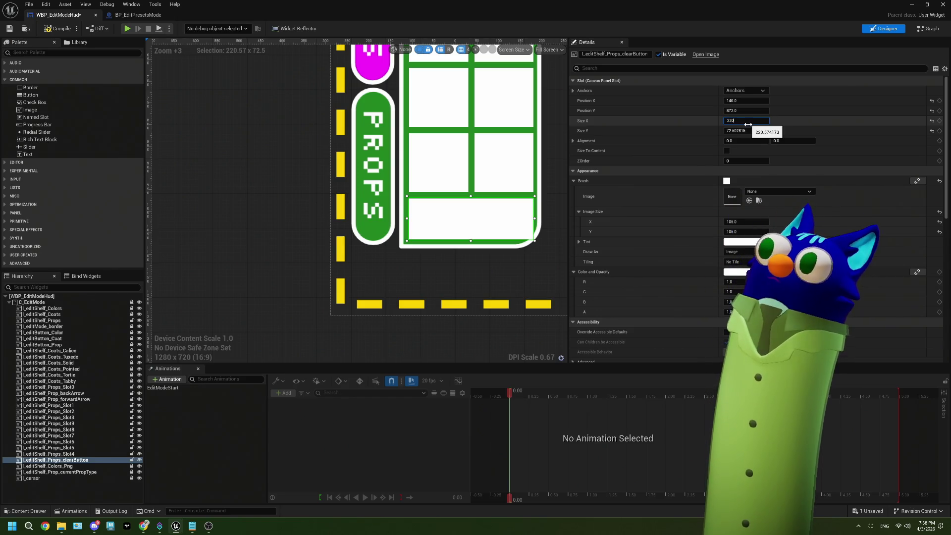
left_click(747, 131)
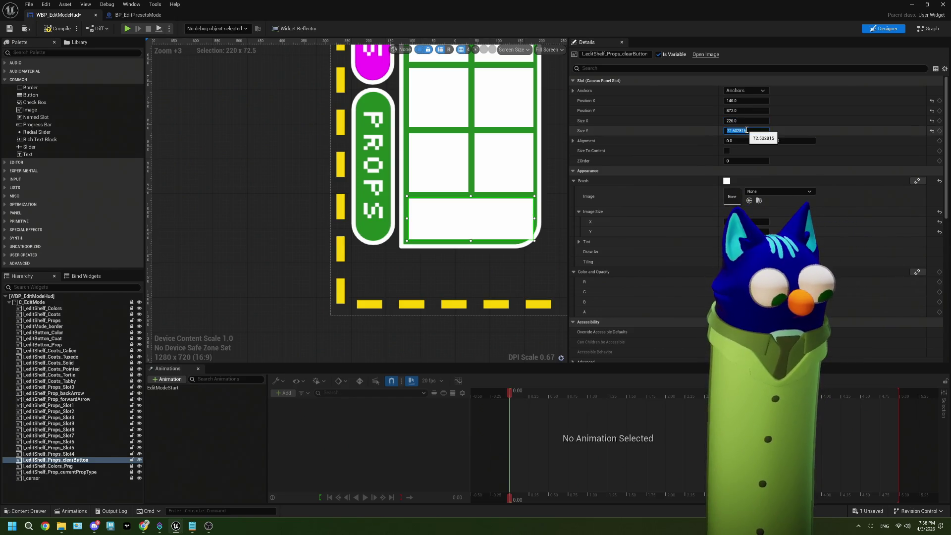
type("70")
key("Return")
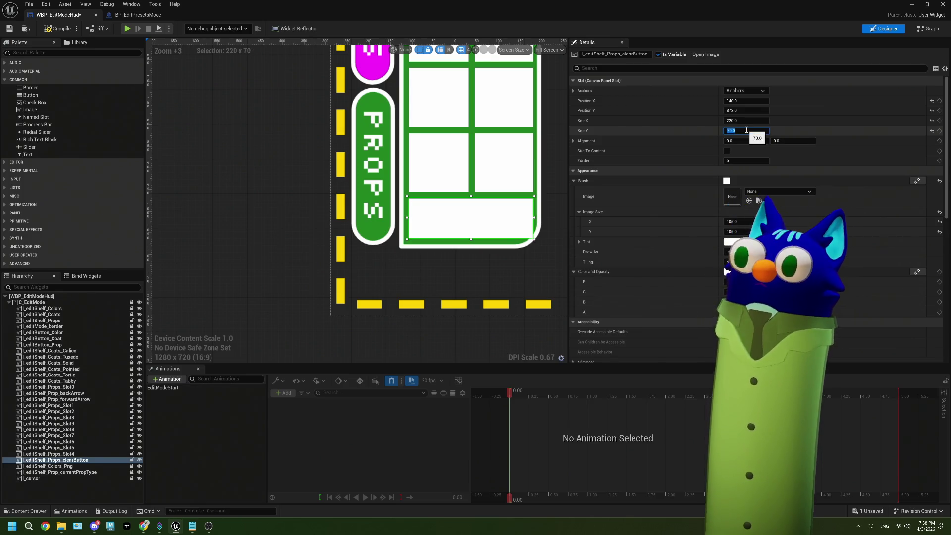
- Compile and save the WBP_EditModeHud widget blueprint
scroll(414, 258, "up", 2)
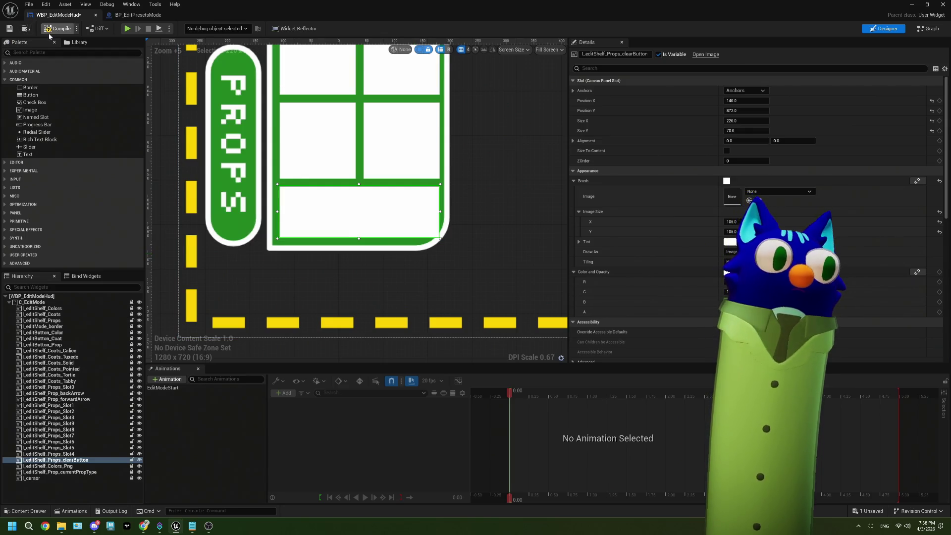
left_click(9, 29)
mouse_move(145, 527)
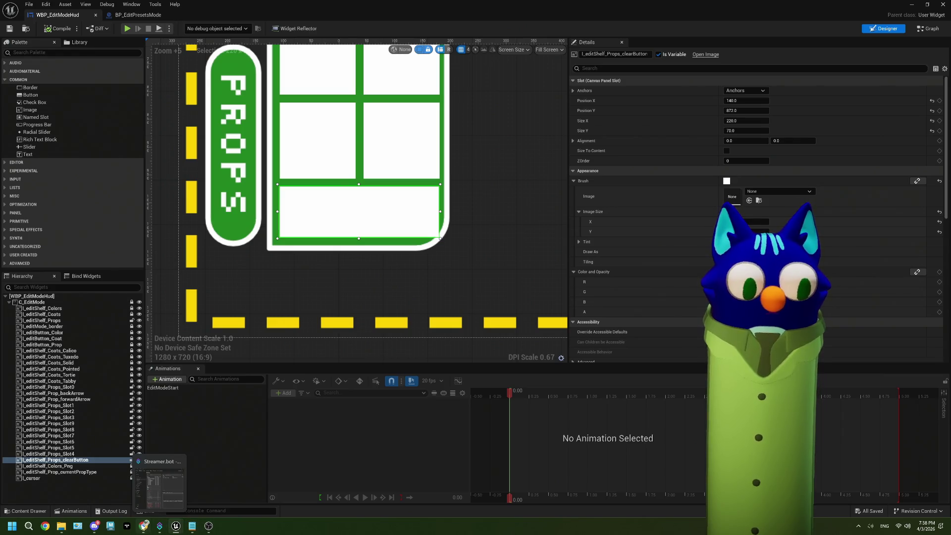
- In Photopea, create a new 220 × 70 px document
left_click(144, 525)
left_click(113, 9)
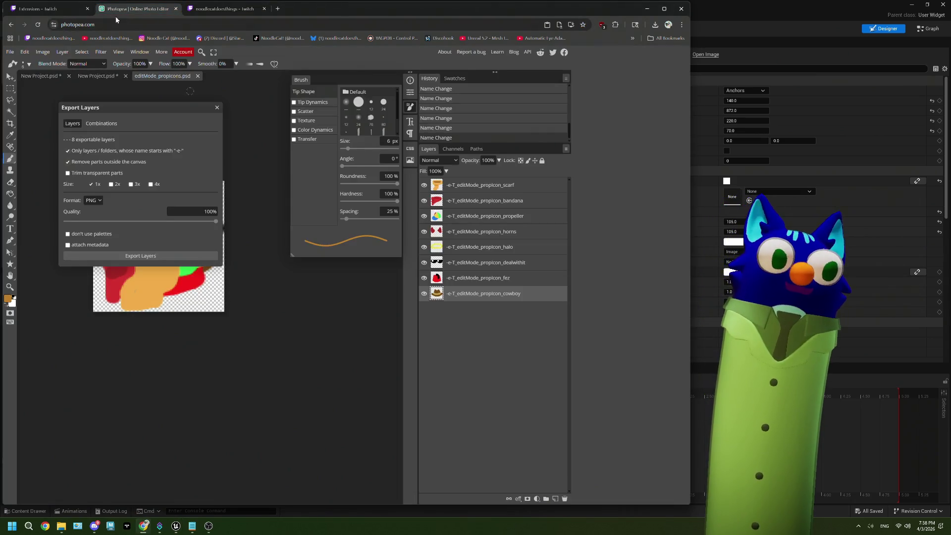
left_click(216, 107)
left_click(10, 51)
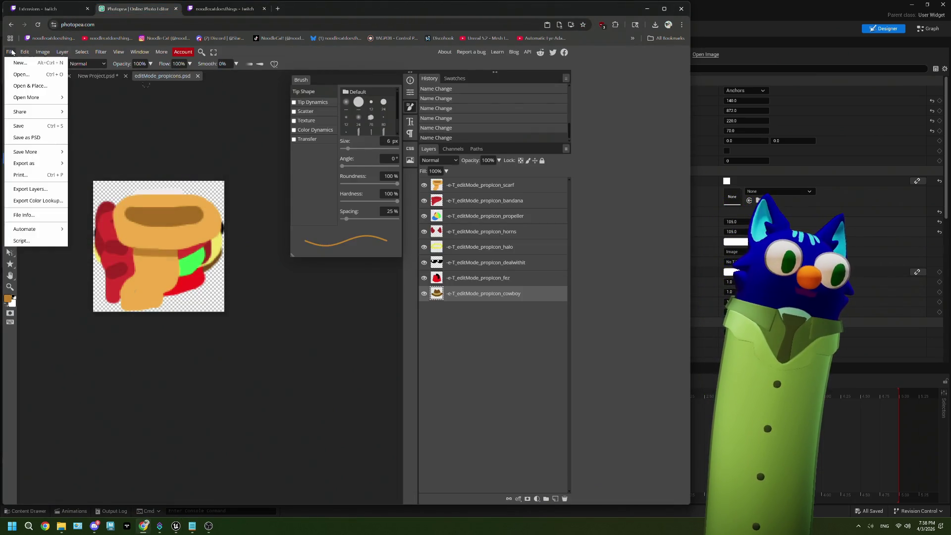
left_click(19, 60)
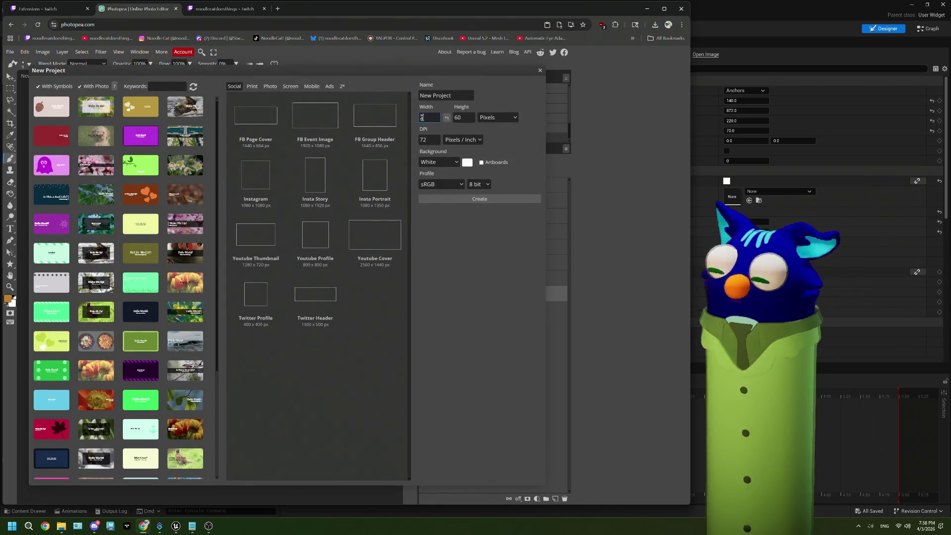
type("20")
key("Tab")
type("70")
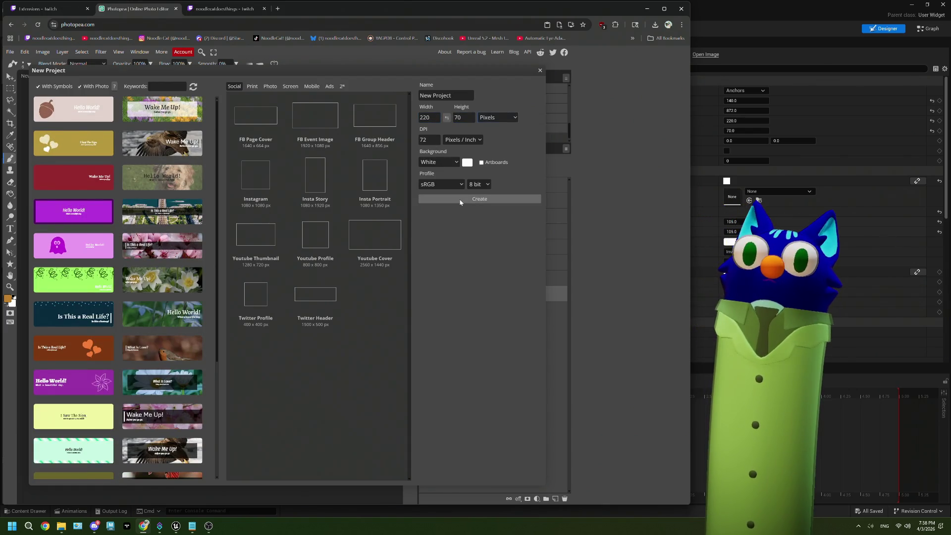
left_click(480, 198)
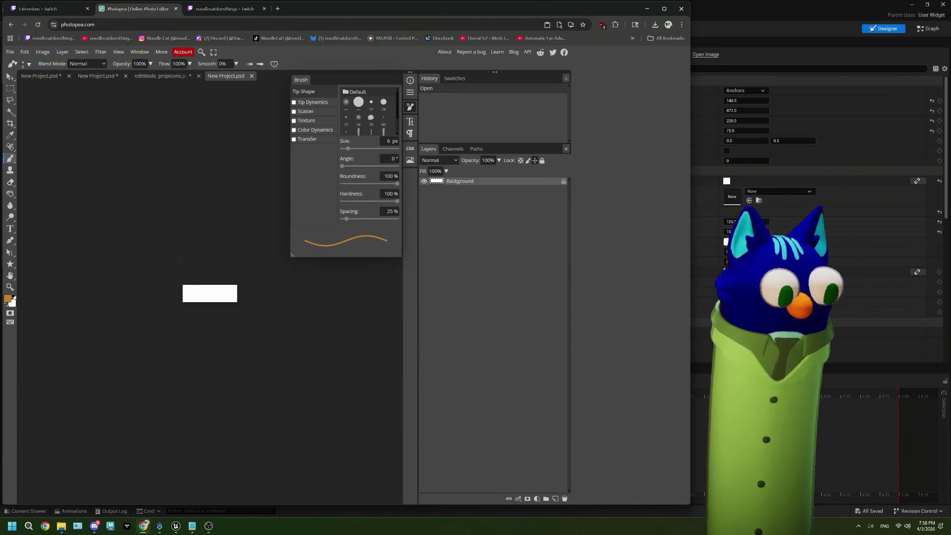
- Close the brush settings and try a green (#28c20f) foreground colour in the Color Picker
scroll(195, 314, "up", 5)
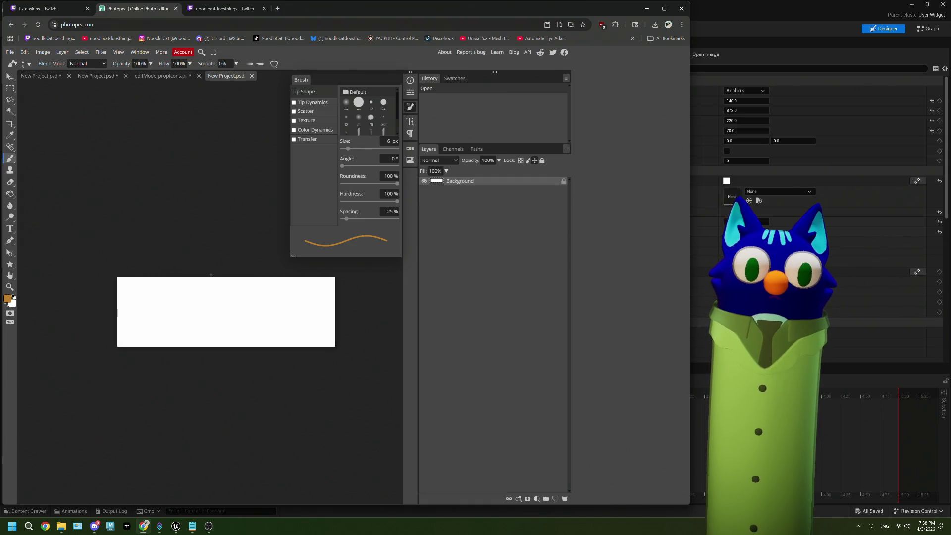
left_click(410, 106)
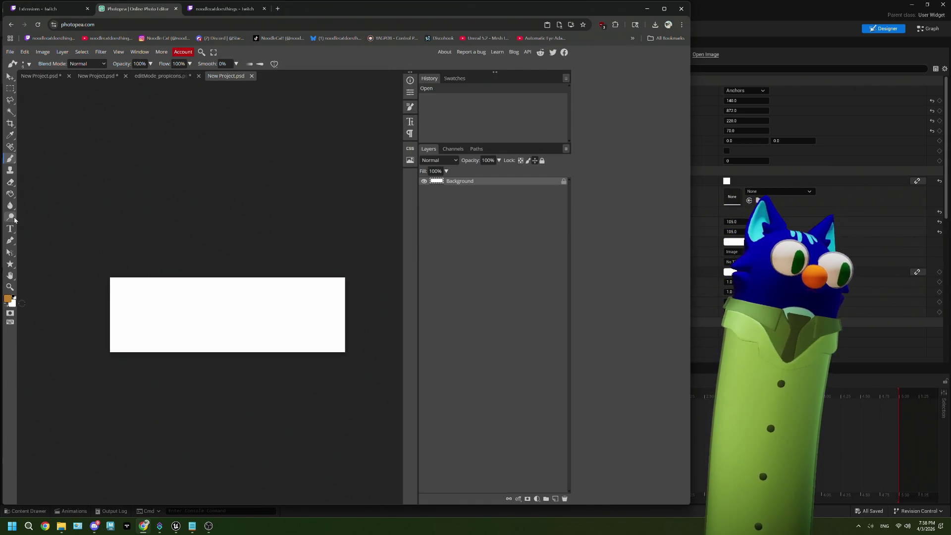
left_click(7, 299)
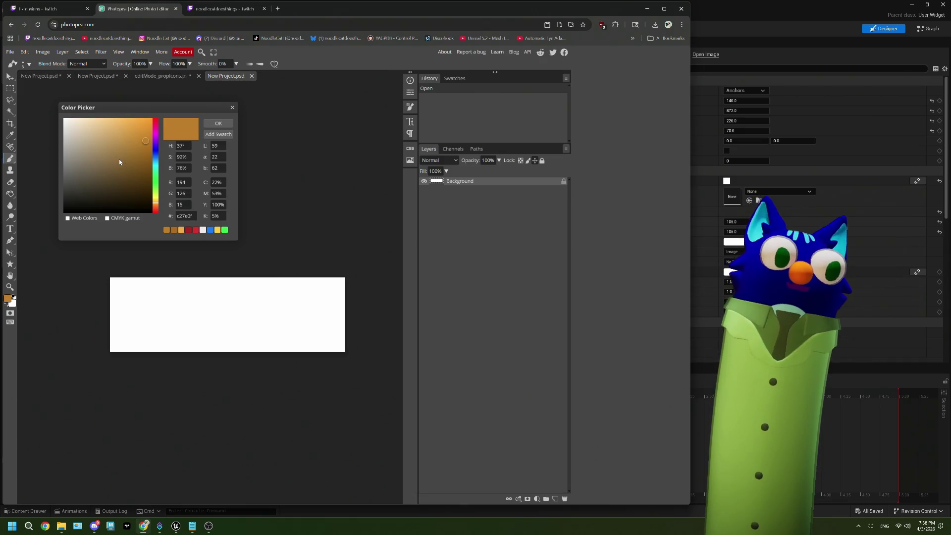
left_click(157, 186)
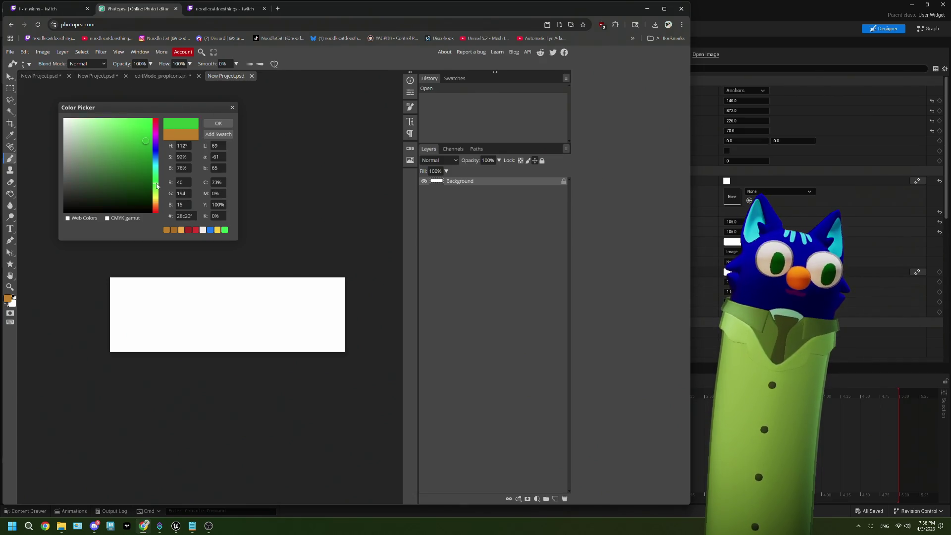
left_click(232, 107)
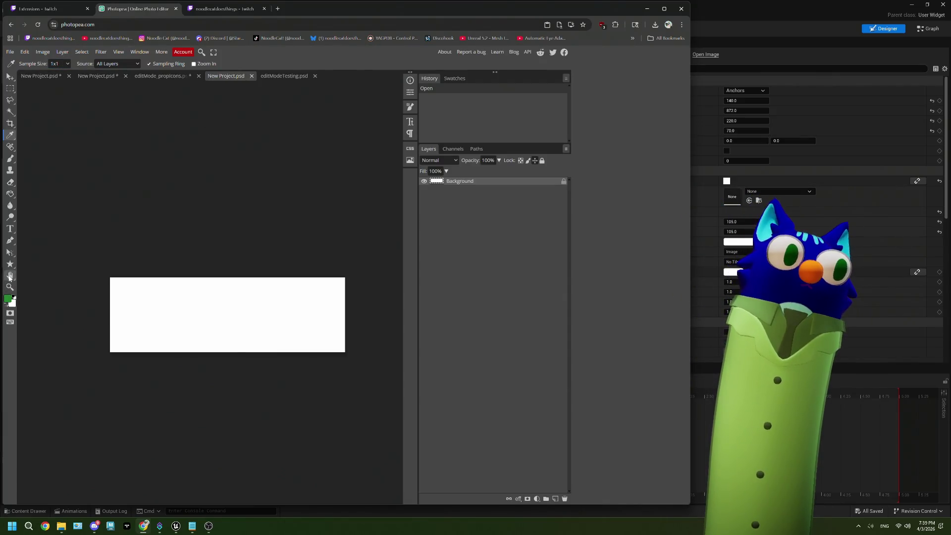
- Draw a rectangle stretched to fill the 220 by 70 canvas
left_click(10, 265)
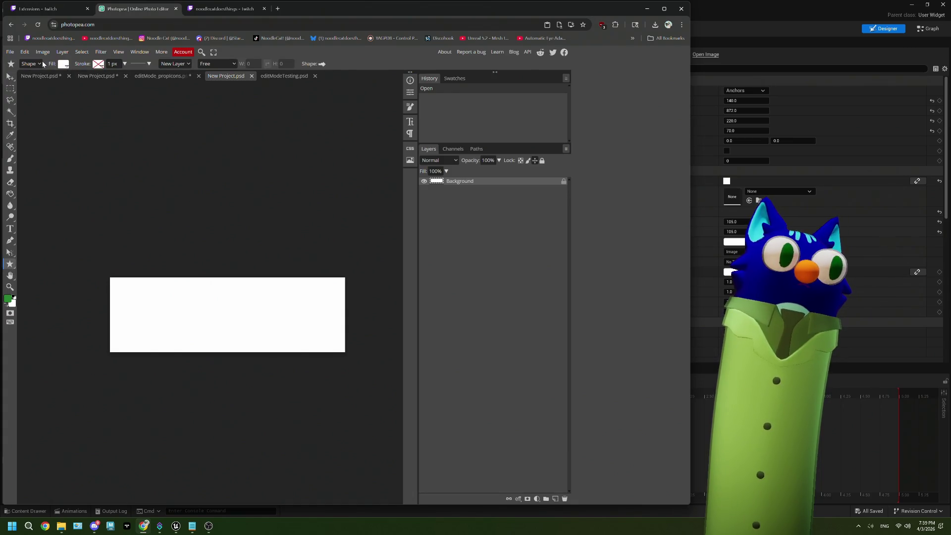
right_click(10, 265)
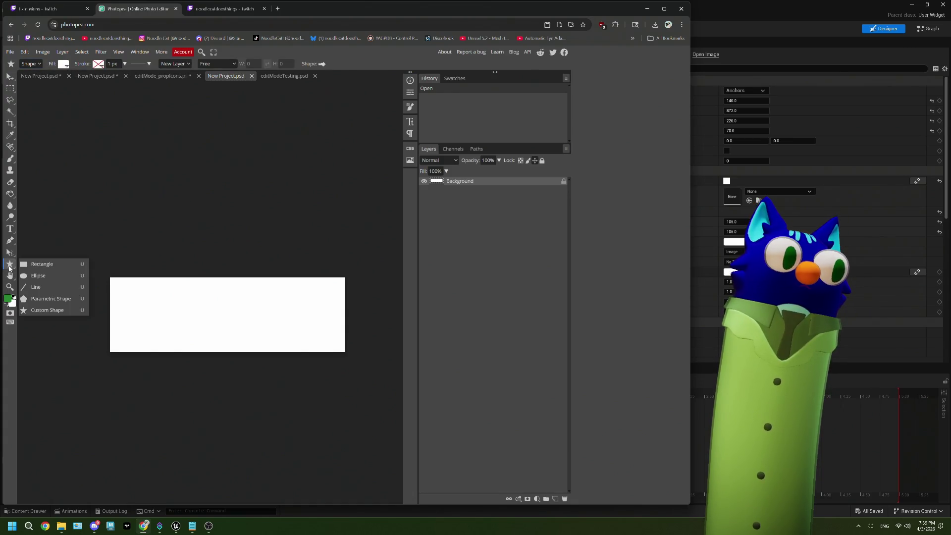
left_click(39, 265)
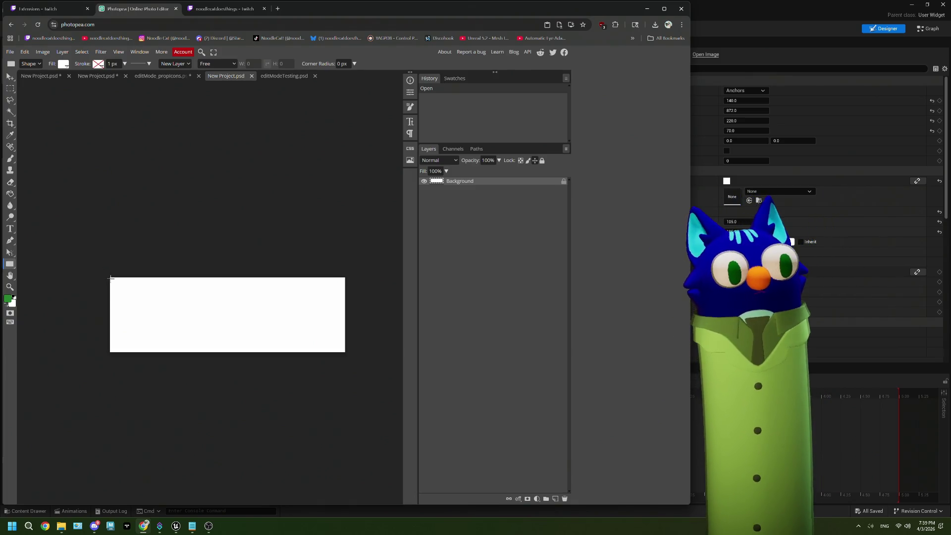
mouse_move(110, 277)
left_mouse_down()
mouse_move(234, 339)
mouse_move(340, 352)
left_mouse_up()
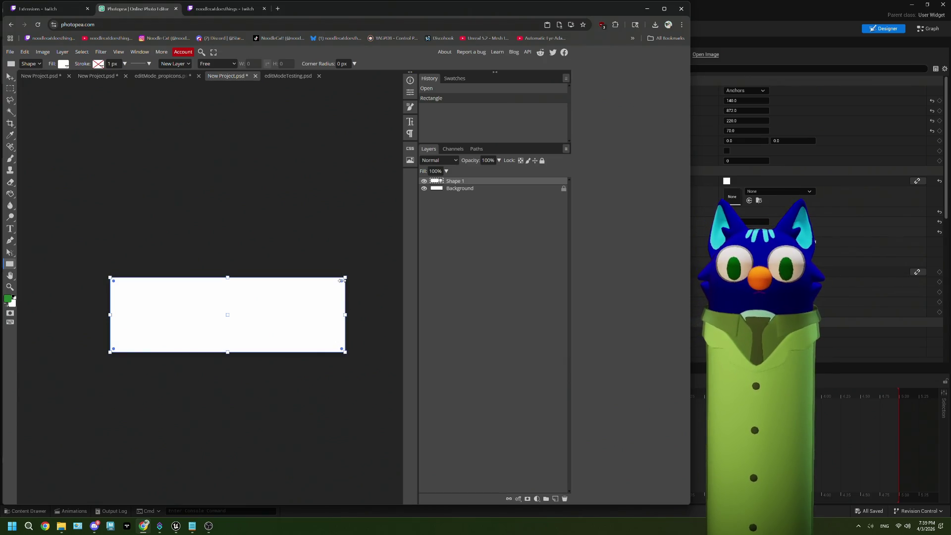
mouse_move(341, 280)
left_mouse_down()
mouse_move(305, 303)
mouse_move(245, 319)
left_mouse_up()
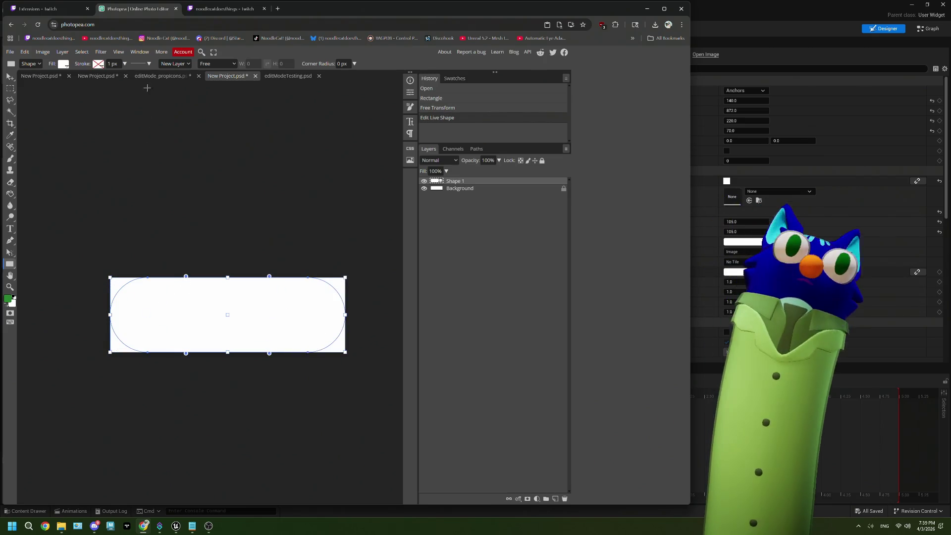
- Fill the shape green (#218622) with a solid white outline, then bring up editModeTesting.psd
left_click(64, 64)
left_click(86, 96)
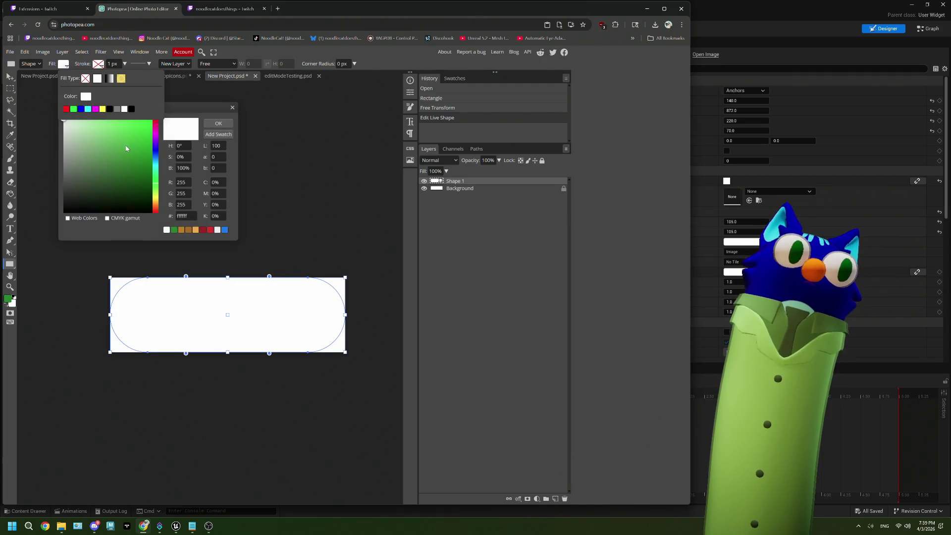
left_click(174, 230)
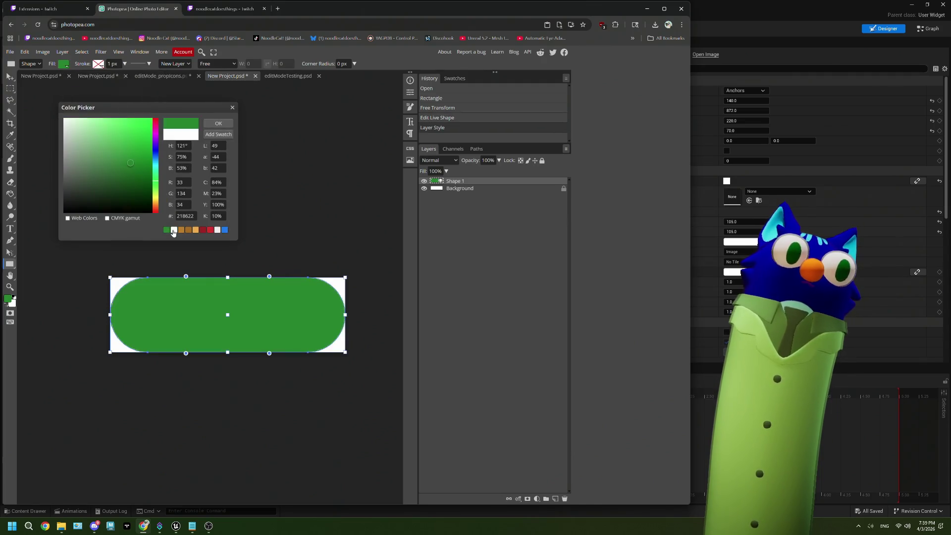
left_click(218, 124)
left_click(97, 67)
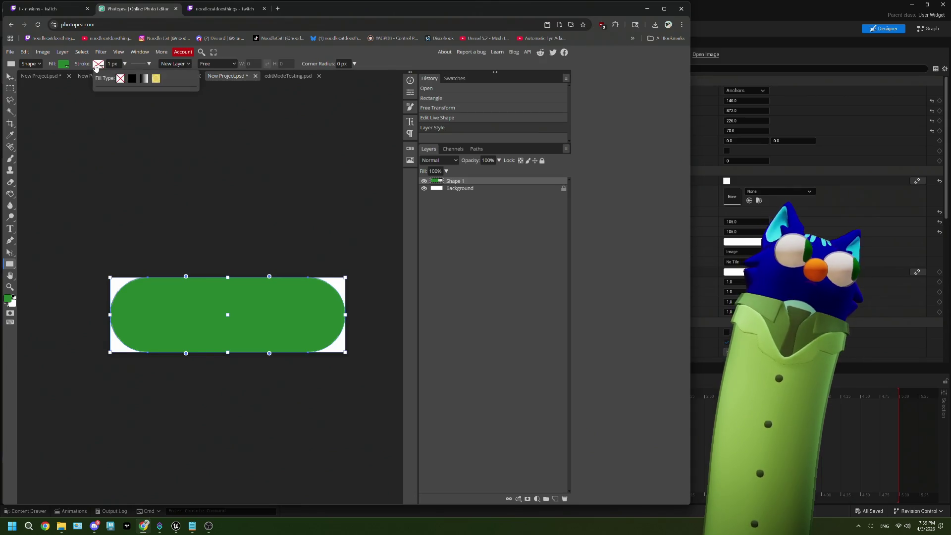
left_click(131, 79)
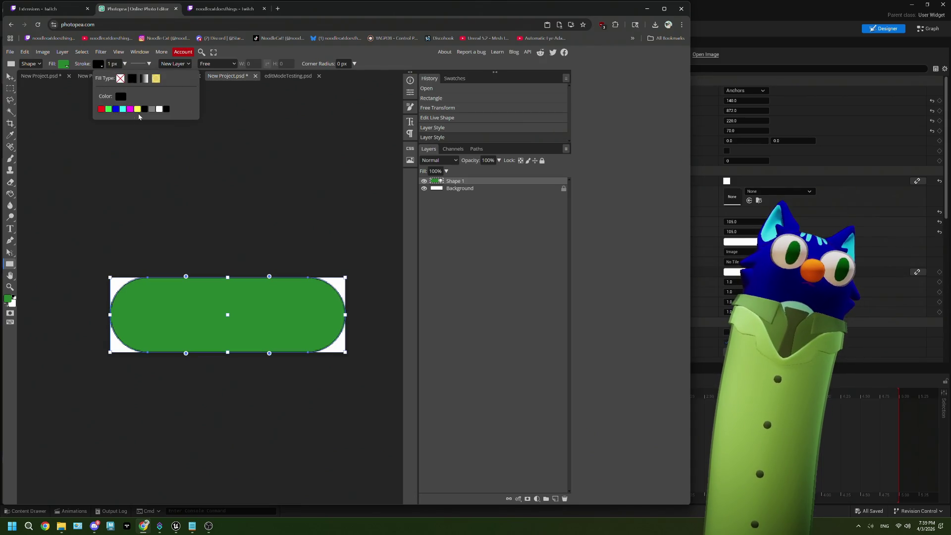
left_click(159, 109)
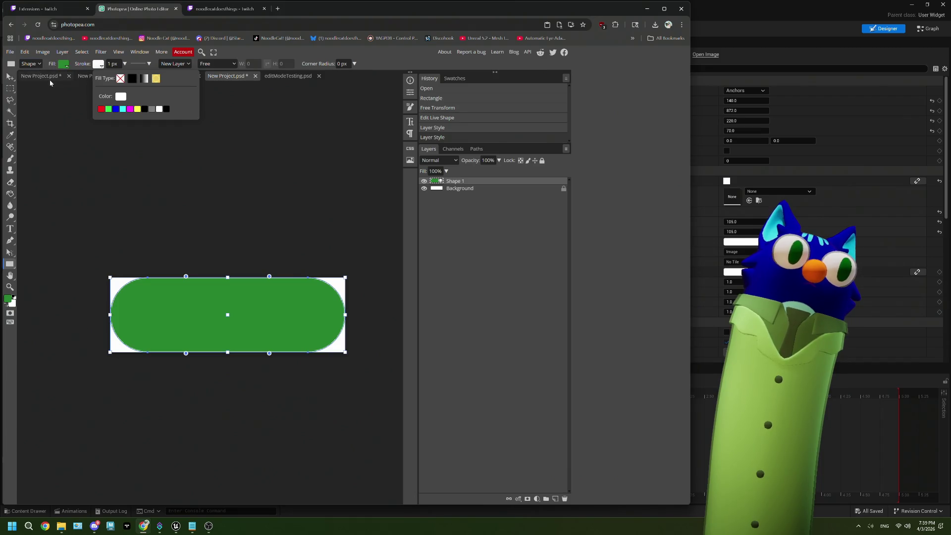
left_click(287, 76)
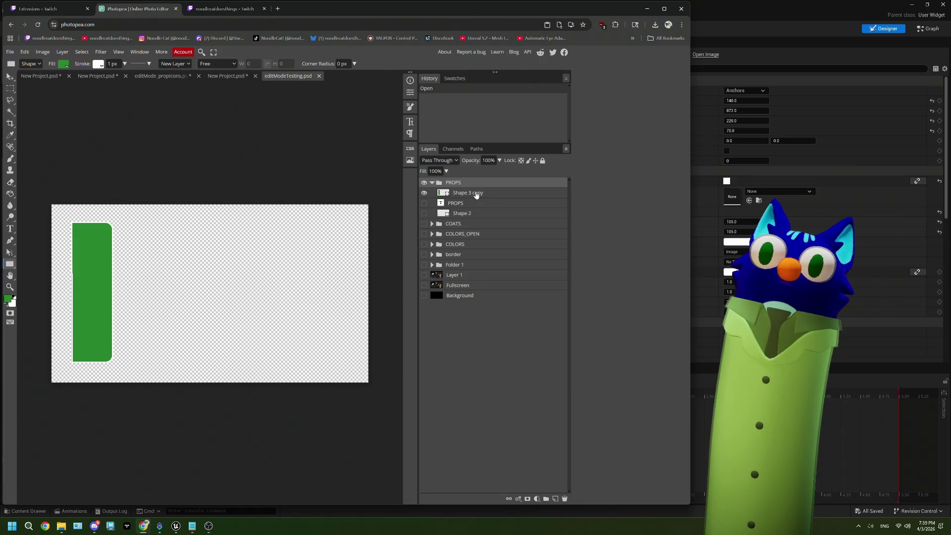
- Set the green pill's white stroke width to 7.5 px
left_click(476, 193)
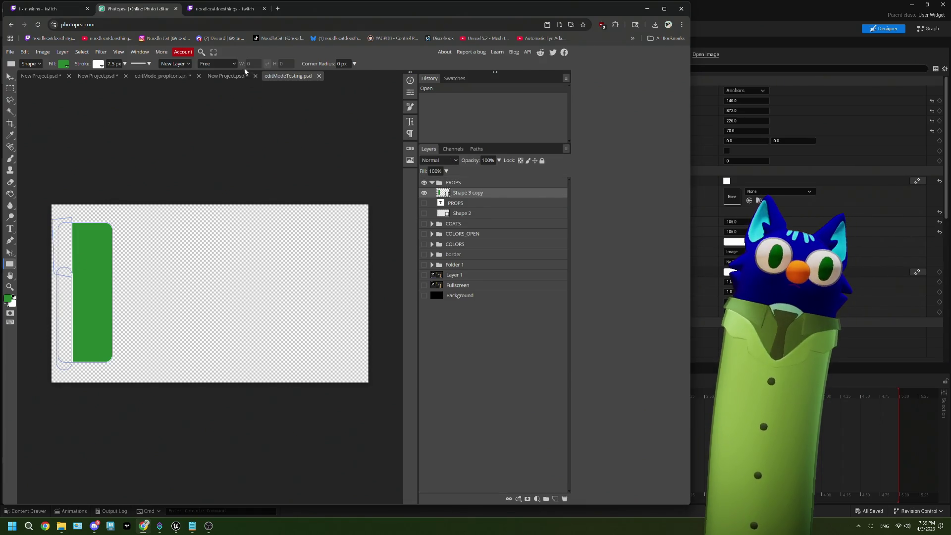
left_click(226, 75)
left_click(110, 63)
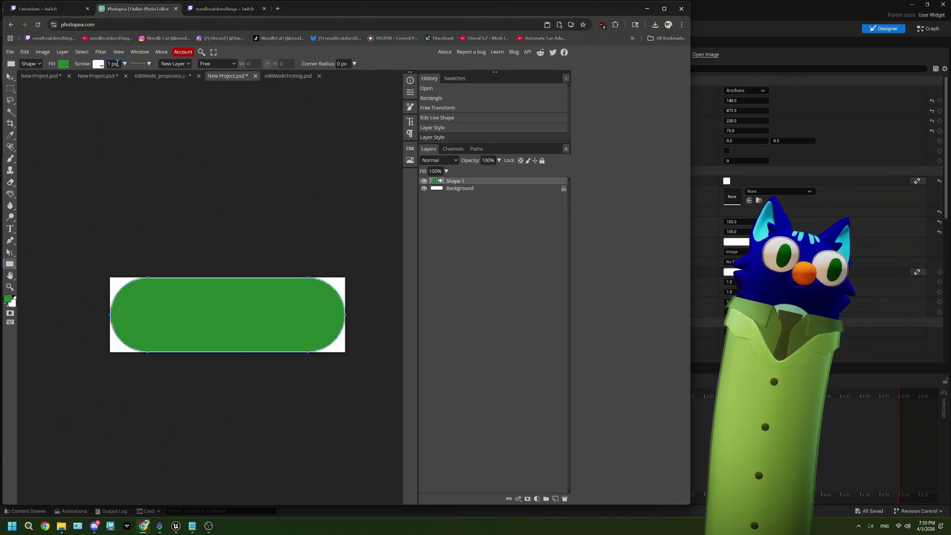
key("Delete")
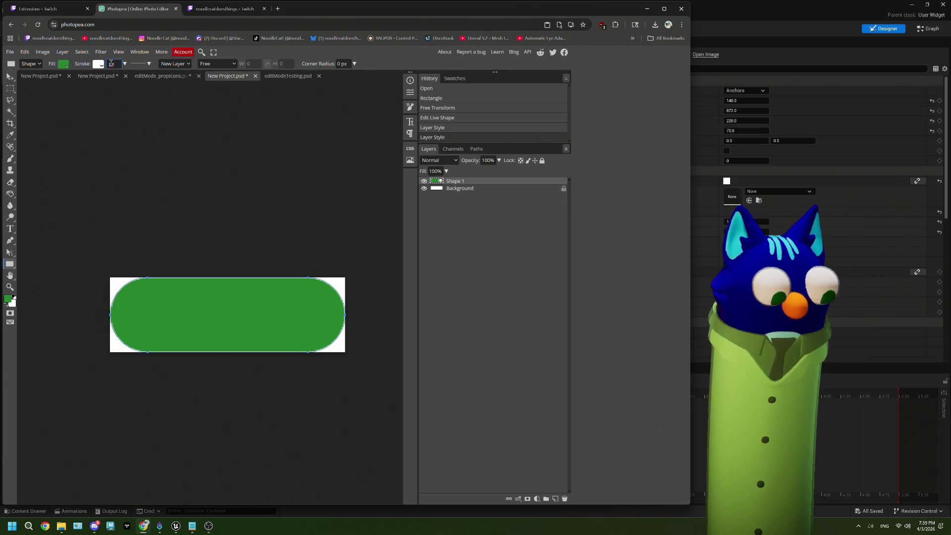
type("75")
key("Return")
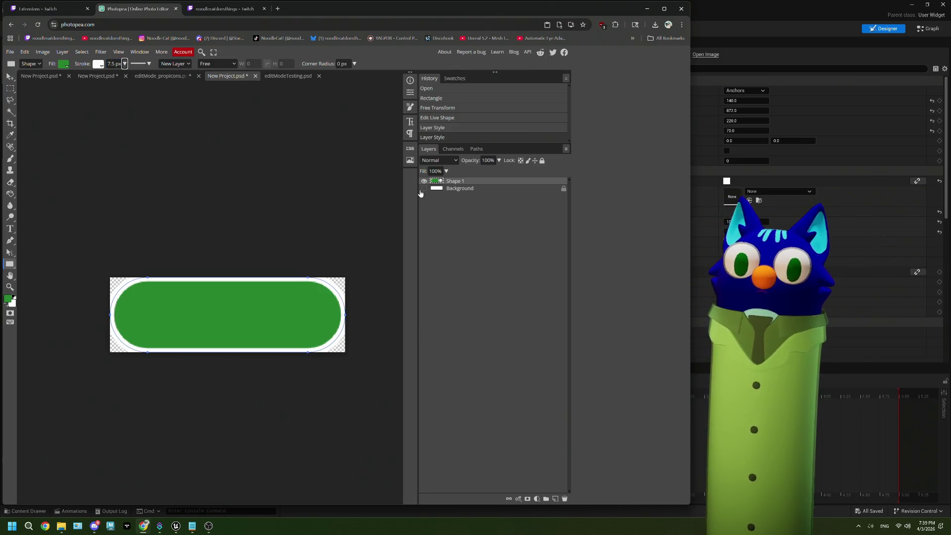
- Paint Bucket the Background layer's corners around the pill dark grey
left_click(455, 191)
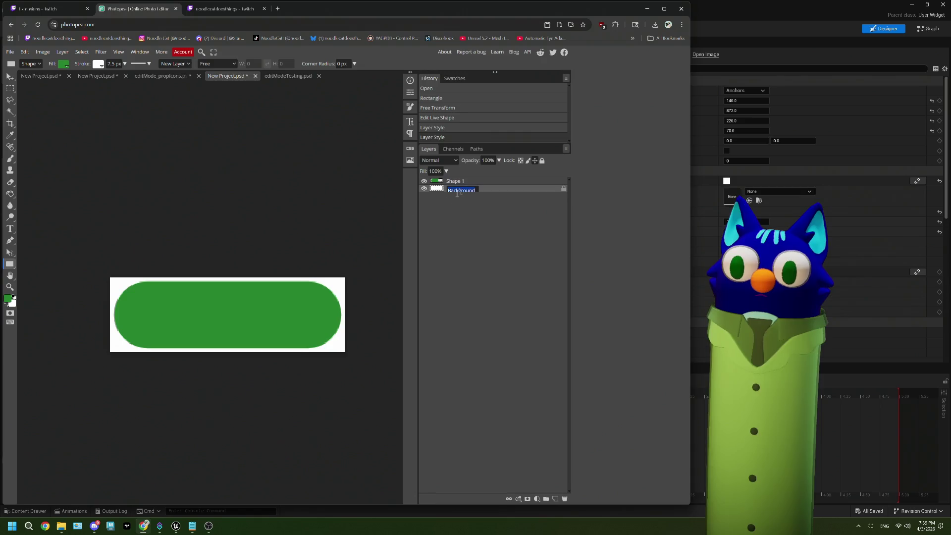
left_click(8, 298)
left_click(78, 183)
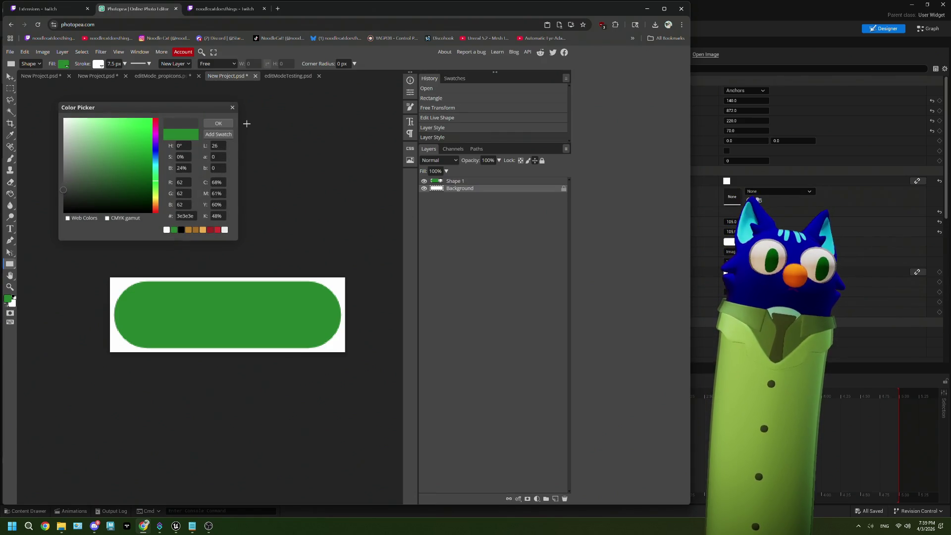
left_click(218, 123)
left_click(340, 284)
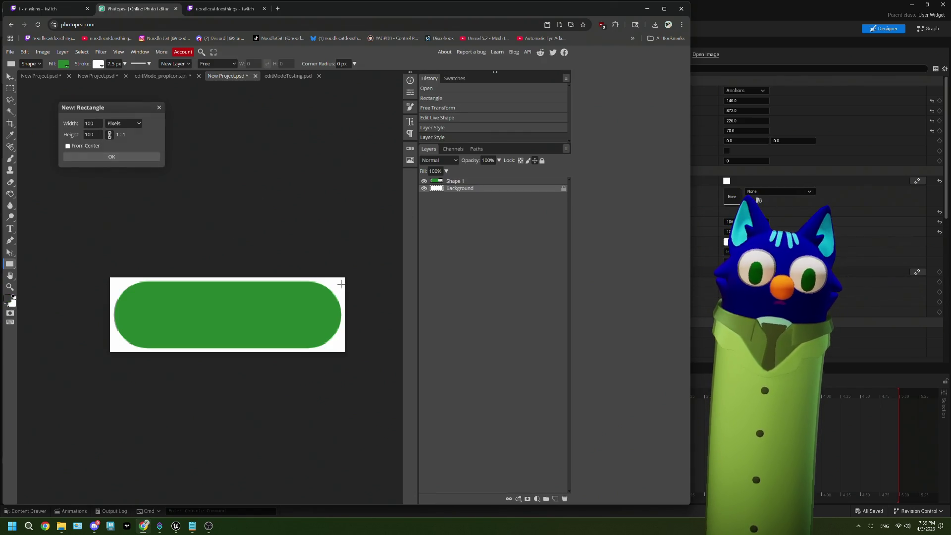
left_click(159, 107)
key("g")
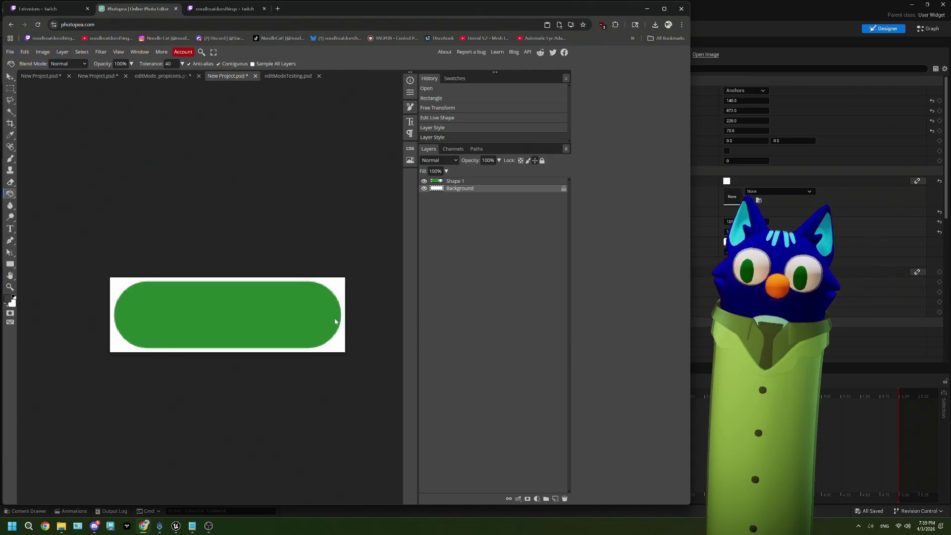
left_click(340, 288)
left_click(424, 188)
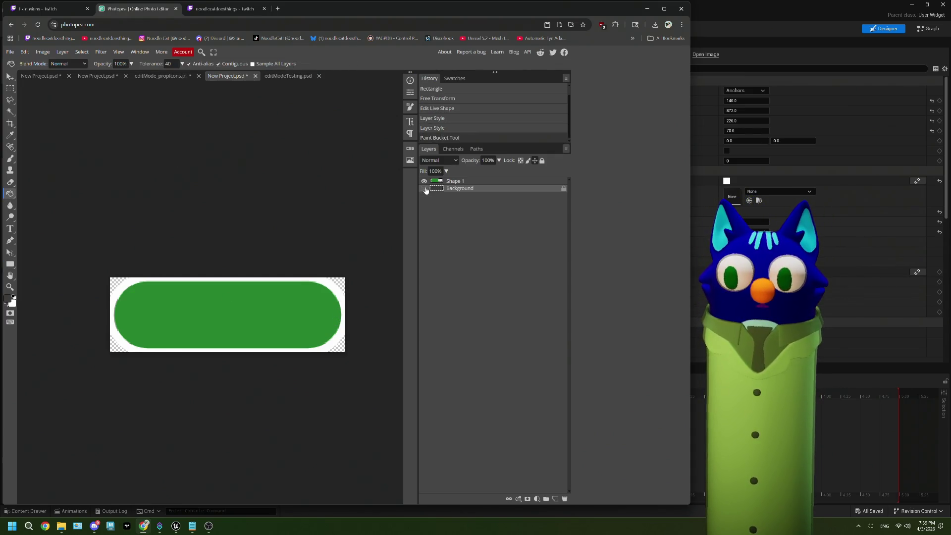
left_click(424, 189)
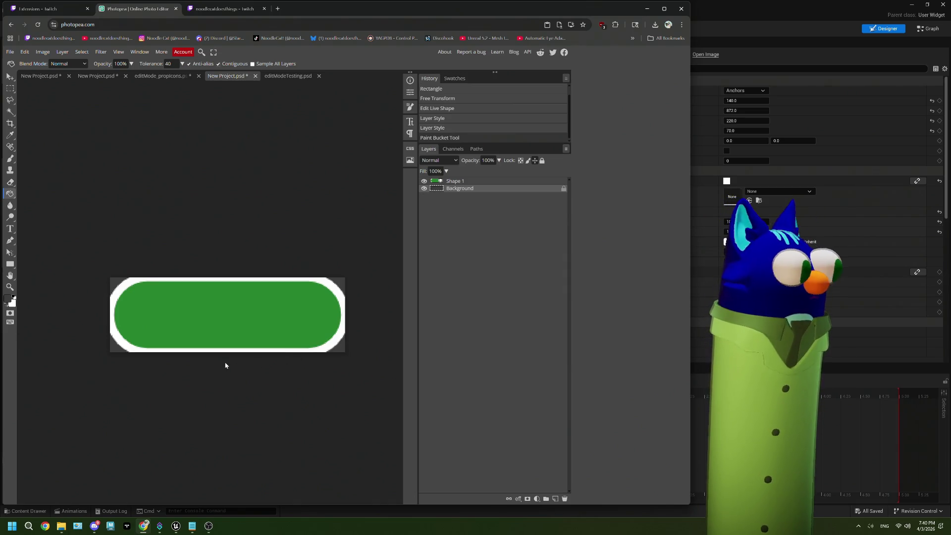
scroll(222, 365, "up", 2)
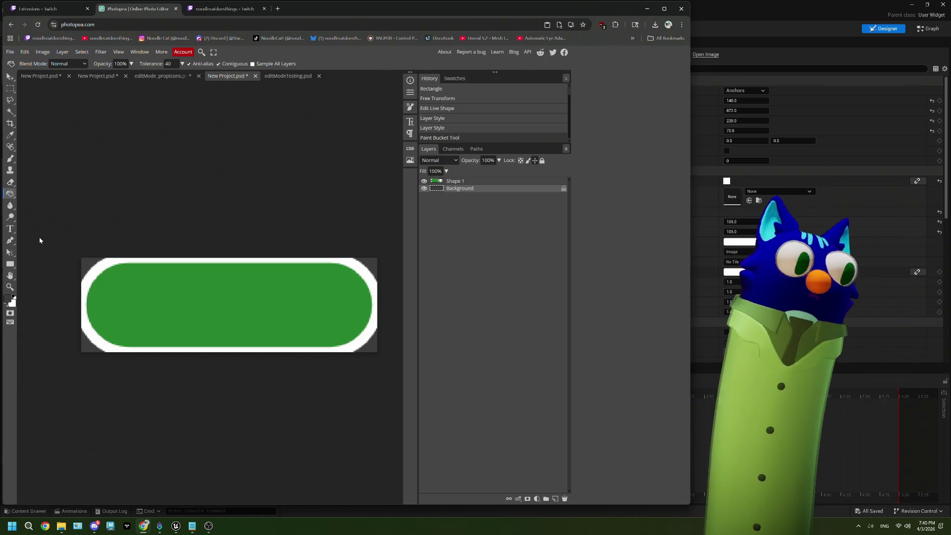
- Scale the Shape 1 pill down to about 85%, centred on the canvas
left_click(460, 181)
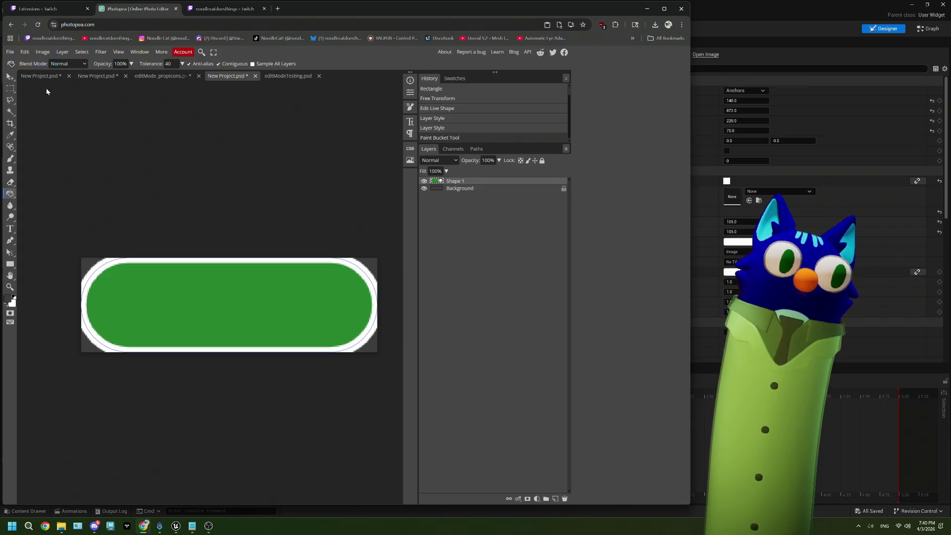
left_click(9, 78)
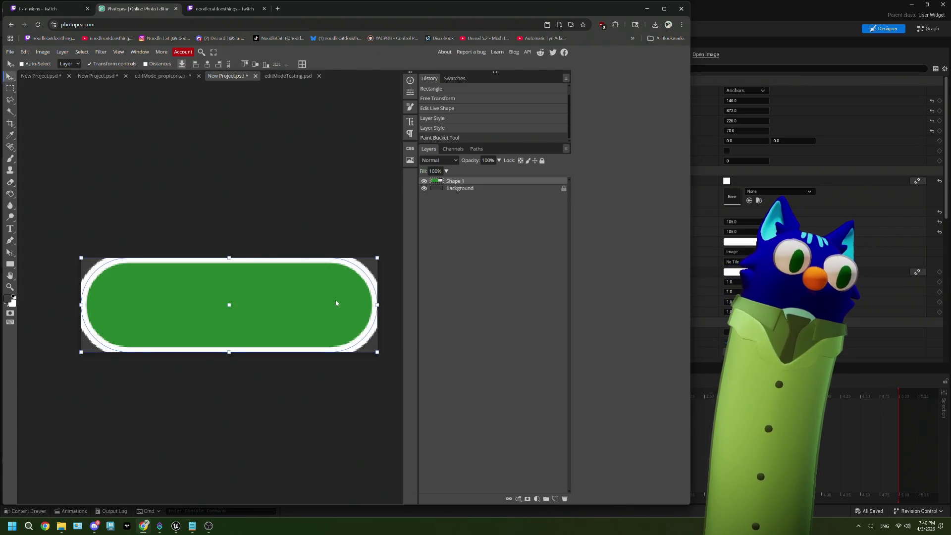
left_click_drag(379, 306, 356, 307)
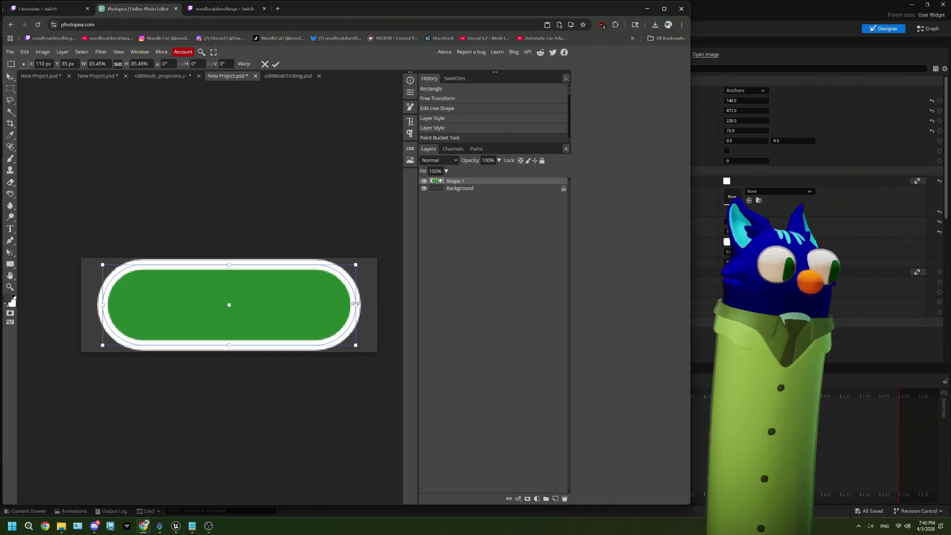
left_click(471, 189)
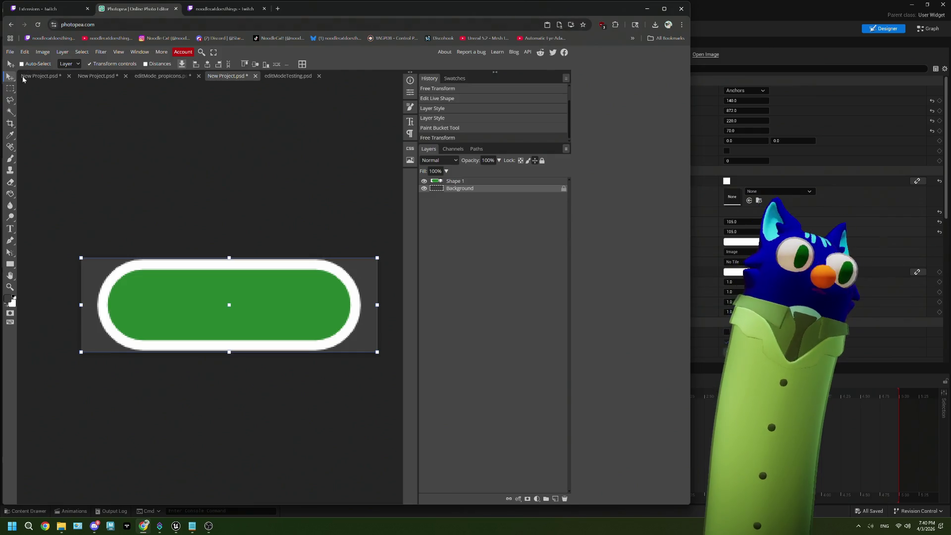
left_click(10, 228)
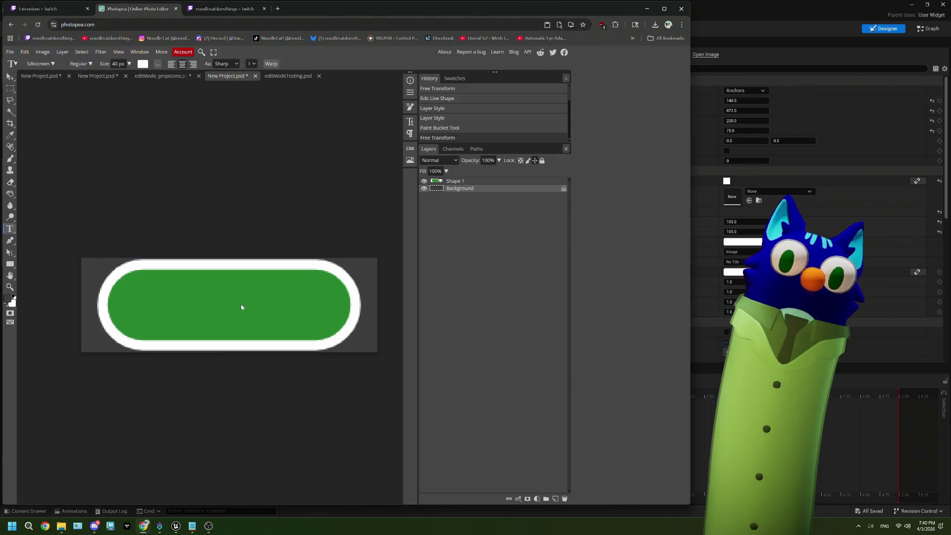
- Add a text layer reading CLEAR on the green button
left_click(178, 302)
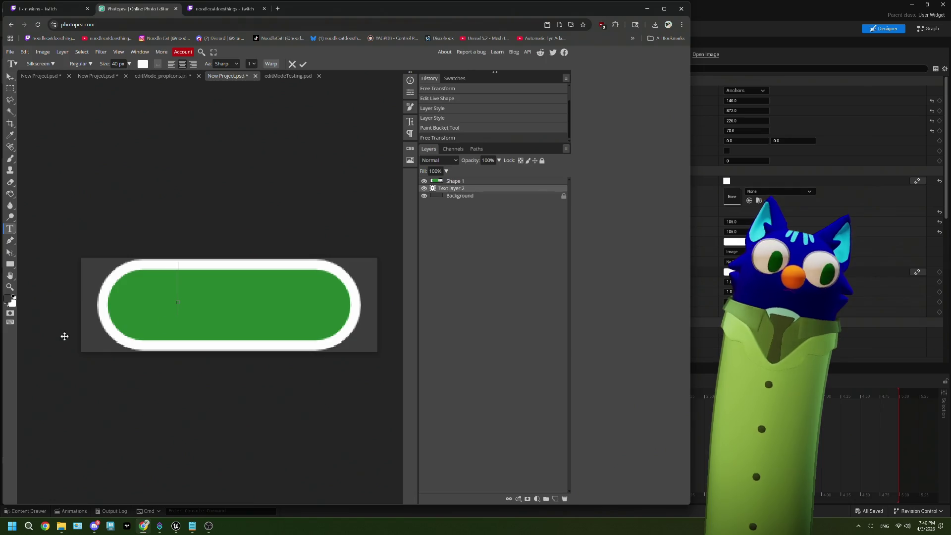
left_click_drag(471, 190, 469, 181)
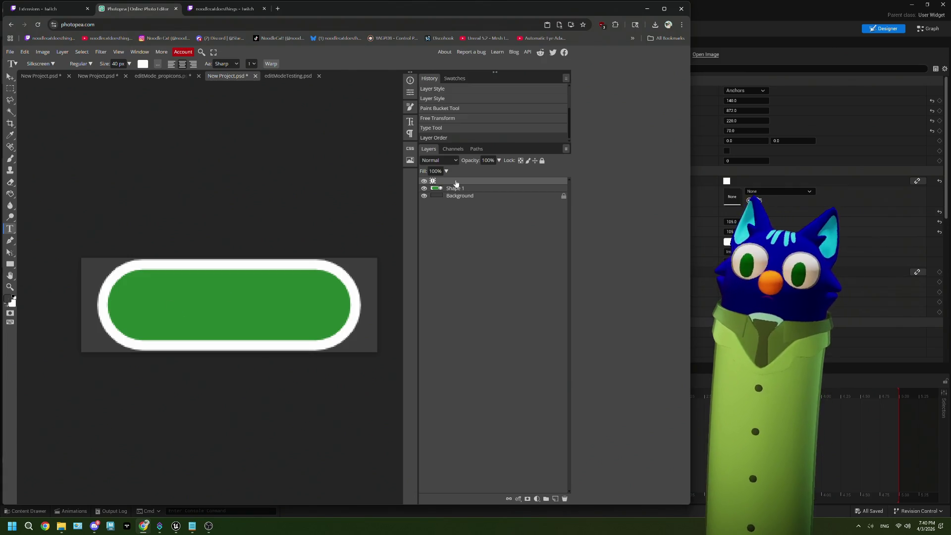
left_click(235, 299)
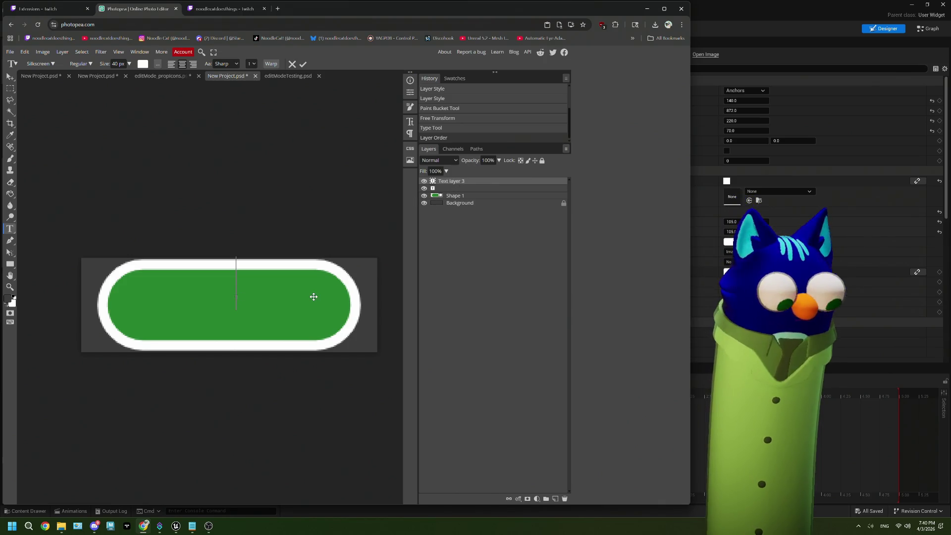
type("CLEAR")
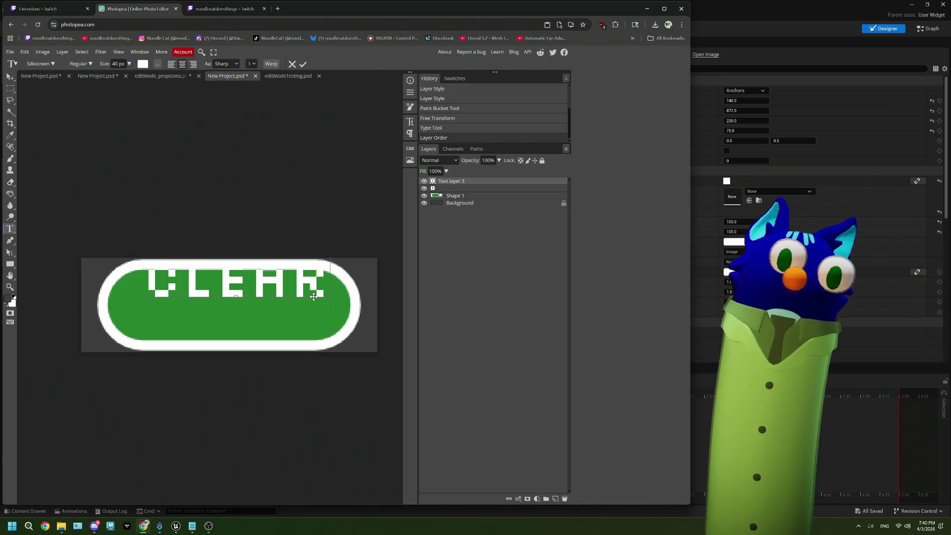
- Delete the leftover empty text layers via the trash icon
left_click_drag(434, 189, 555, 499)
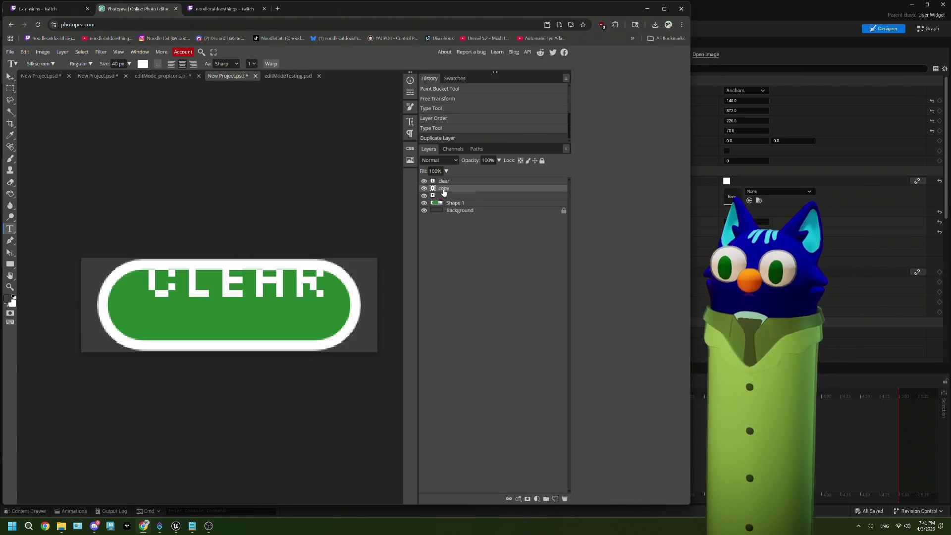
left_click_drag(444, 193, 564, 499)
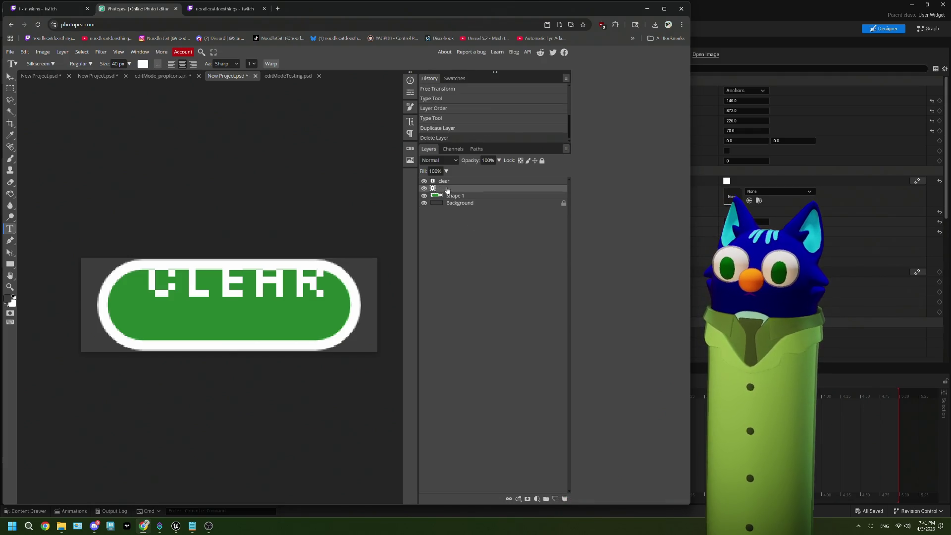
mouse_move(447, 190)
left_mouse_down()
mouse_move(550, 497)
mouse_move(565, 498)
left_mouse_up()
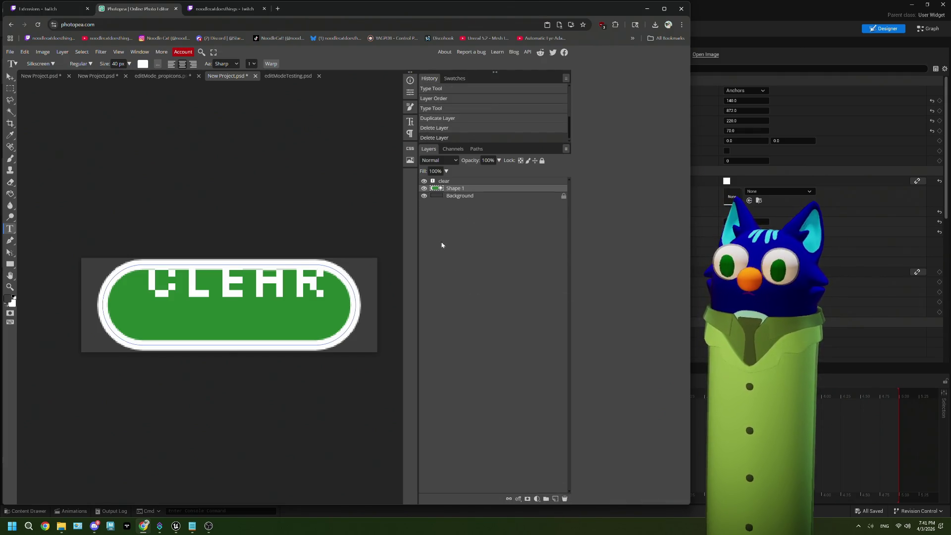
- Move the CLEAR text down to the button's centre and hide the background
left_click(440, 185)
key("ctrl+t")
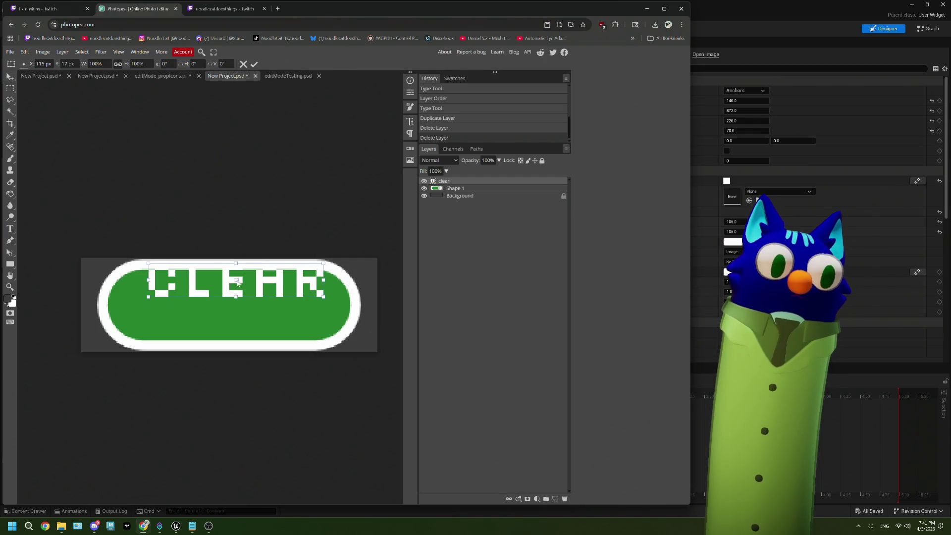
left_click_drag(238, 282, 245, 310)
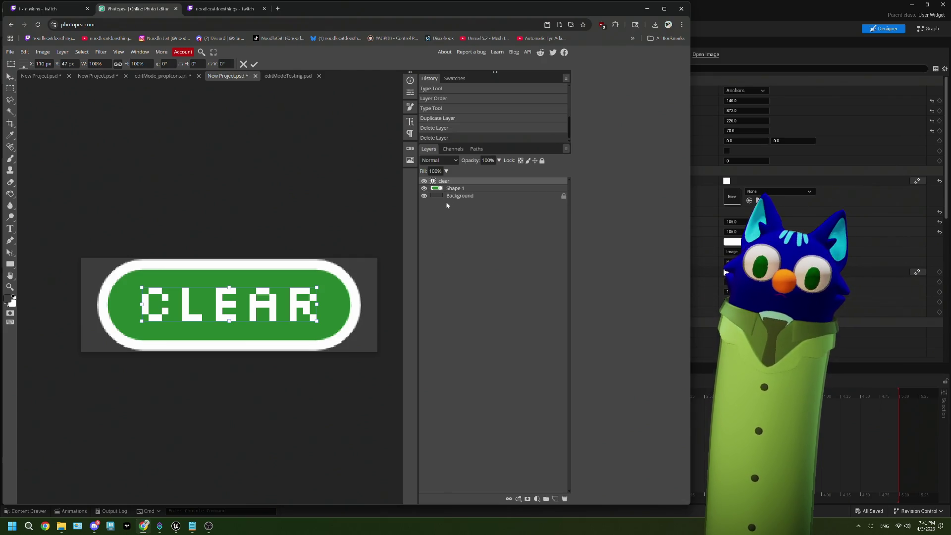
left_click(424, 196)
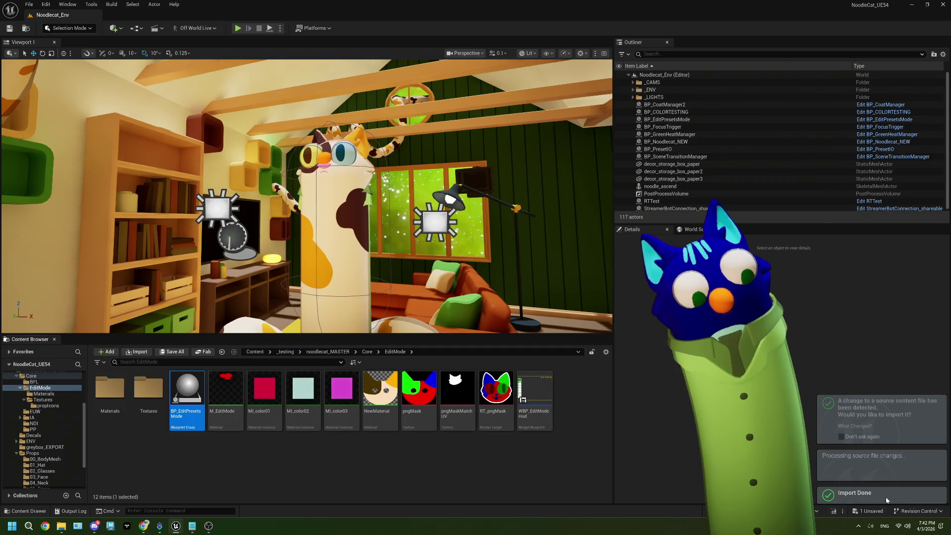
- In WBP_EditModeHud, set l_editShelf_Props_clearButton's Brush Image to the CLEAR texture
double_click(148, 389)
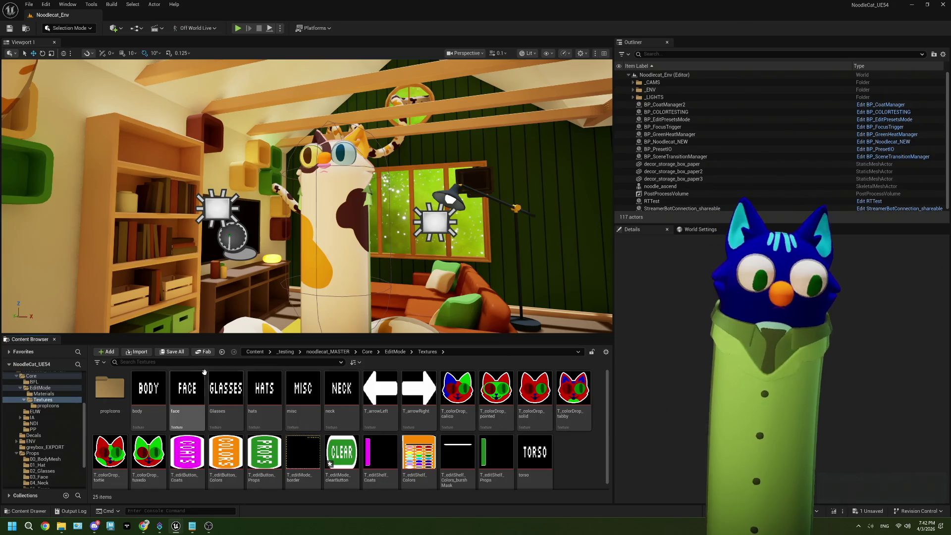
left_click(395, 352)
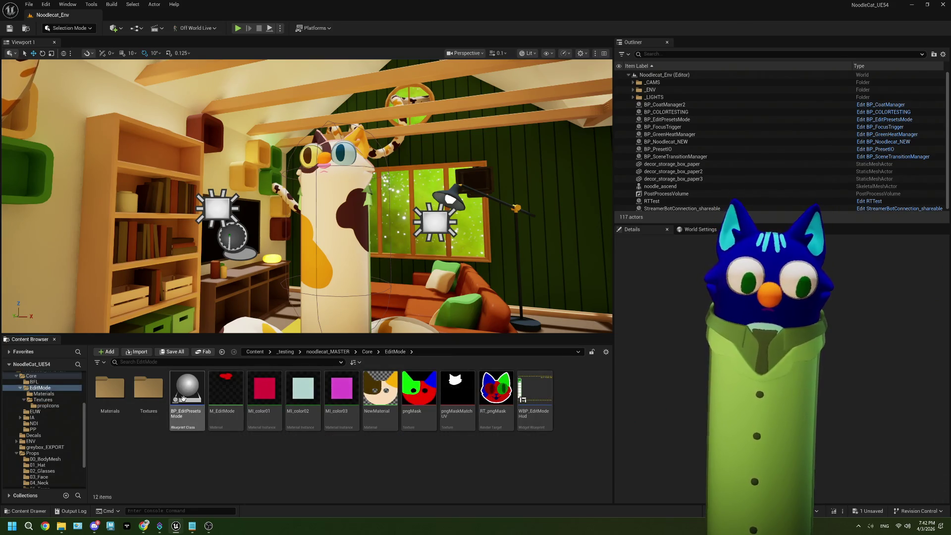
double_click(532, 387)
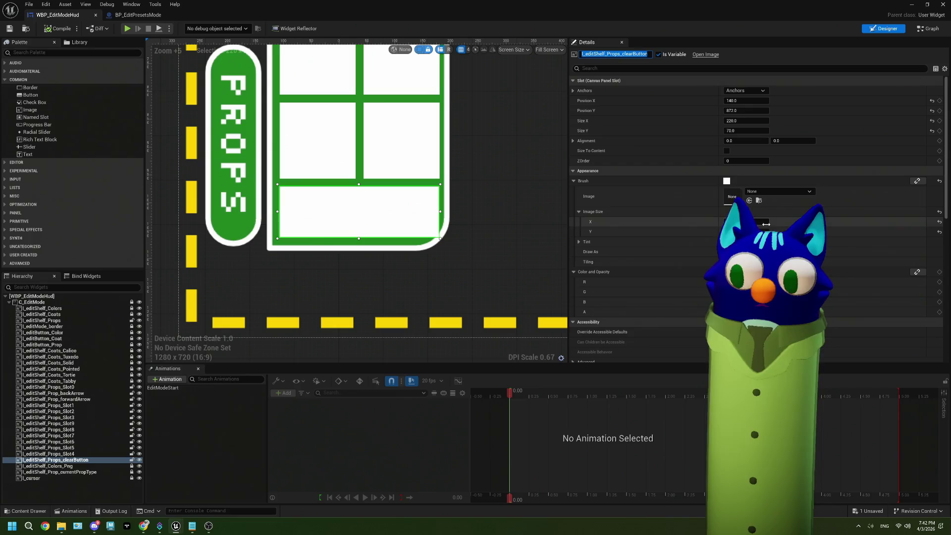
left_click(768, 192)
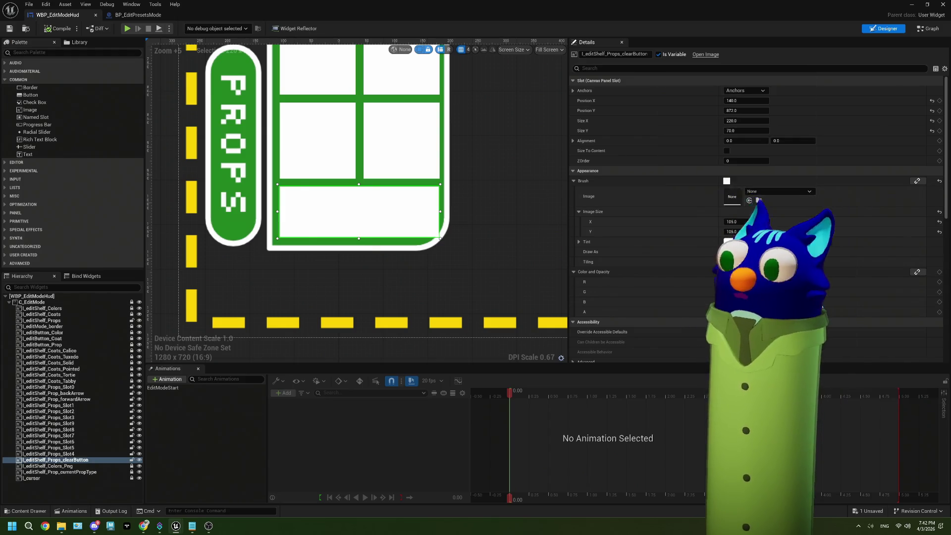
left_click(772, 278)
left_click(493, 220)
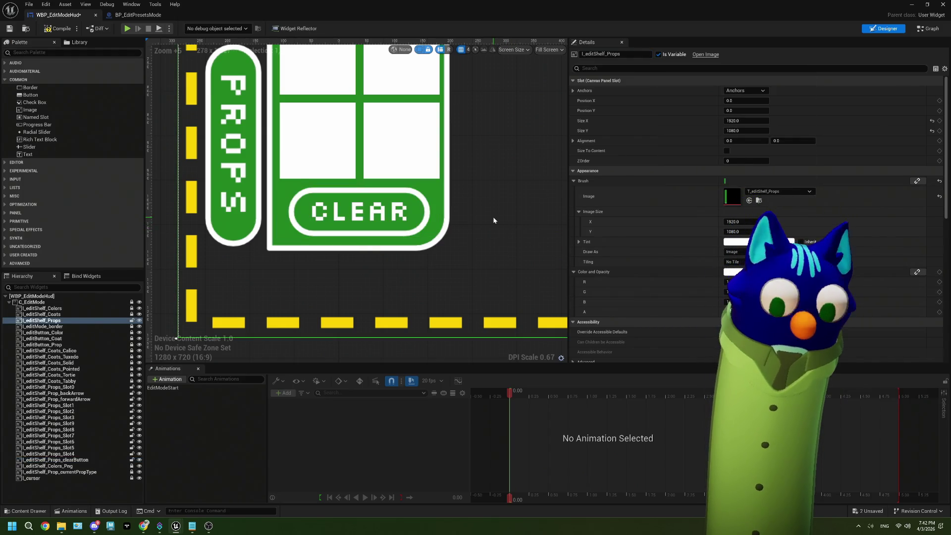
scroll(494, 220, "down", 5)
scroll(493, 220, "down", 2)
scroll(493, 219, "up", 4)
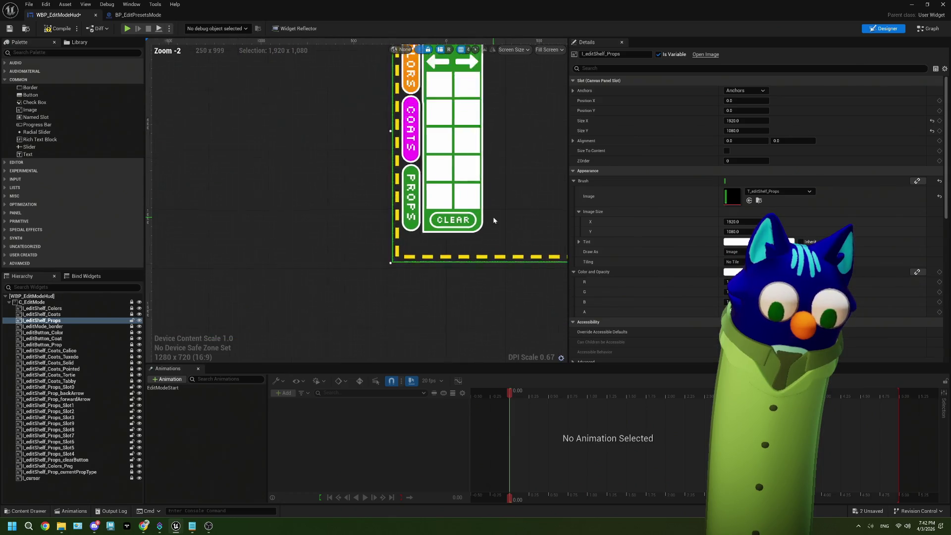
scroll(493, 220, "up", 2)
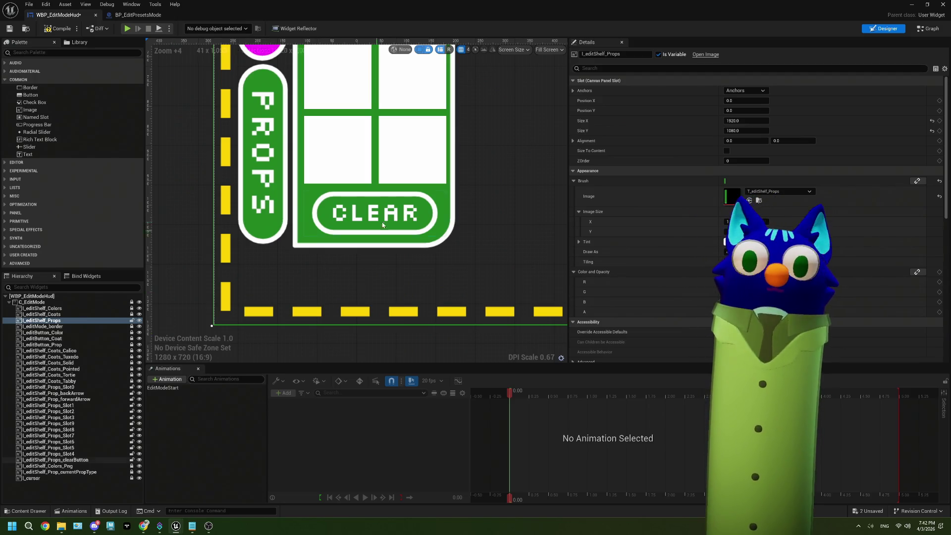
- Unlock the props slots, back and forward arrows, and l_editShelf_Props shelf widgets
scroll(394, 223, "down", 4)
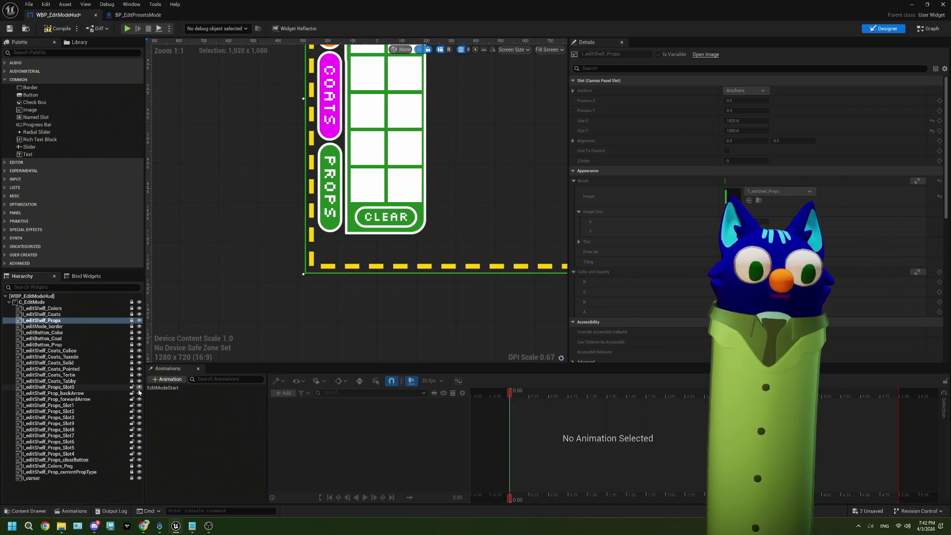
scroll(286, 110, "down", 6)
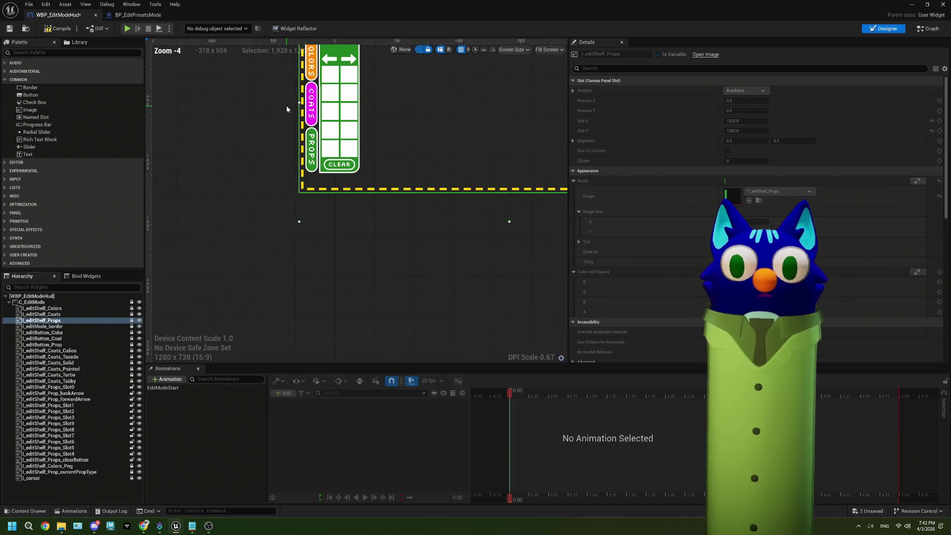
scroll(291, 119, "up", 4)
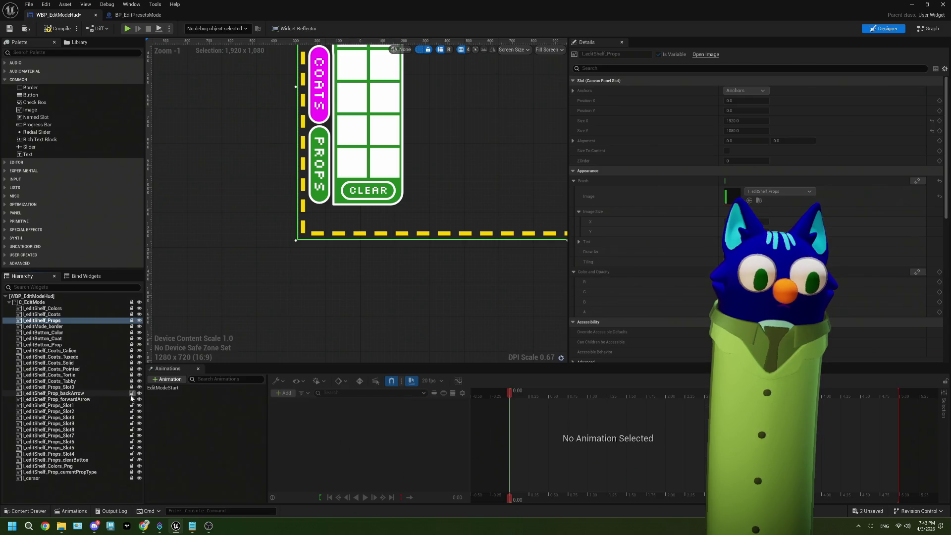
left_click(132, 417)
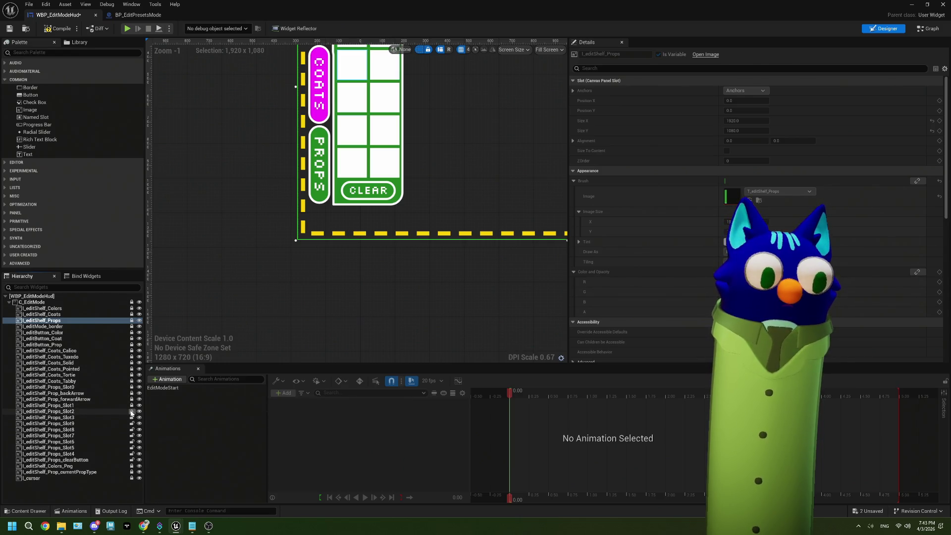
left_click(132, 411)
left_click(132, 405)
left_click(132, 399)
left_click(132, 393)
left_click(132, 387)
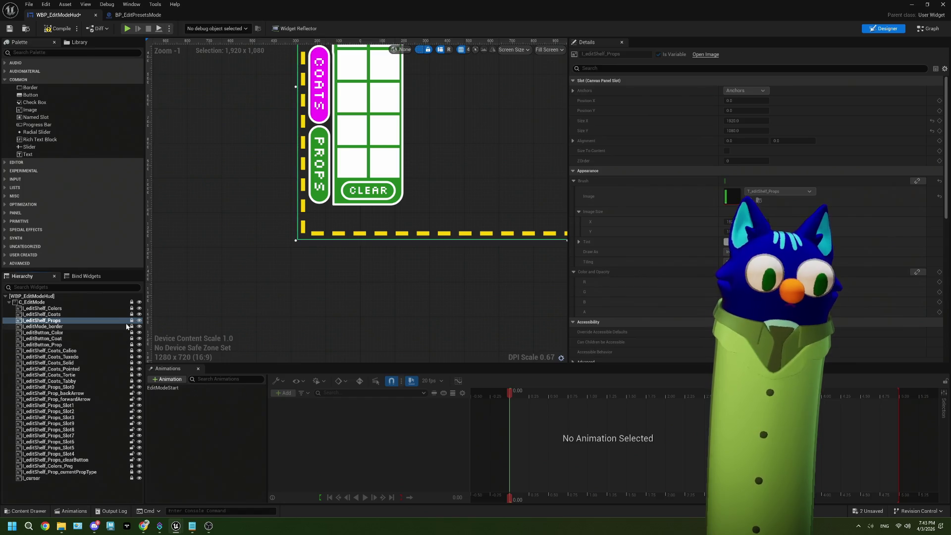
left_click(132, 320)
- Select the props shelf widgets through Props_clearButton and lower their Render Opacity
left_click(119, 387)
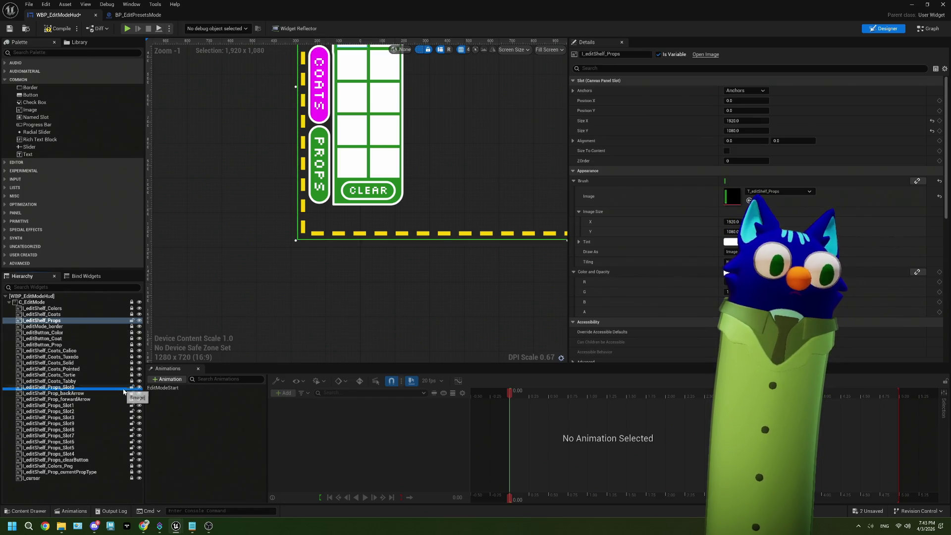
left_click(122, 460, "shift")
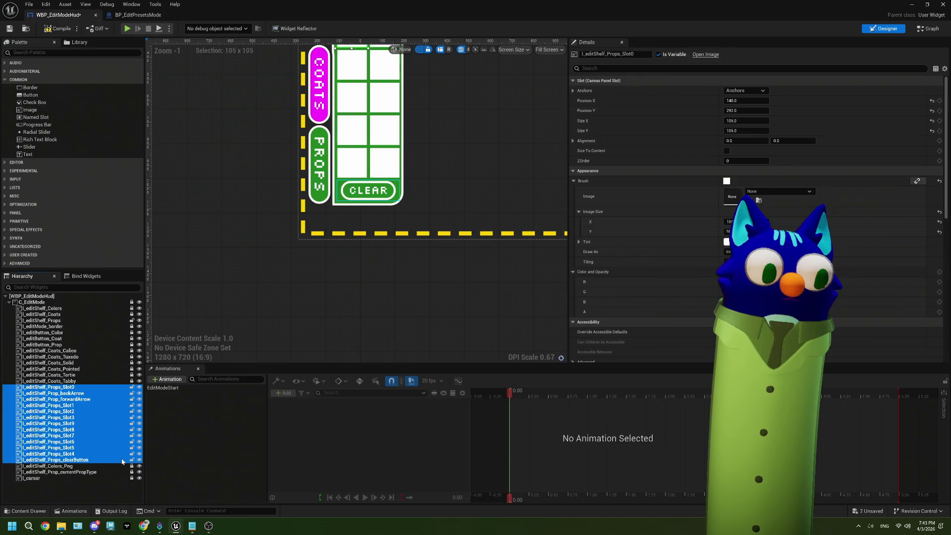
left_click(106, 321, "ctrl")
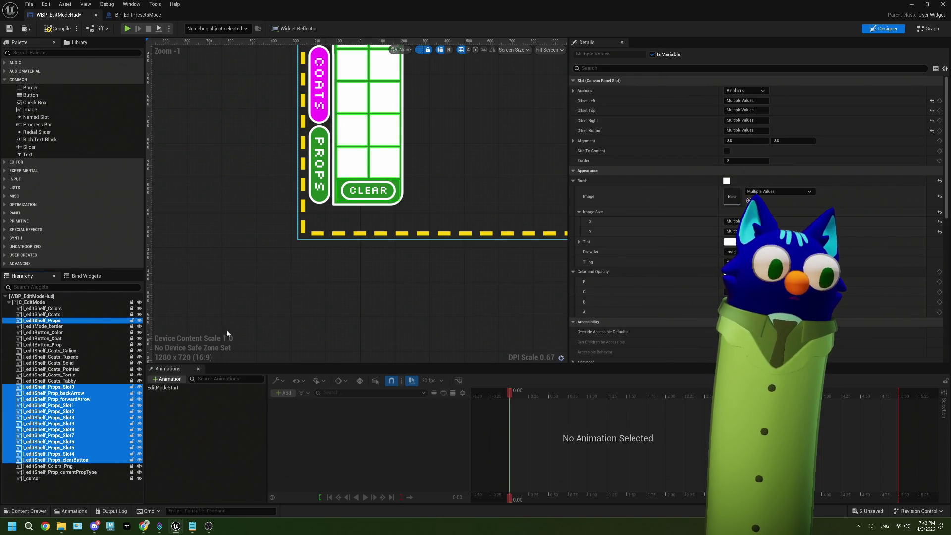
scroll(711, 312, "down", 6)
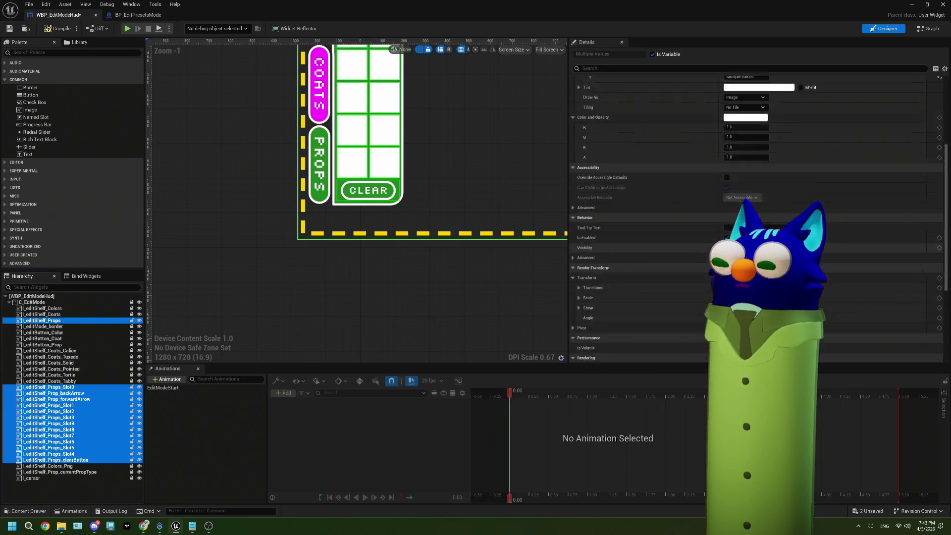
scroll(711, 312, "down", 6)
scroll(710, 312, "up", 3)
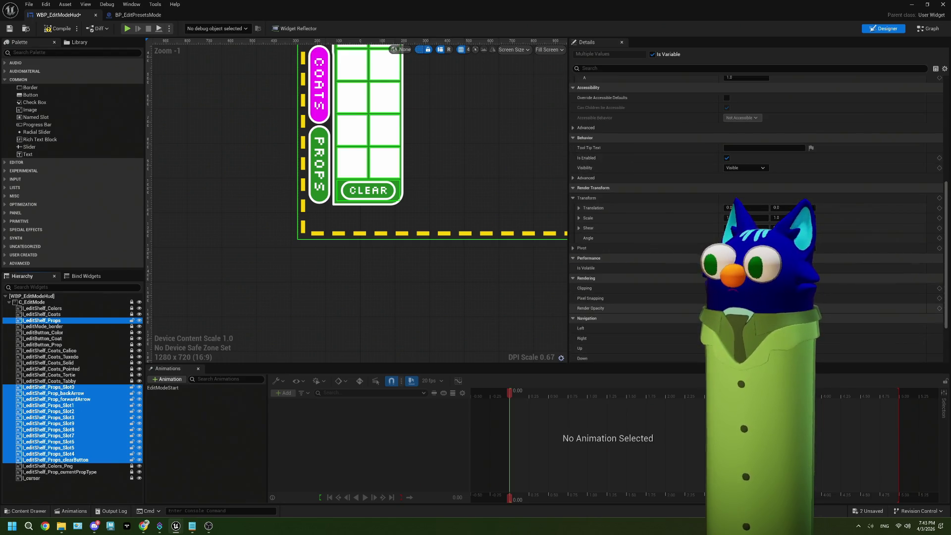
left_click_drag(742, 308, 713, 308)
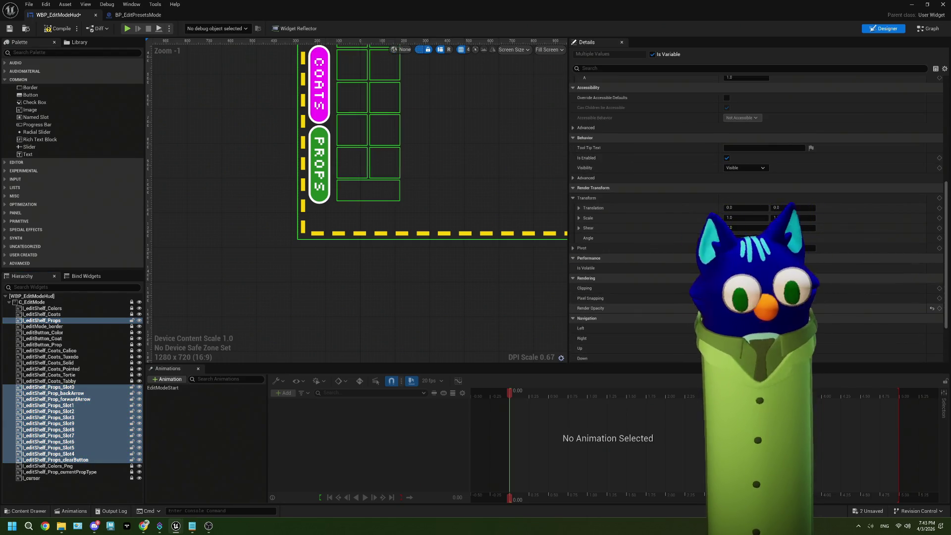
scroll(477, 201, "down", 2)
scroll(477, 201, "down", 1)
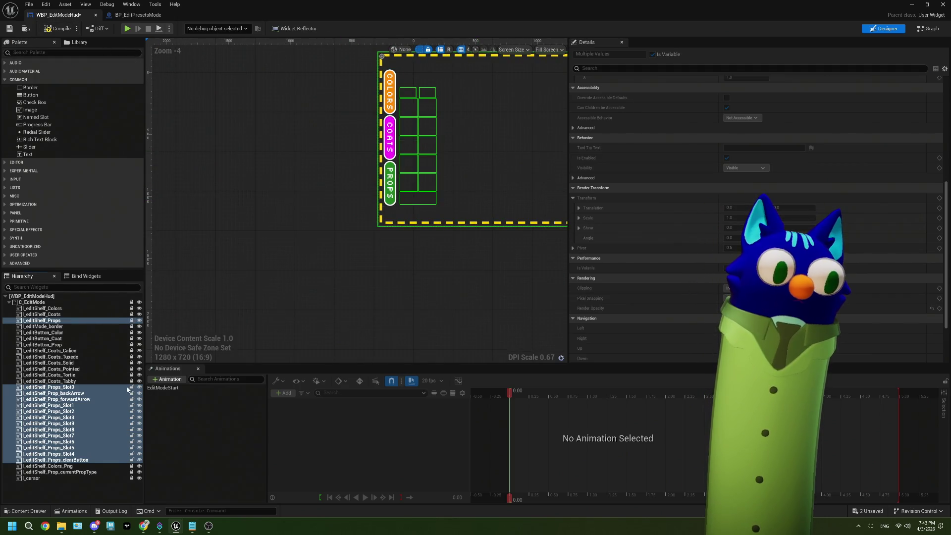
- Re-lock Props_Slot2, clear the selection and compile the HUD widget blueprint
left_click(132, 411)
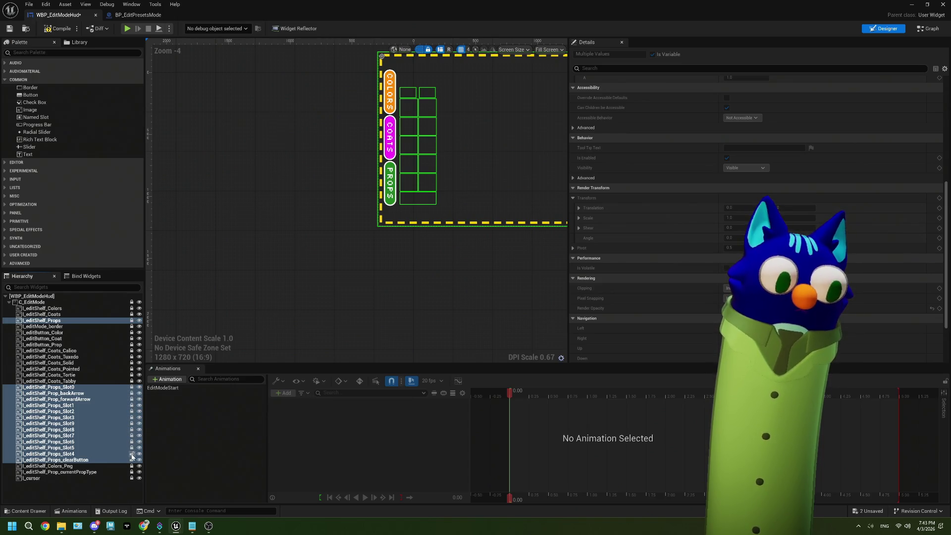
left_click(132, 460)
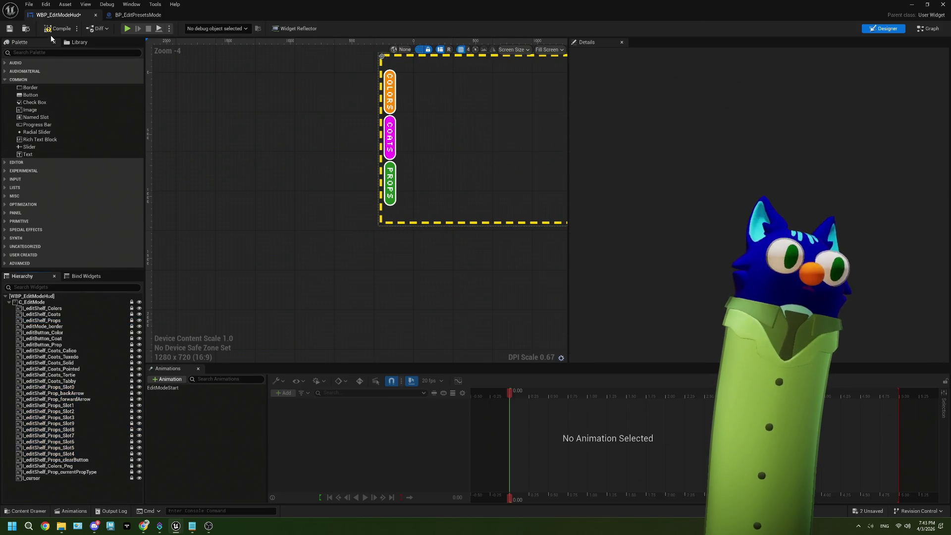
left_click(43, 31)
- In BP_EditPresetsMode's event graph, add a new input pin [12] to Make Array
left_click(138, 15)
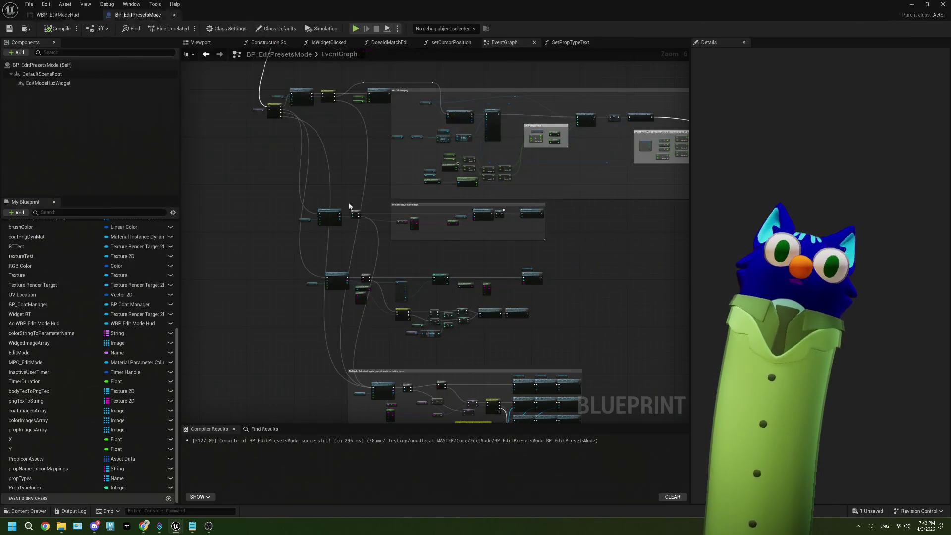
scroll(317, 246, "up", 7)
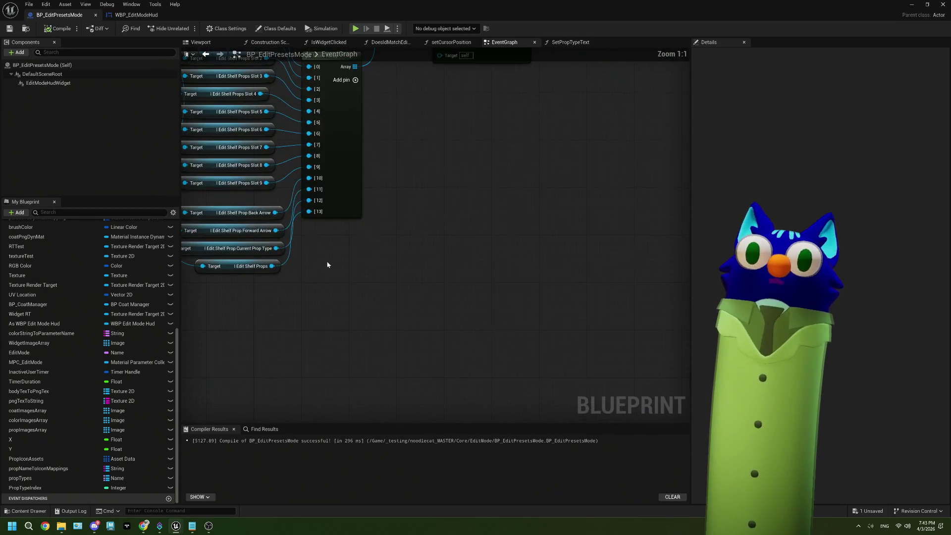
mouse_move(346, 309)
left_mouse_down()
mouse_move(305, 271)
mouse_move(332, 305)
left_mouse_up()
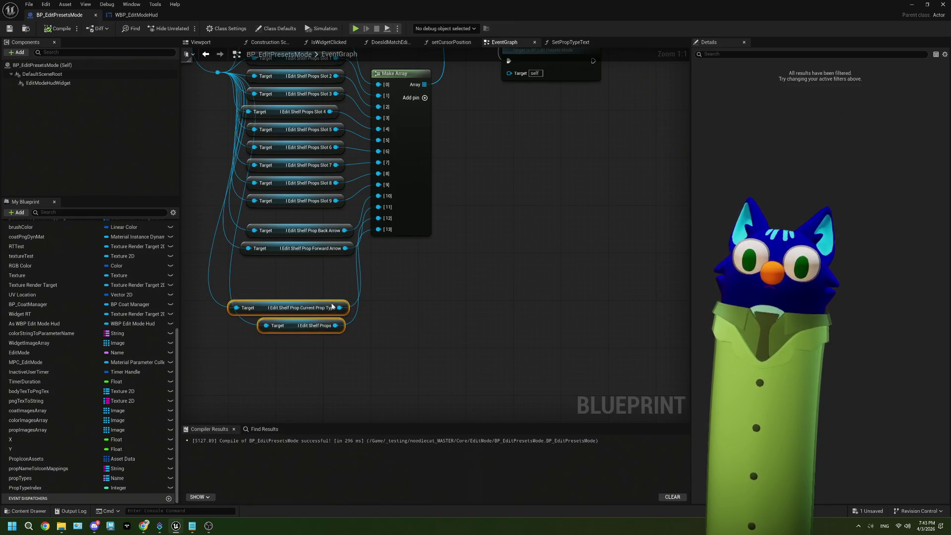
left_click(425, 98)
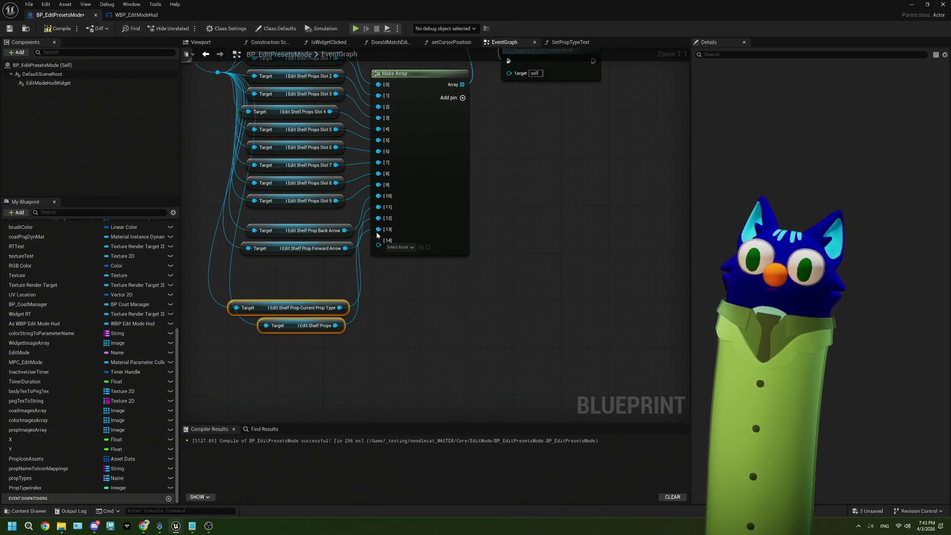
left_click(378, 218, "alt")
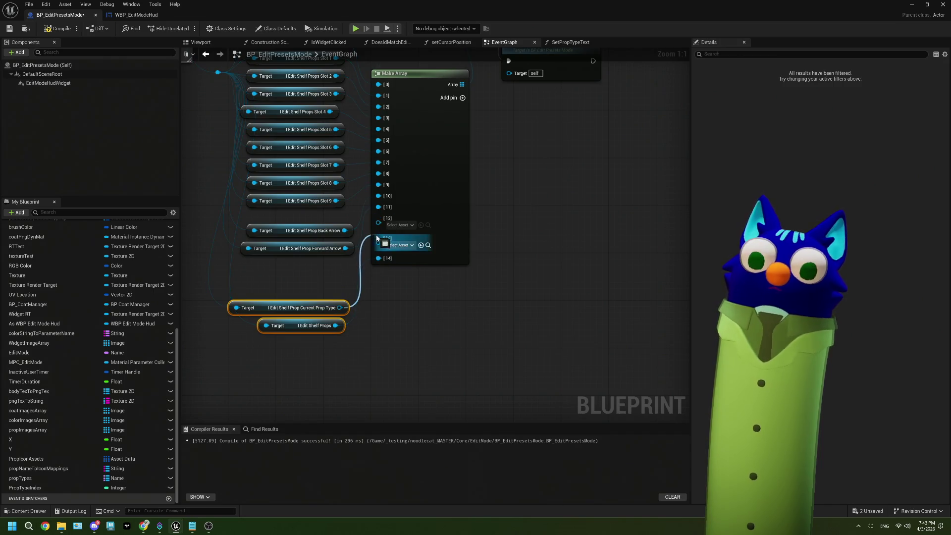
scroll(378, 262, "down", 1)
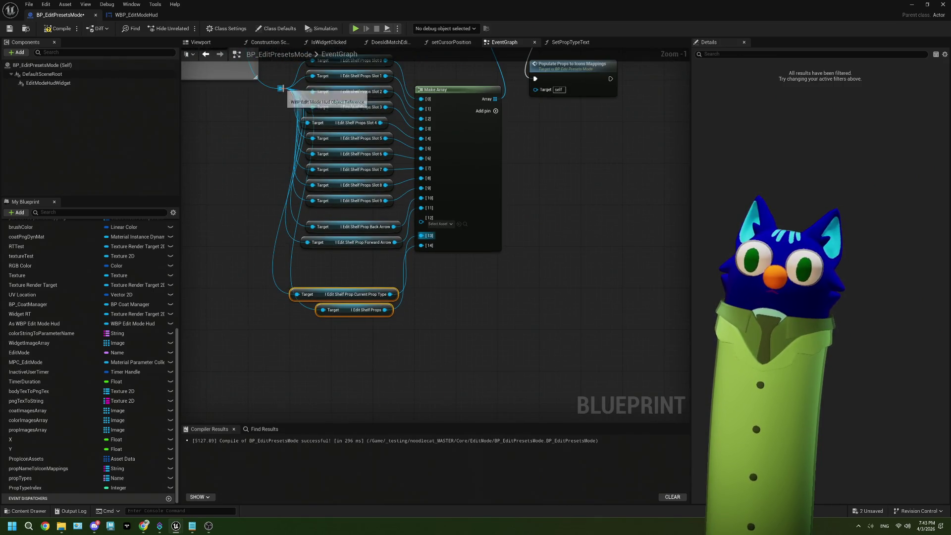
- Add a clear button getter from the HUD reference and wire it into Make Array
left_click_drag(280, 89, 286, 258)
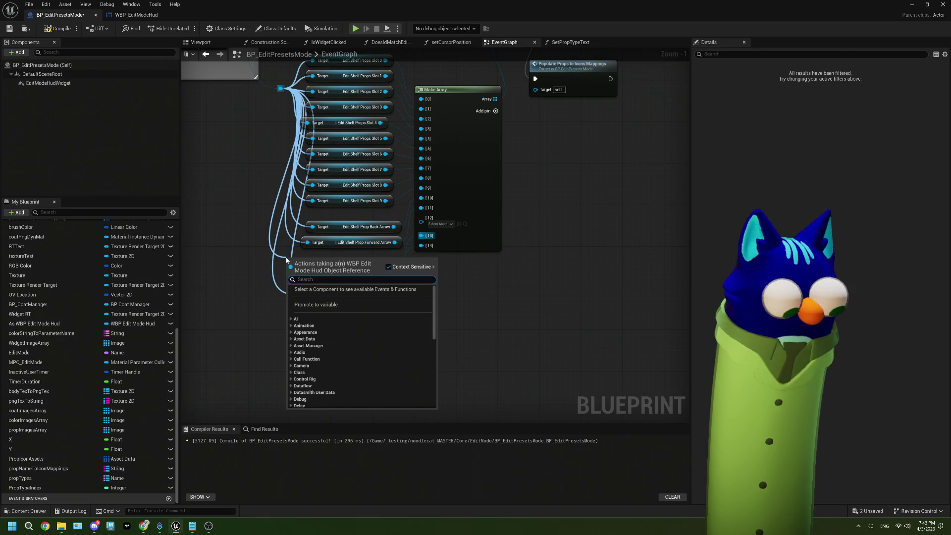
type("clear")
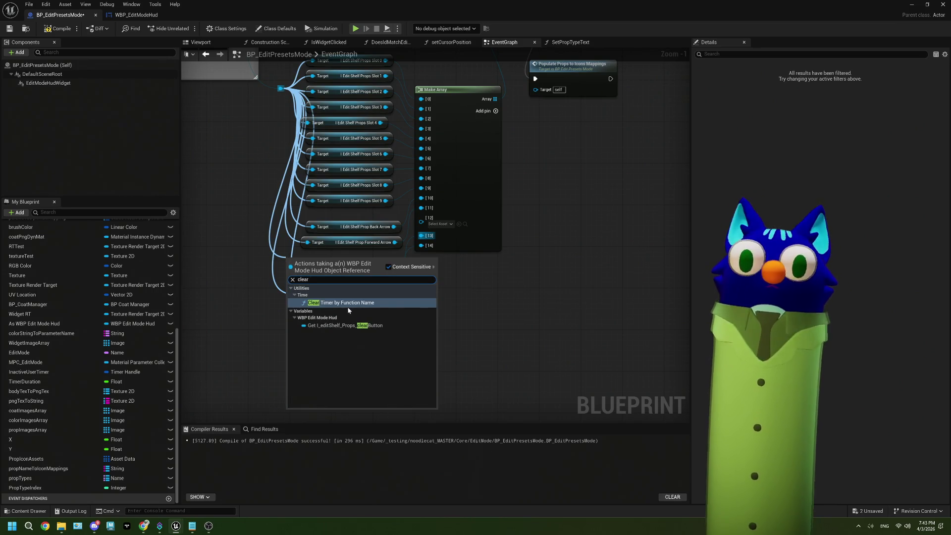
left_click(346, 326)
left_click_drag(377, 263, 422, 233)
left_click_drag(379, 259, 396, 256)
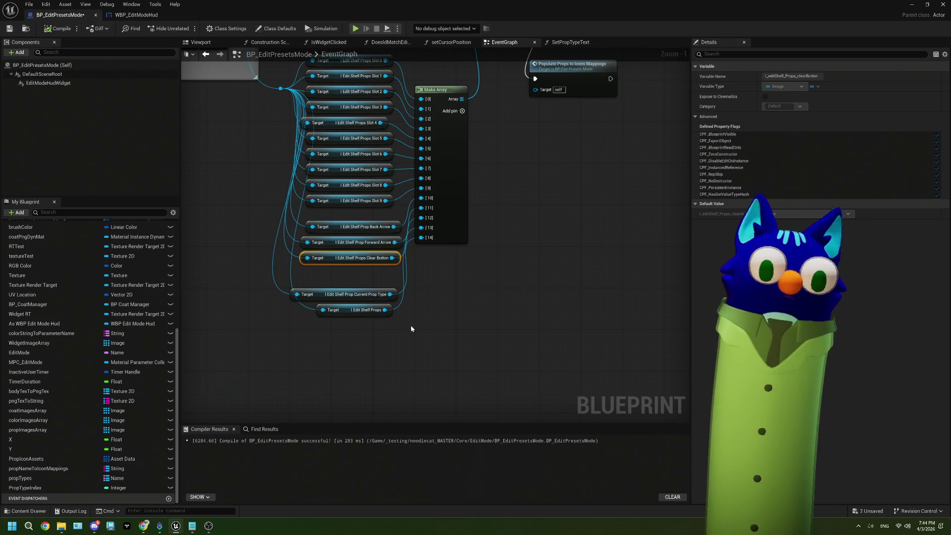
- Zoom in on the arrow-handling Switch on Name node and add a new case pin
scroll(411, 329, "down", 2)
scroll(494, 321, "down", 3)
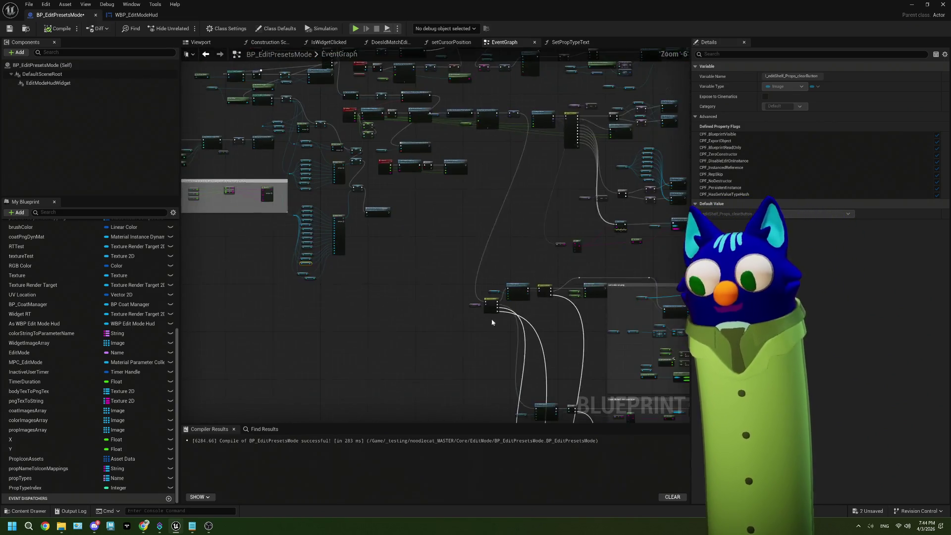
left_click_drag(491, 322, 408, 276)
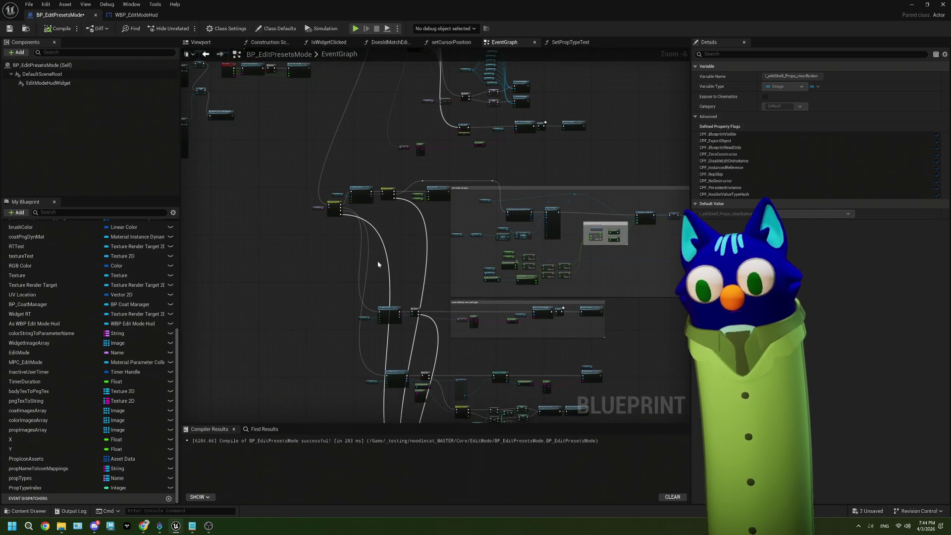
scroll(378, 264, "up", 4)
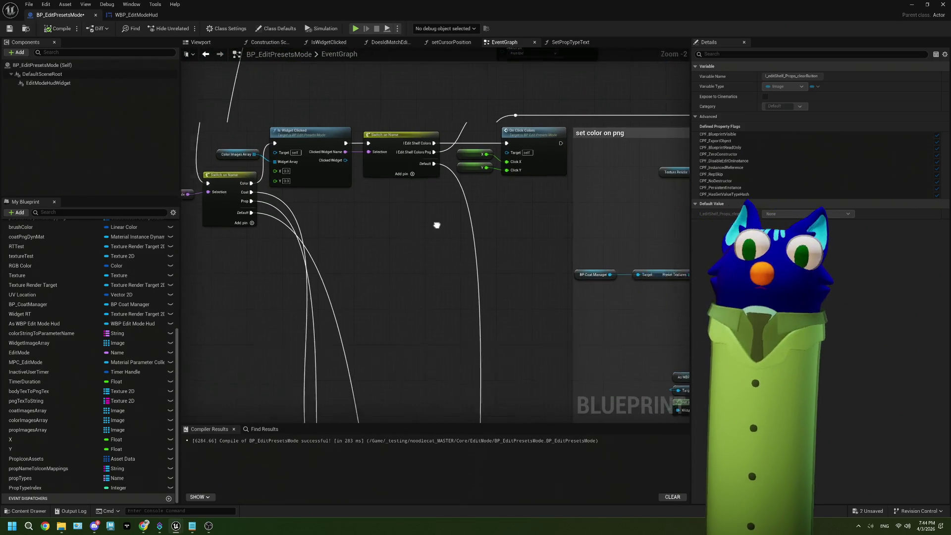
left_click_drag(436, 225, 442, 236)
scroll(443, 236, "down", 4)
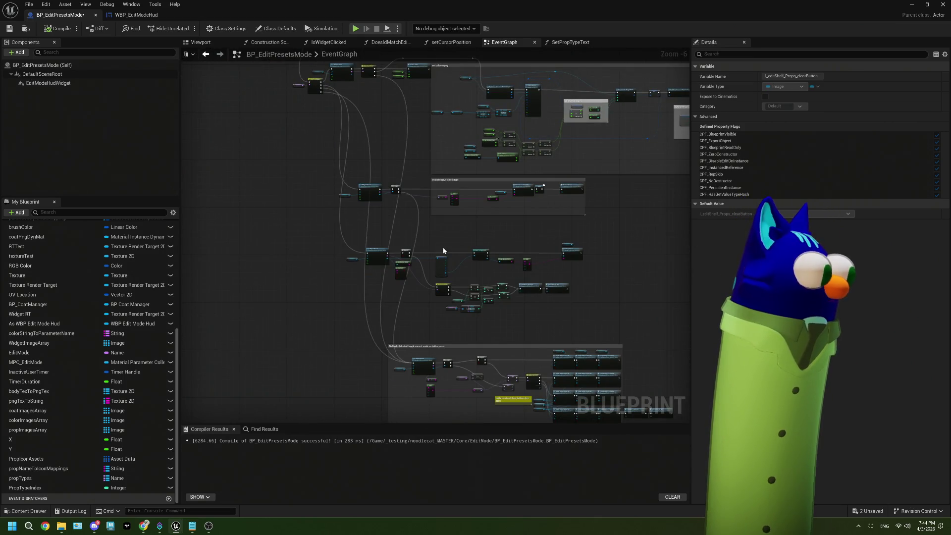
scroll(443, 247, "up", 4)
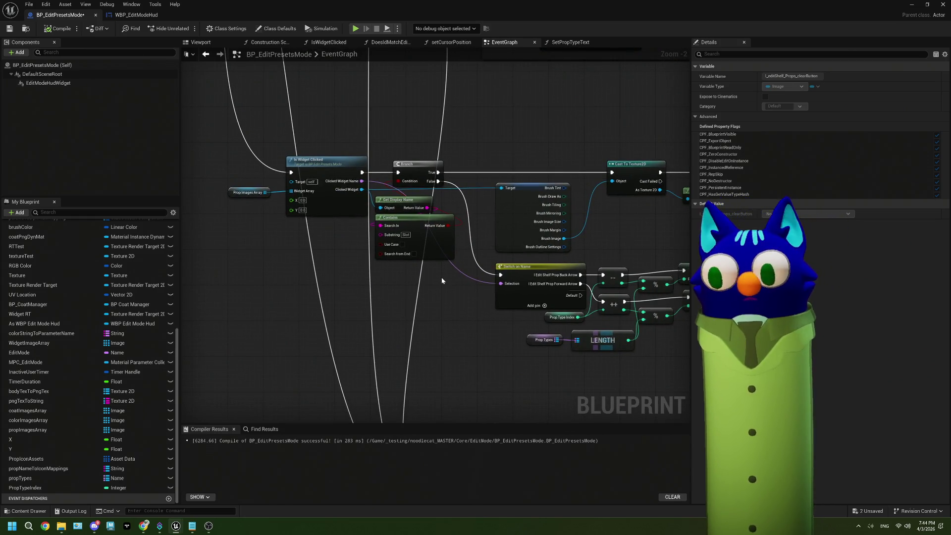
scroll(491, 300, "up", 2)
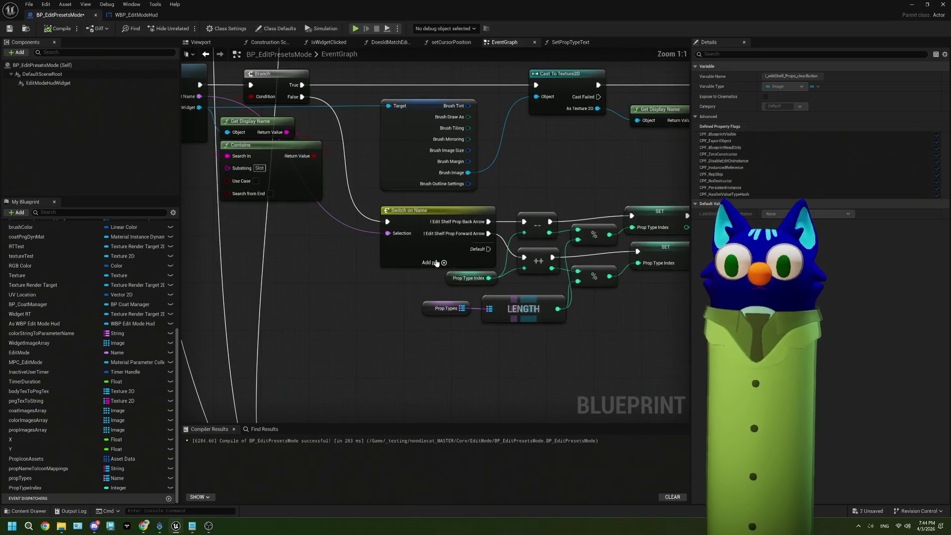
left_click(444, 274)
- Nudge the Prop Types, LENGTH and Prop Type Index nodes, then select Switch on Name
mouse_move(444, 321)
left_mouse_down()
mouse_move(369, 260)
mouse_move(368, 242)
mouse_move(380, 257)
left_mouse_up()
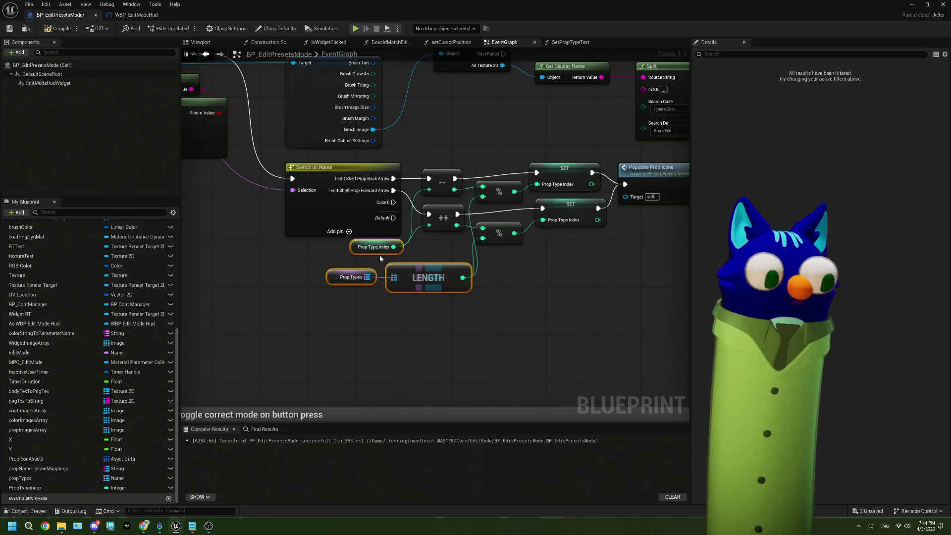
mouse_move(416, 323)
left_mouse_down()
mouse_move(345, 255)
mouse_move(399, 257)
left_mouse_up()
left_click(399, 251)
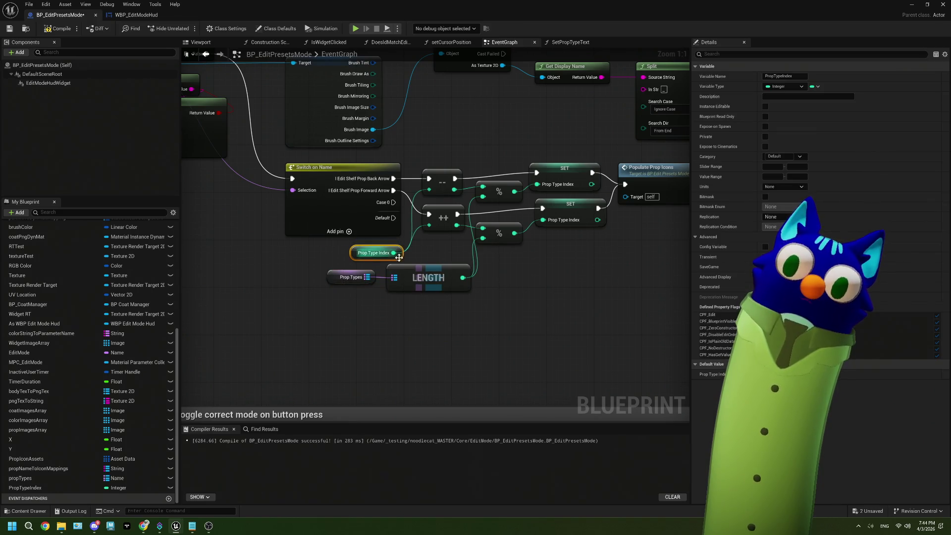
left_click(456, 336)
left_click_drag(456, 337, 395, 334)
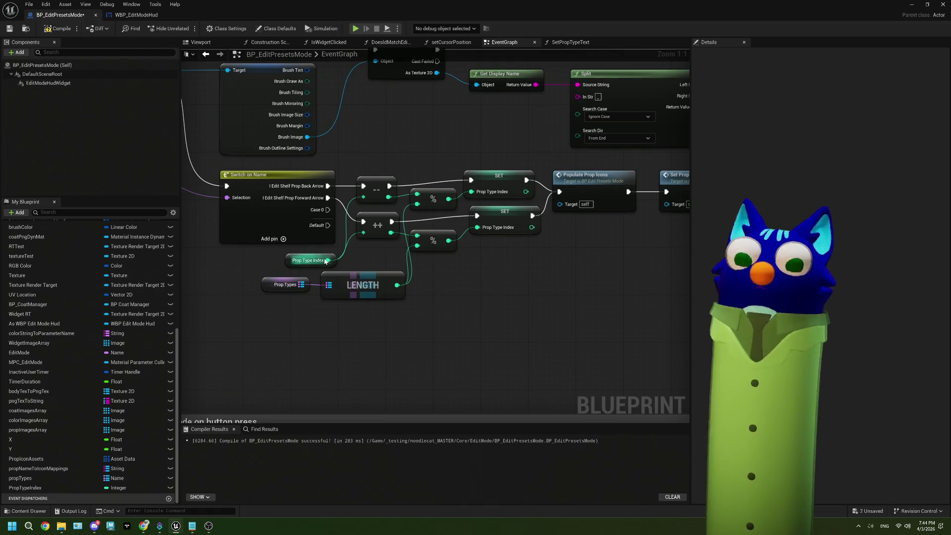
left_click(324, 237)
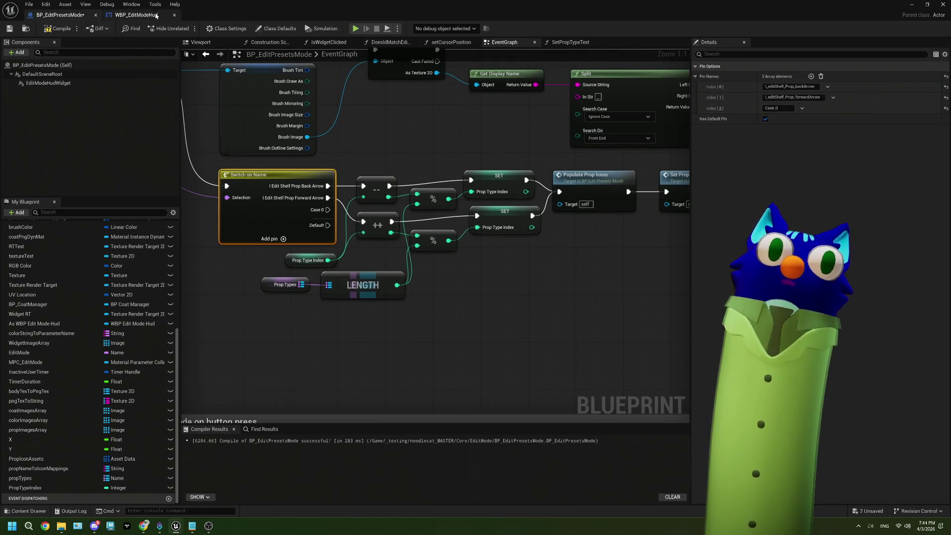
- Copy I_editShelf_Props_clearButton's name from WBP_EditModeHud and paste it as the switch's third pin name
left_click(156, 16)
left_click(90, 460)
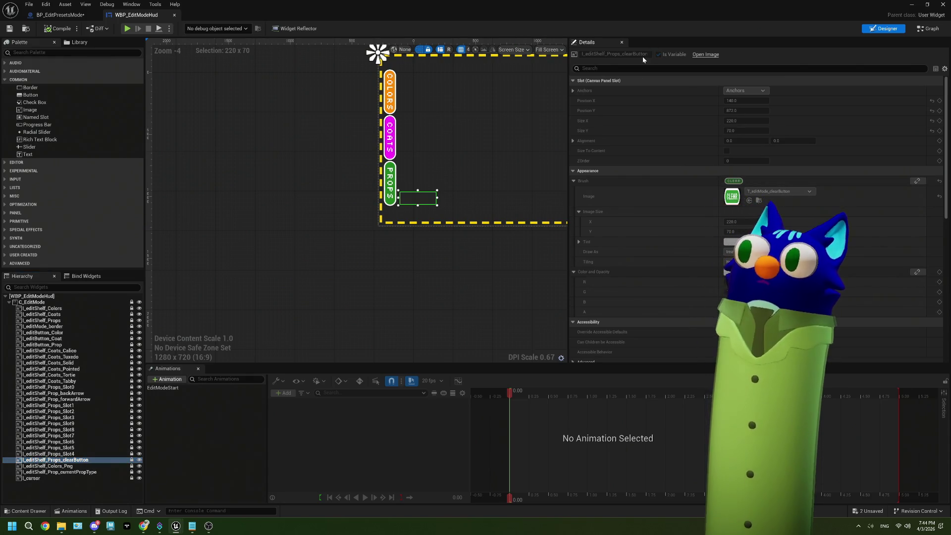
left_click(60, 15)
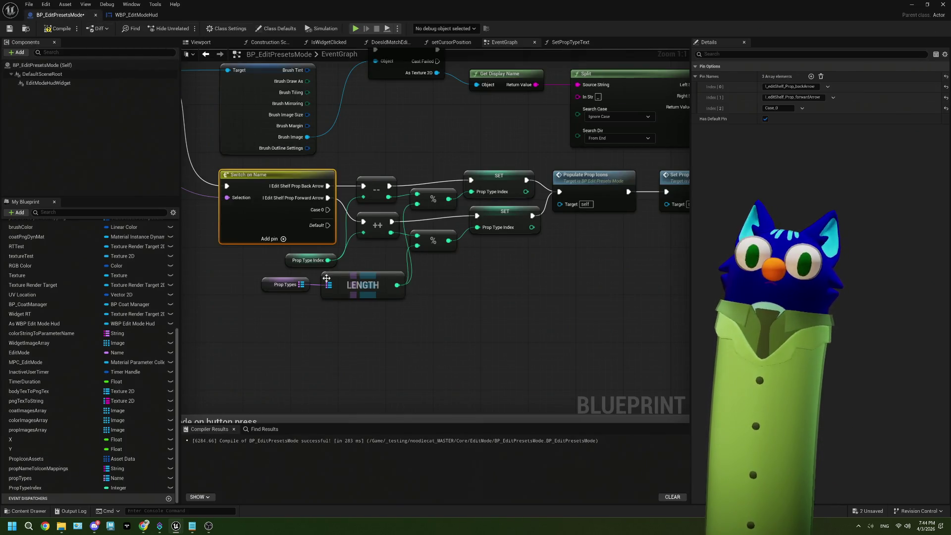
mouse_move(326, 278)
left_mouse_down()
mouse_move(426, 229)
mouse_move(434, 191)
left_mouse_up()
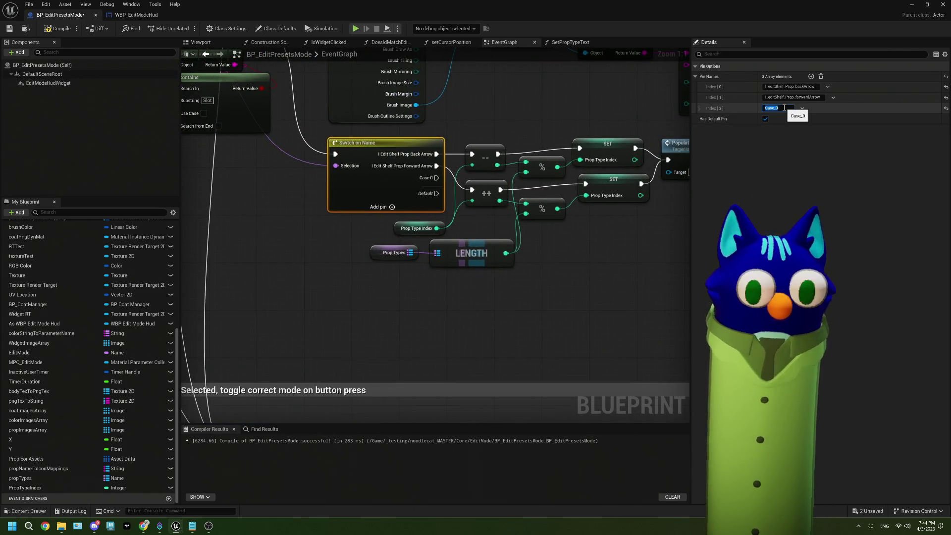
left_click(137, 15)
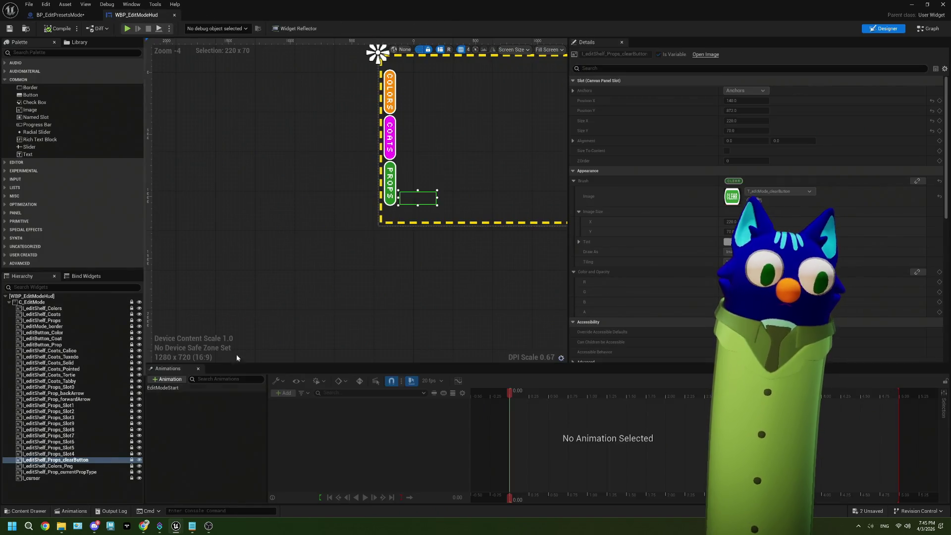
left_click(630, 55)
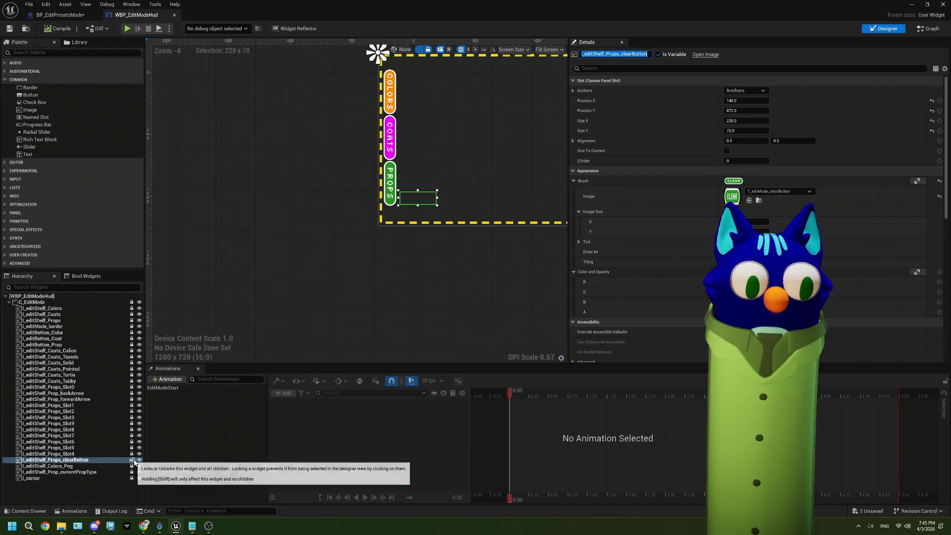
key("Escape")
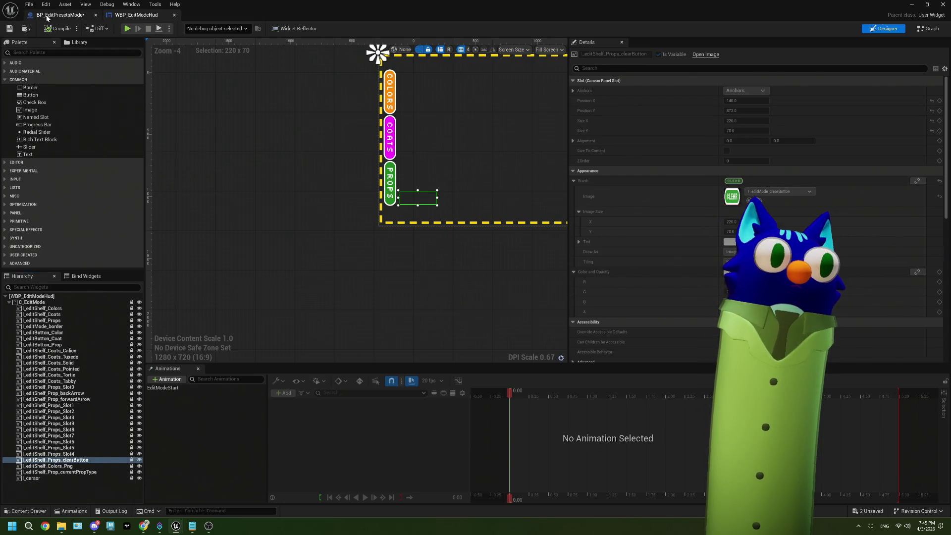
left_click(58, 15)
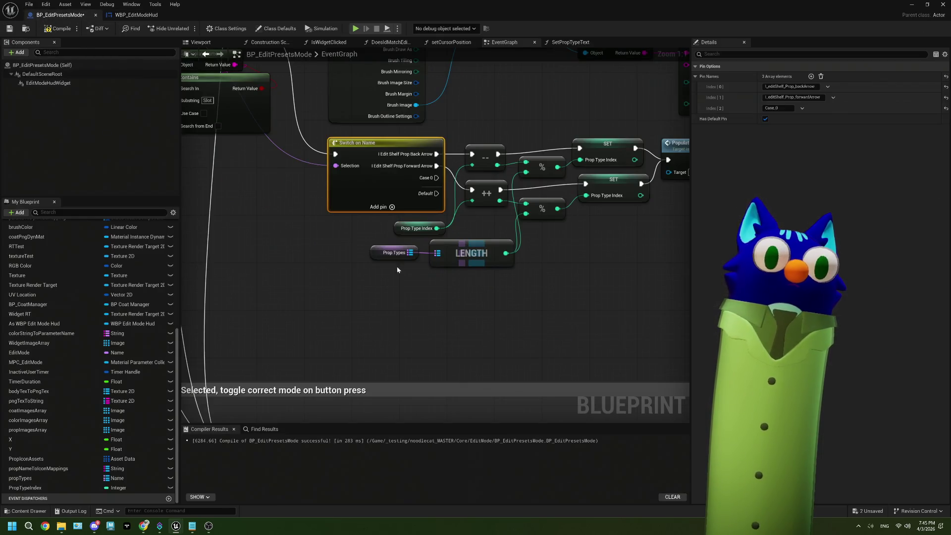
left_click(787, 108)
type("I_editShelf_Props_clearButton")
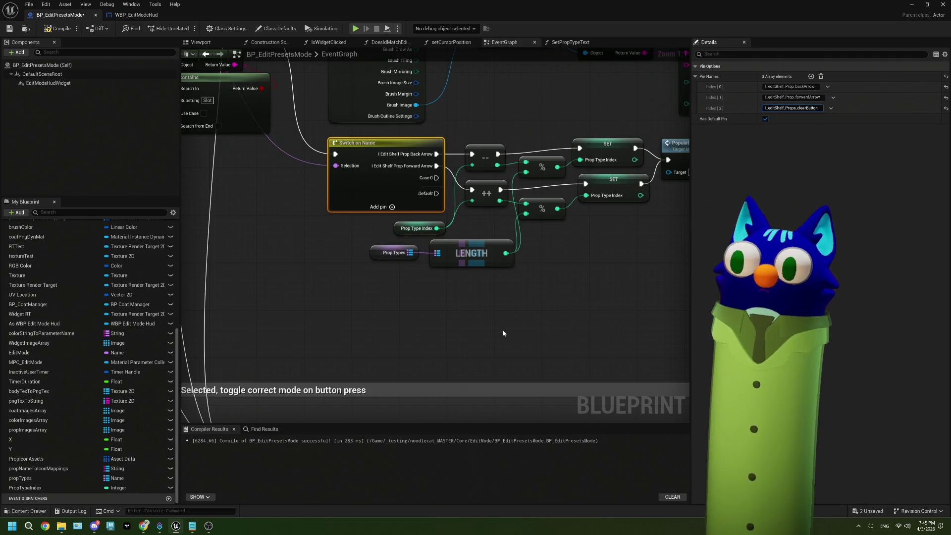
left_click(503, 331)
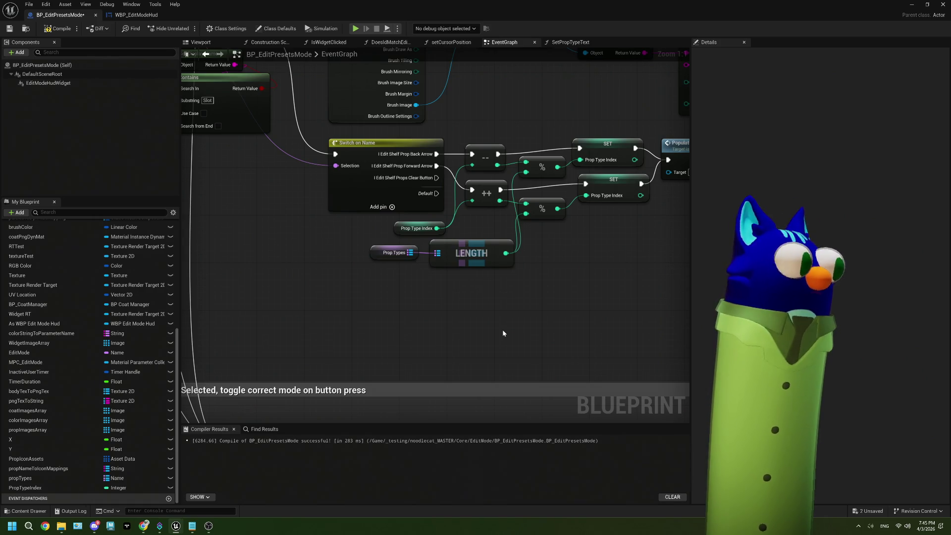
mouse_move(547, 306)
left_mouse_down()
mouse_move(378, 288)
mouse_move(425, 296)
left_mouse_up()
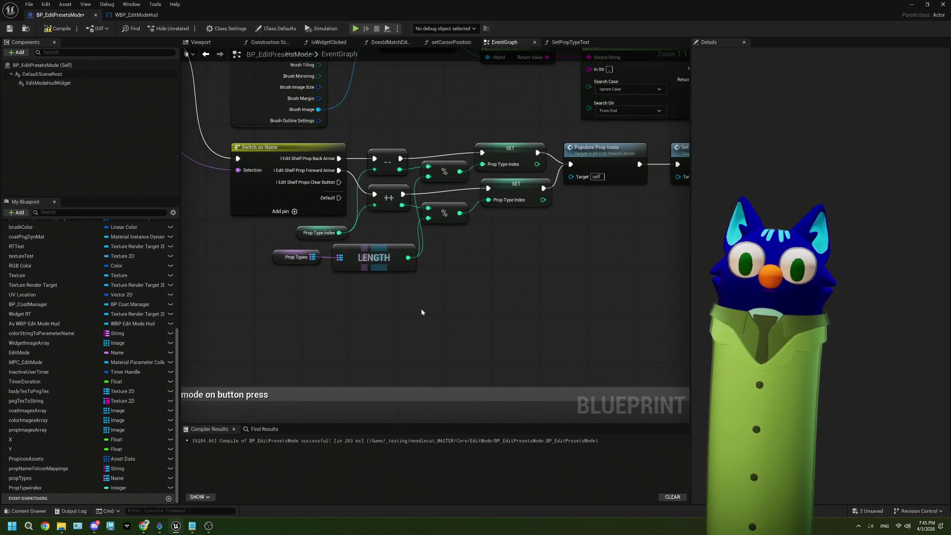
mouse_move(341, 271)
left_mouse_down()
mouse_move(317, 251)
mouse_move(344, 226)
left_mouse_up()
left_click(347, 238)
left_click(365, 307)
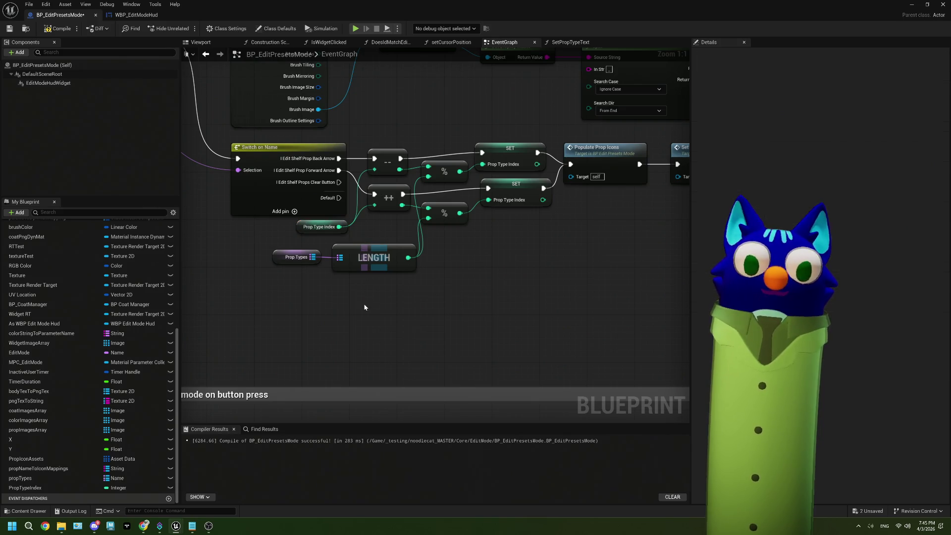
left_click_drag(364, 307, 364, 293)
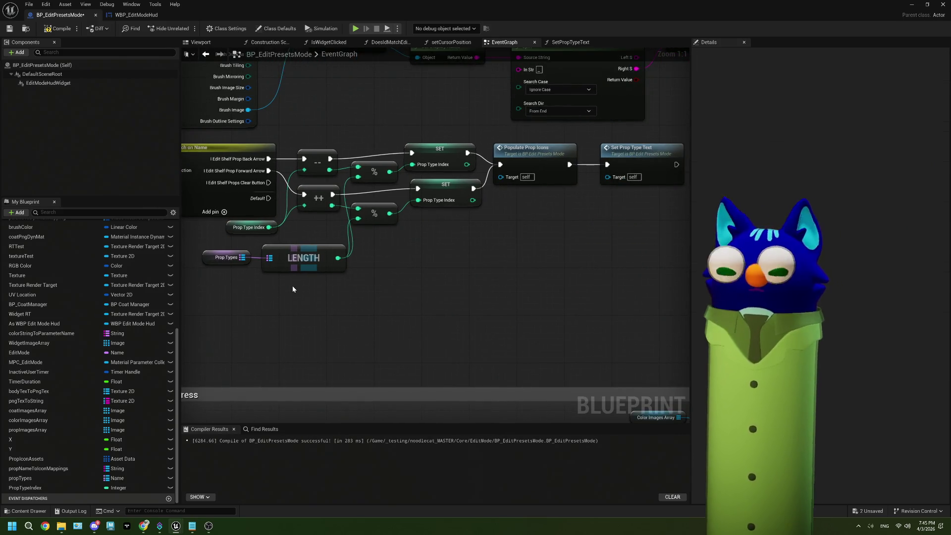
left_click_drag(295, 293, 331, 286)
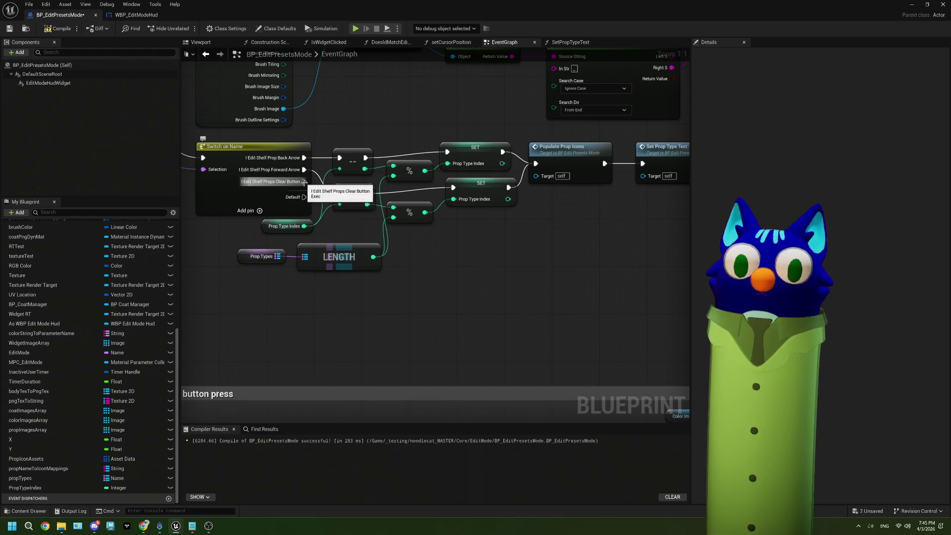
mouse_move(304, 181)
left_mouse_down()
mouse_move(382, 232)
mouse_move(411, 270)
mouse_move(339, 317)
mouse_move(329, 309)
left_mouse_up()
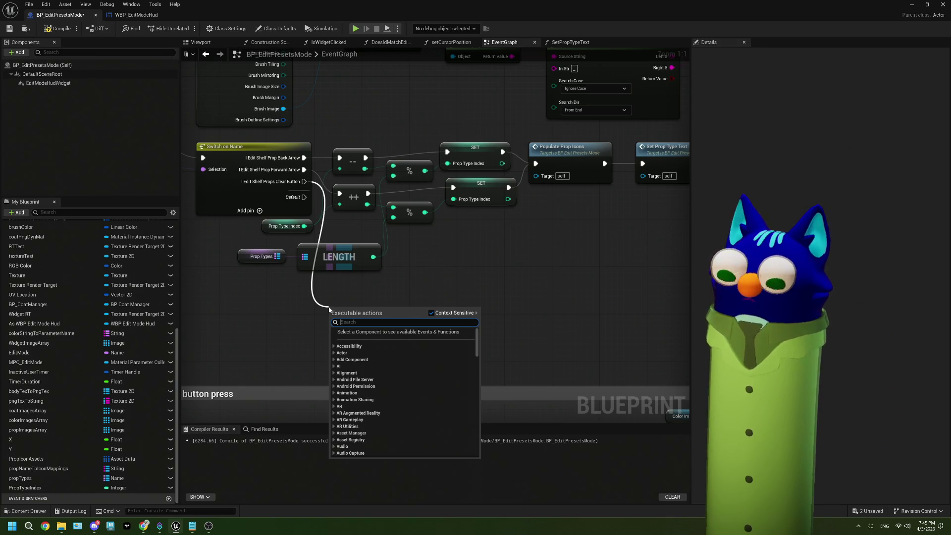
left_click(270, 325)
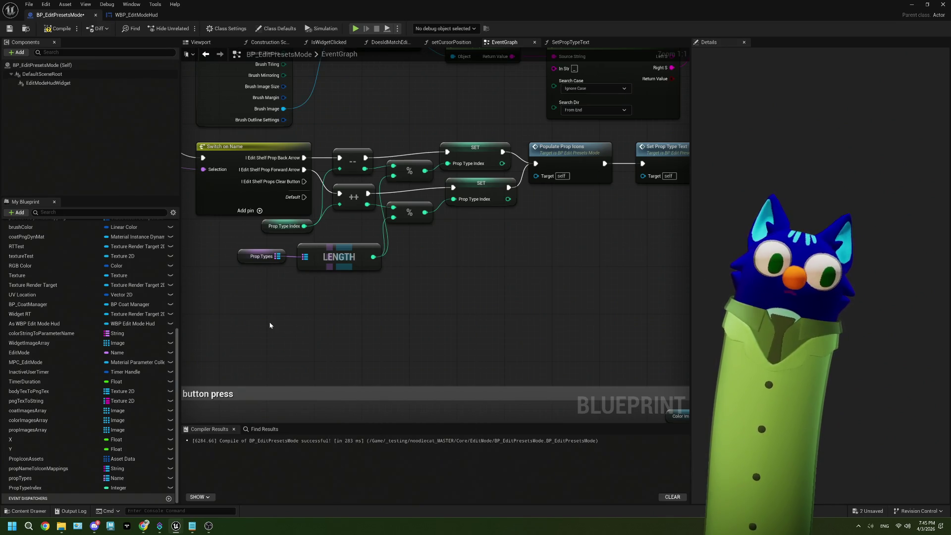
- Place a BP_CoatManager getter in BP_EditPresetsMode's event graph
scroll(144, 402, "up", 3)
scroll(123, 399, "up", 9)
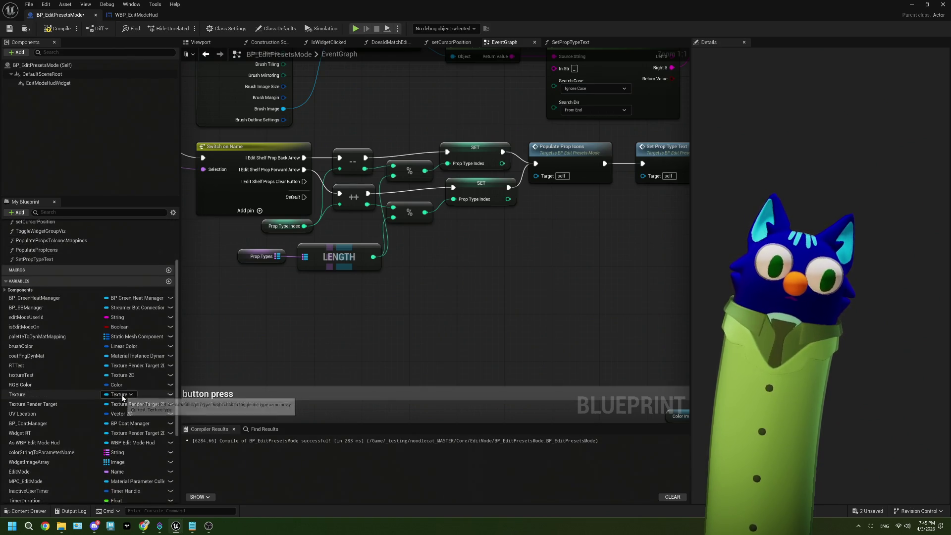
scroll(43, 330, "down", 12)
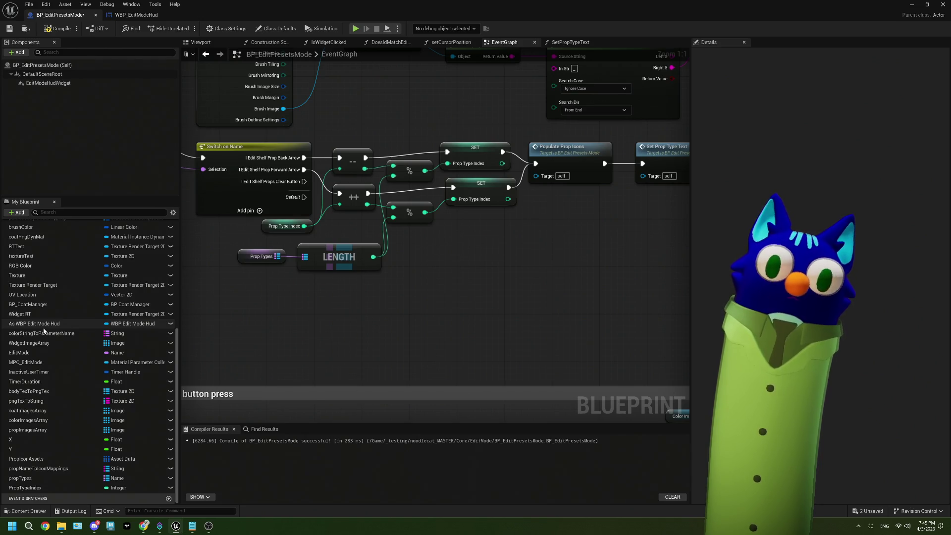
scroll(61, 397, "up", 2)
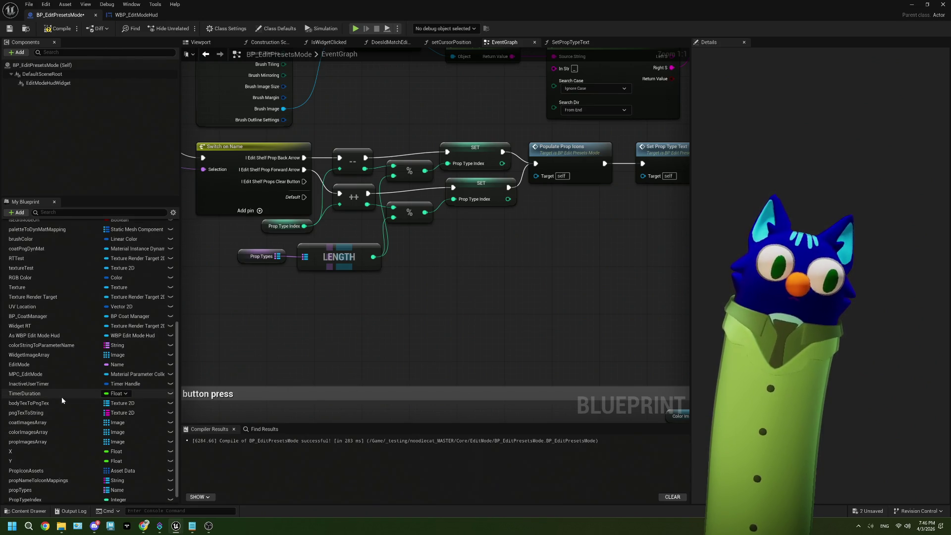
scroll(61, 397, "up", 4)
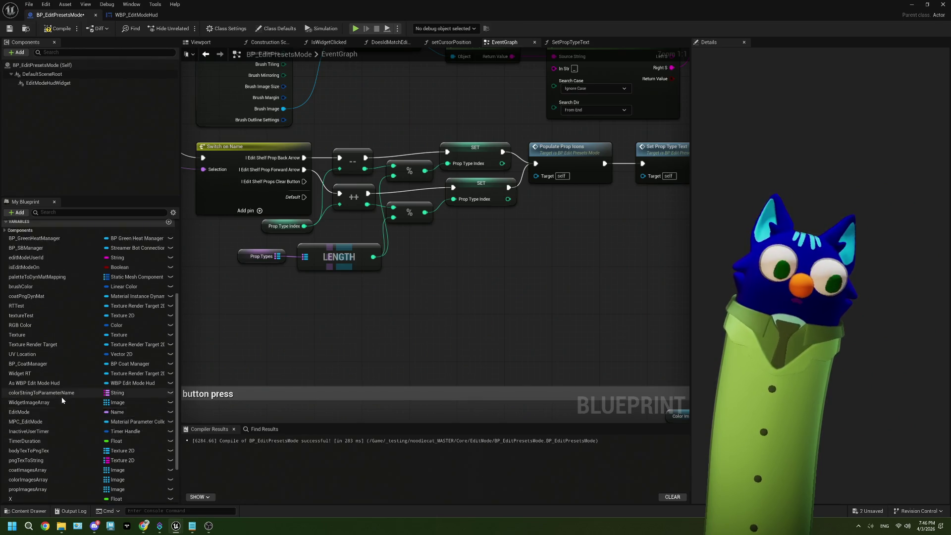
scroll(43, 370, "down", 3)
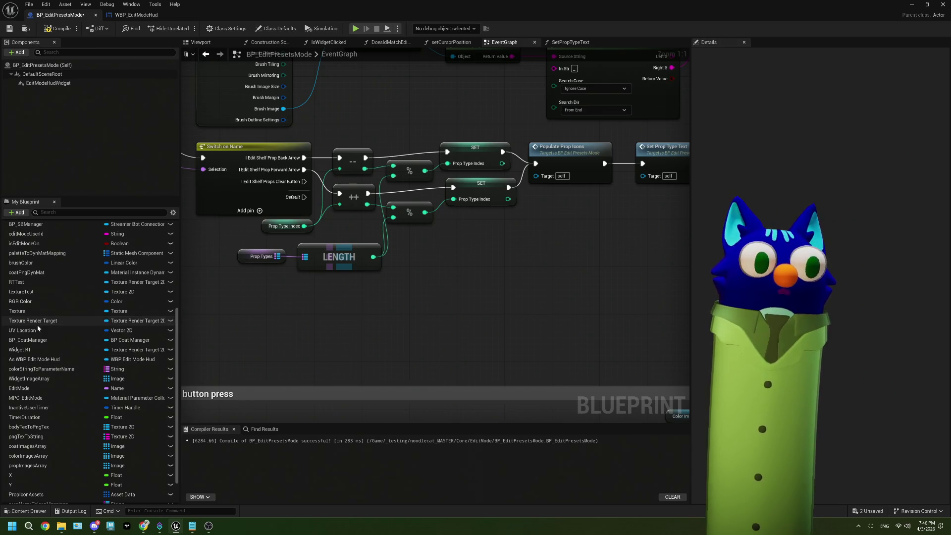
scroll(61, 440, "down", 2)
scroll(61, 440, "up", 3)
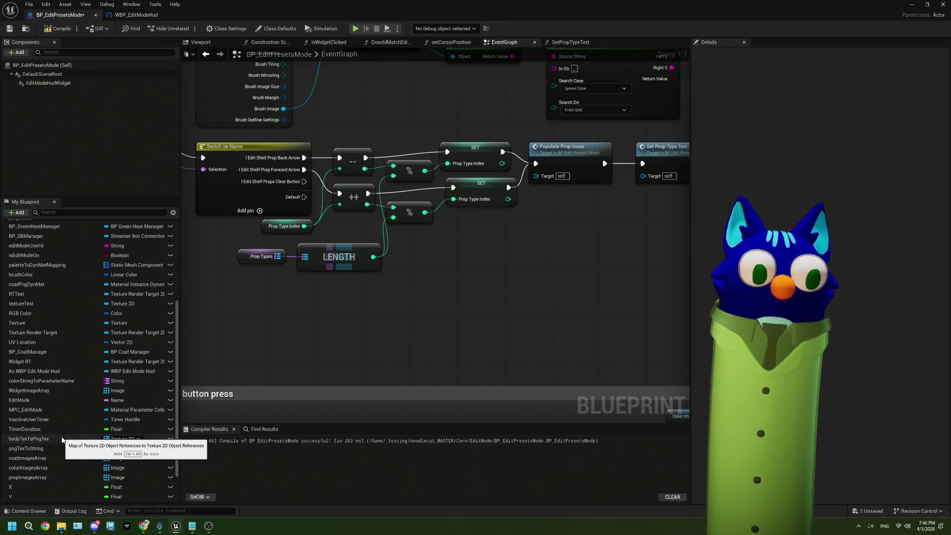
scroll(62, 439, "up", 2)
scroll(61, 440, "down", 3)
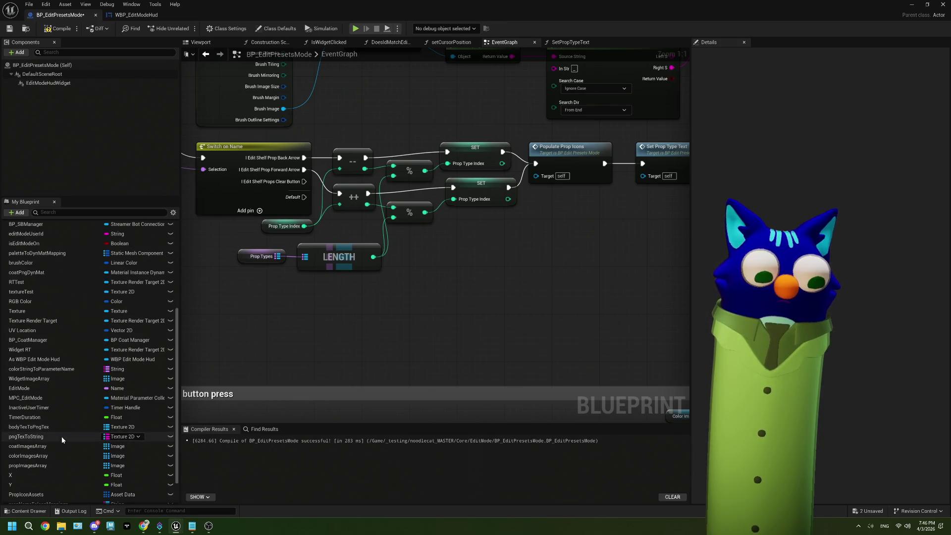
left_click_drag(62, 340, 193, 356)
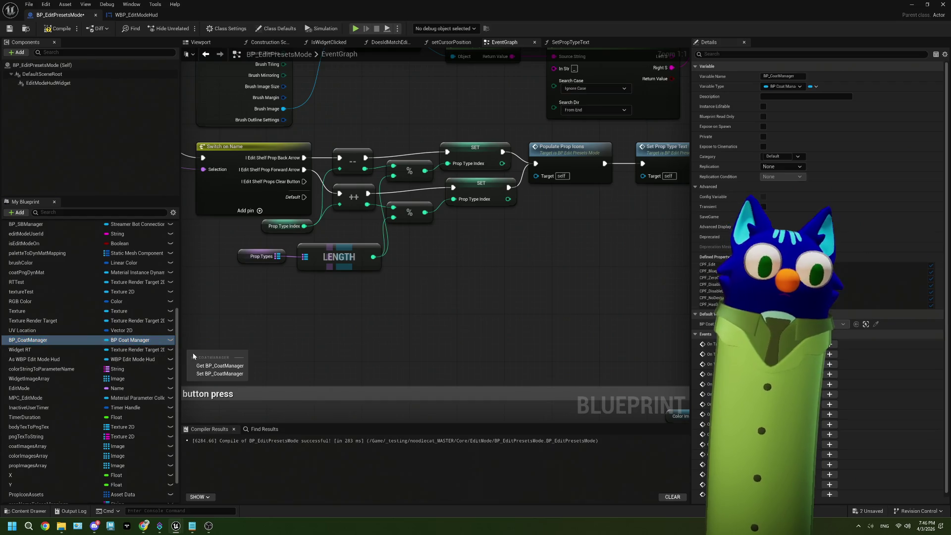
left_click(208, 365)
- Jump from the On Prop Select call to its OnPropSelect event in BP_CoatManager
scroll(459, 262, "down", 3)
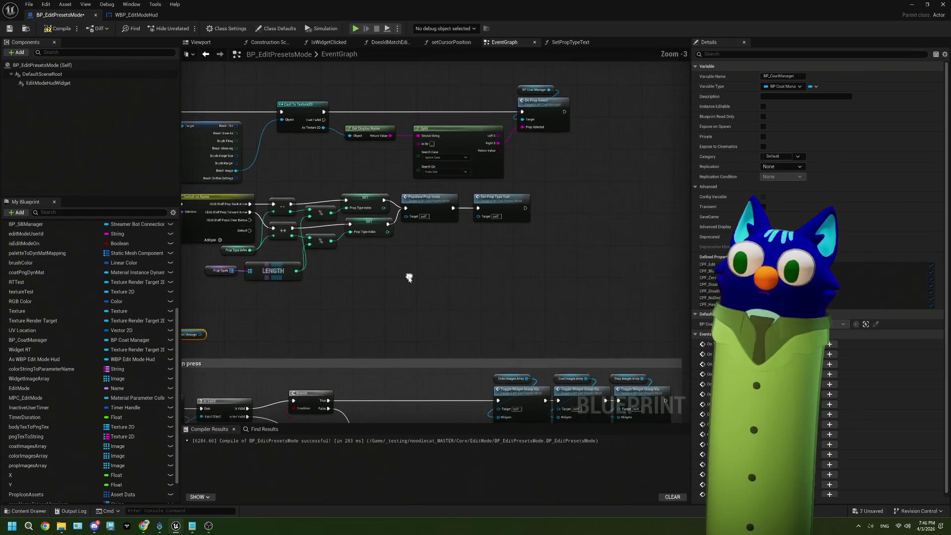
scroll(528, 212, "down", 1)
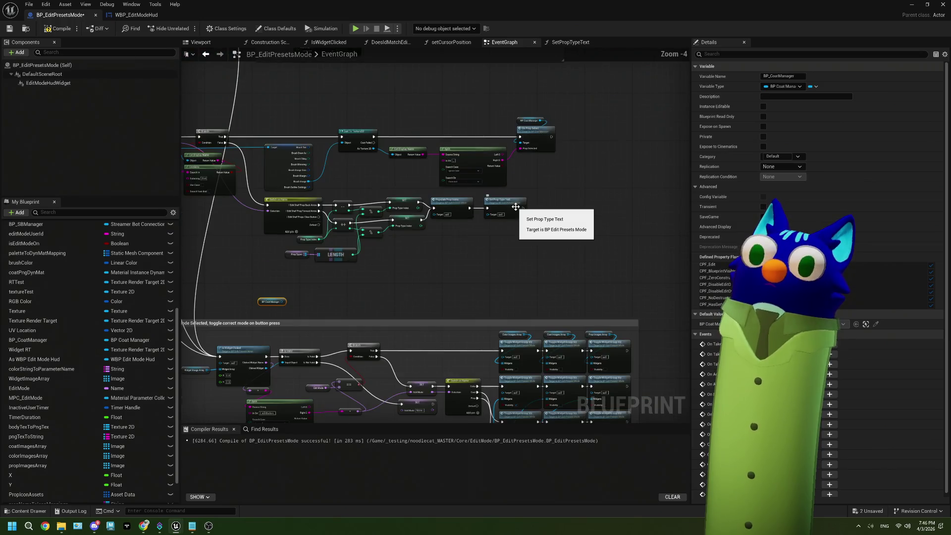
scroll(386, 272, "up", 3)
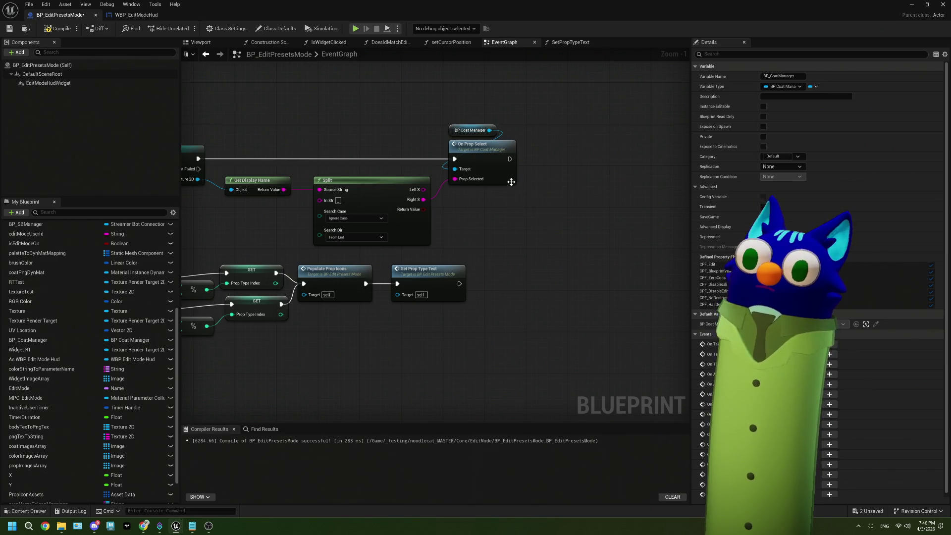
double_click(511, 182)
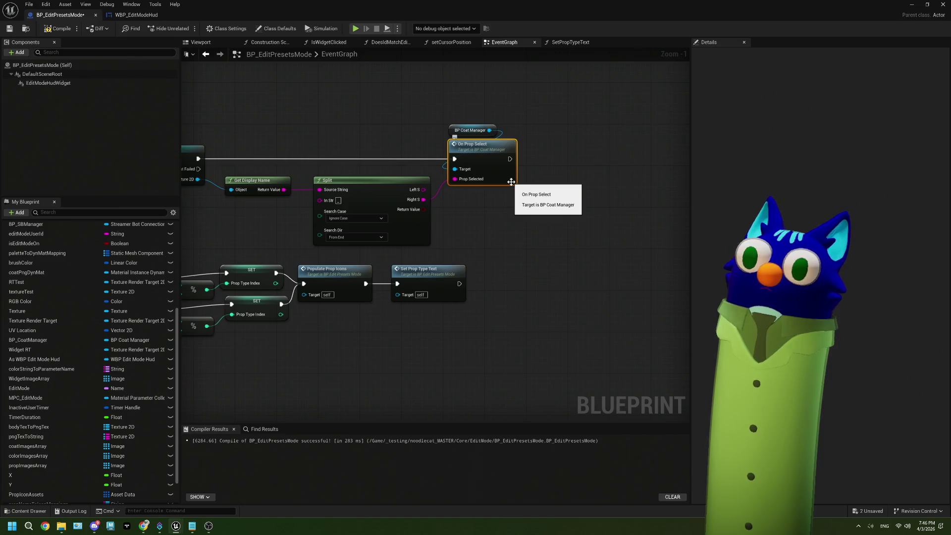
left_click_drag(492, 253, 490, 224)
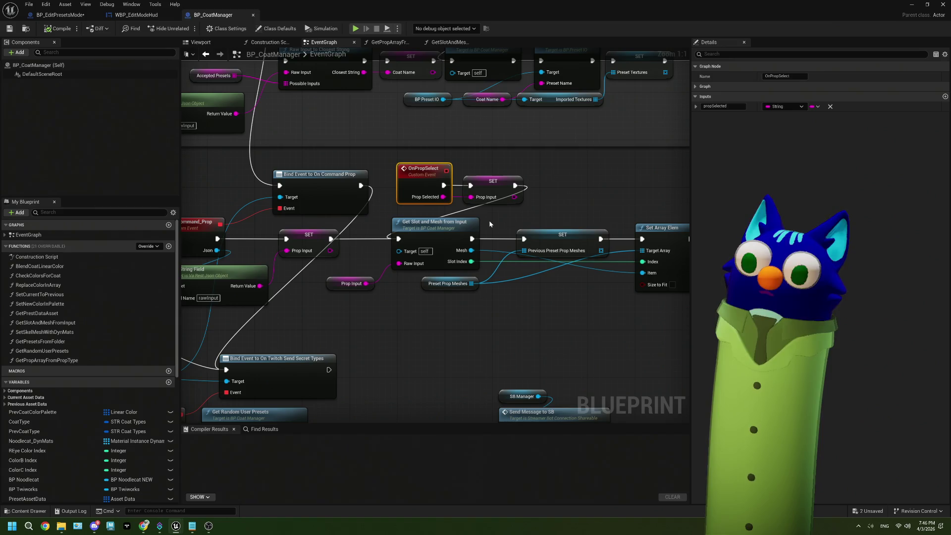
- Review GetSlotAndMeshFromInput, BP_EditPresetsMode and WBP_EditModeHud, then return to BP_CoatManager's event graph
double_click(431, 242)
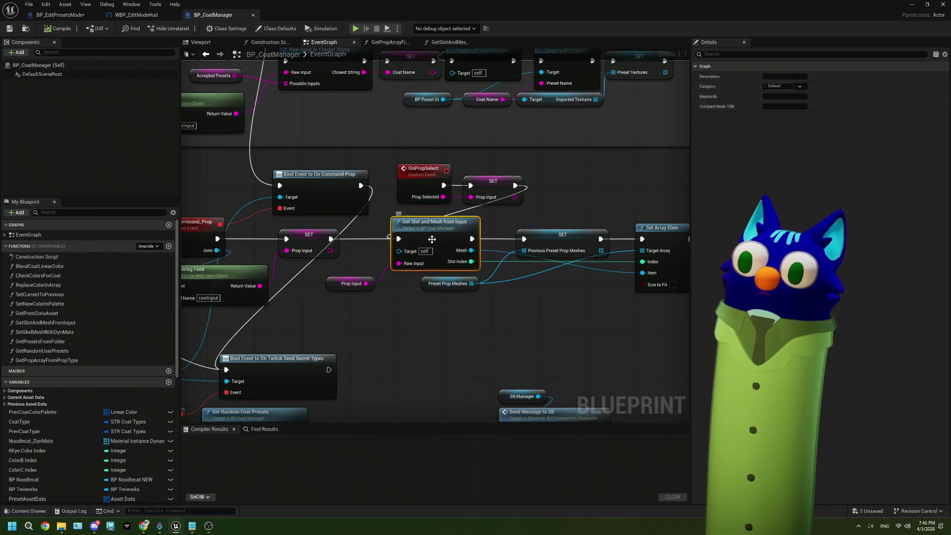
scroll(435, 285, "up", 2)
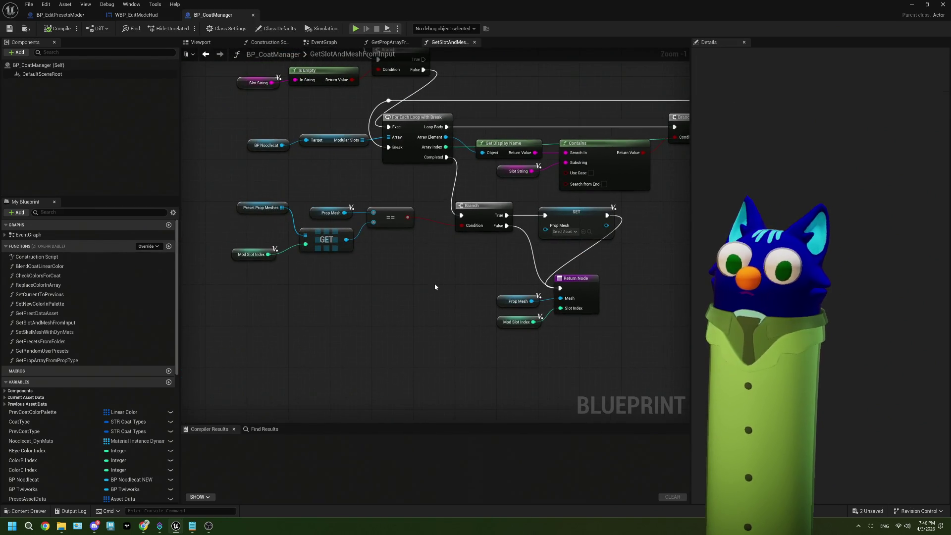
scroll(435, 287, "down", 1)
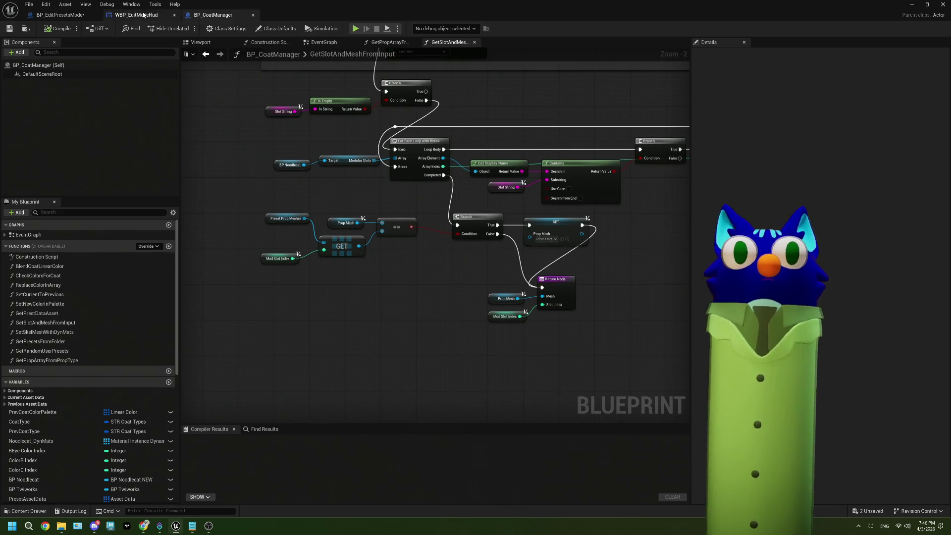
left_click(59, 15)
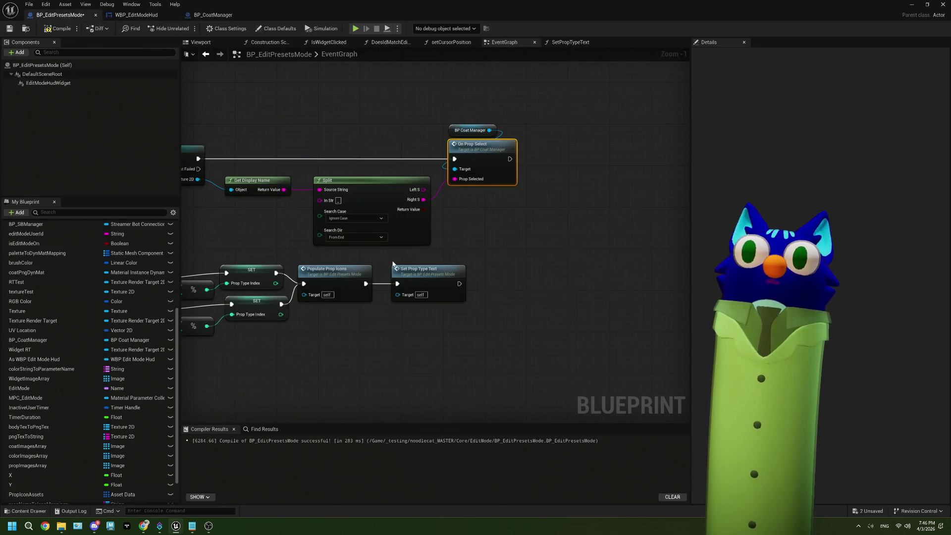
scroll(392, 264, "down", 2)
mouse_move(202, 335)
left_mouse_down()
mouse_move(356, 301)
mouse_move(343, 301)
mouse_move(381, 255)
left_mouse_up()
left_click(158, 16)
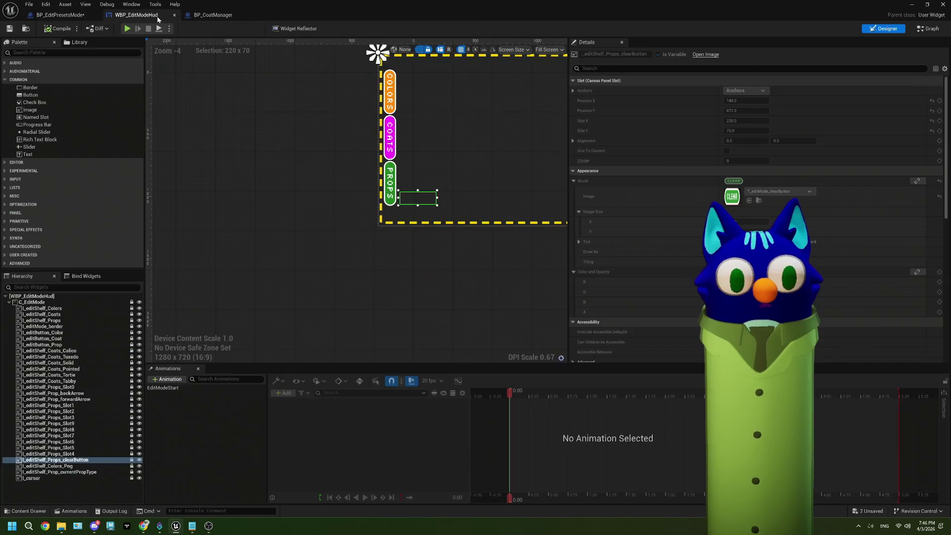
left_click(213, 15)
mouse_move(422, 276)
left_mouse_down()
mouse_move(476, 275)
mouse_move(406, 289)
mouse_move(391, 426)
left_mouse_up()
scroll(375, 294, "down", 2)
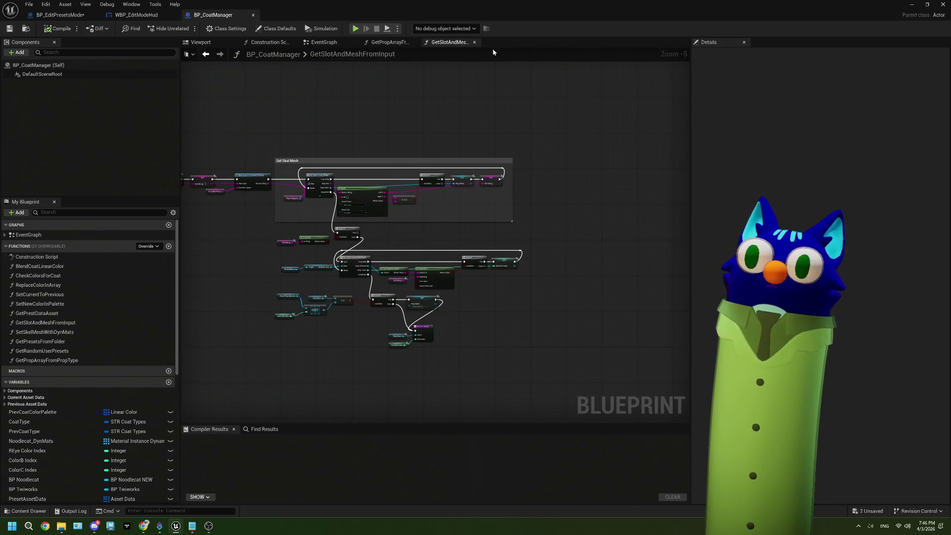
left_click(323, 42)
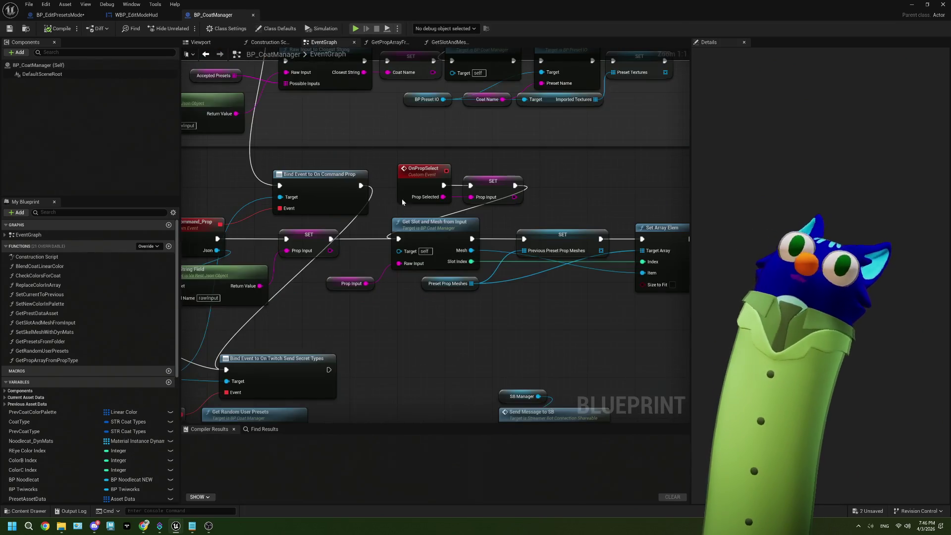
scroll(402, 202, "down", 5)
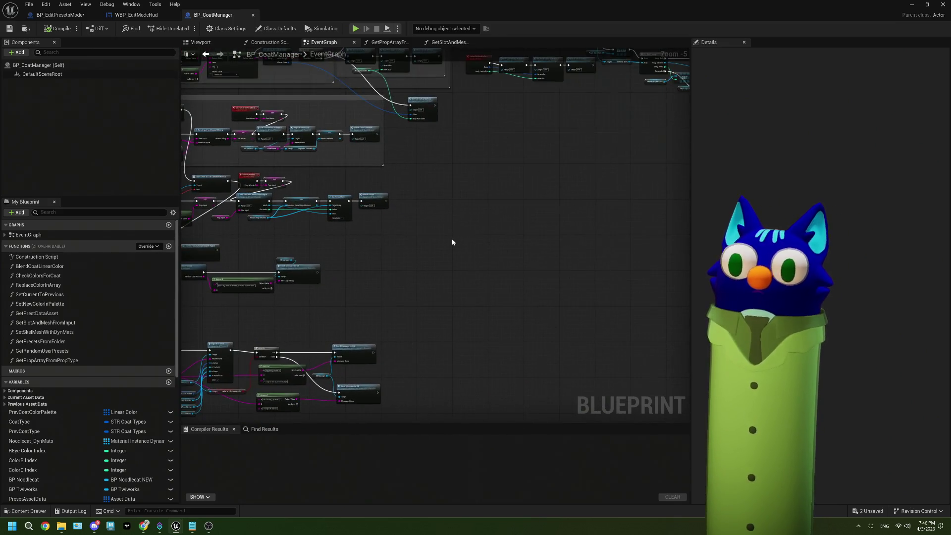
scroll(421, 243, "up", 2)
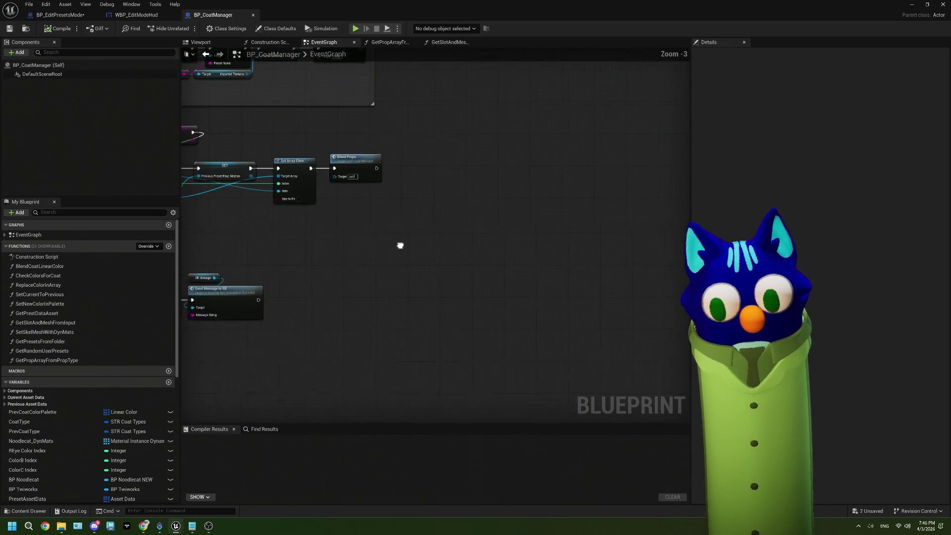
- Paste a copy of the Blend Props call node into empty graph space
left_click_drag(505, 258, 451, 180)
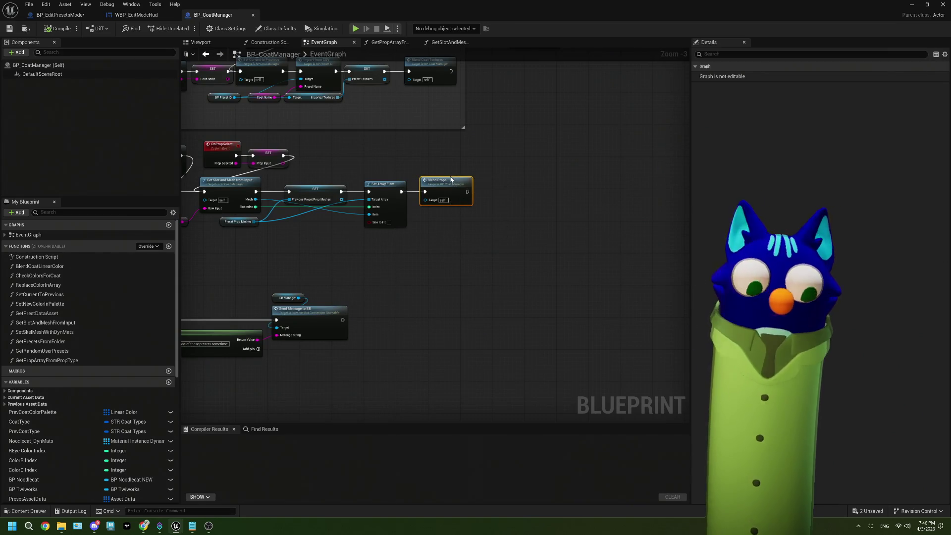
left_click_drag(538, 290, 410, 236)
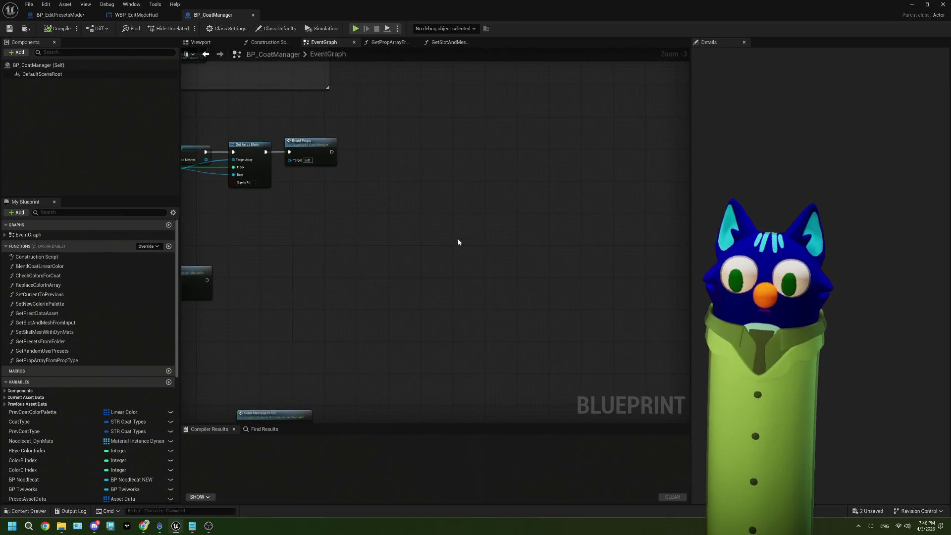
key("ctrl+v")
left_click_drag(243, 219, 367, 223)
- Paste a copy of the Preset Prop Meshes getter and bring both copies into view
left_click(238, 187)
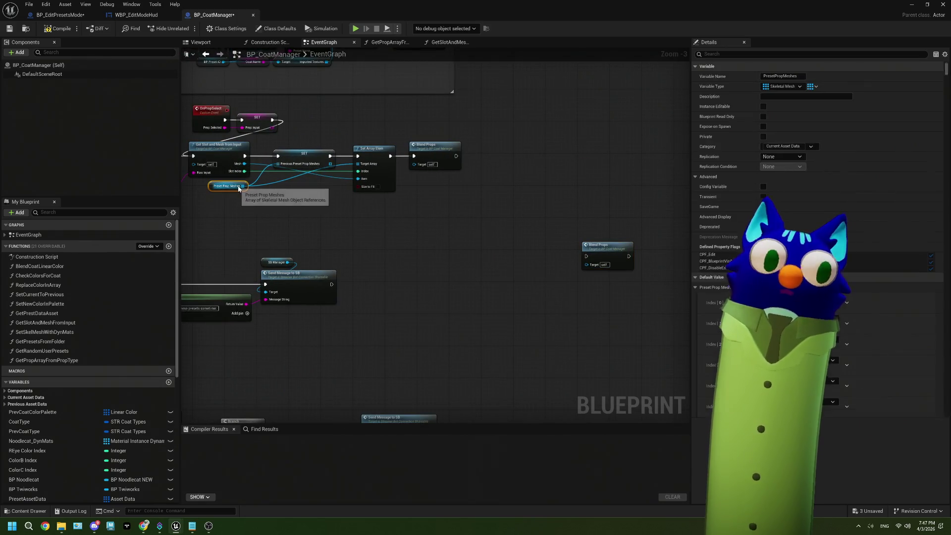
left_click_drag(303, 229, 416, 226)
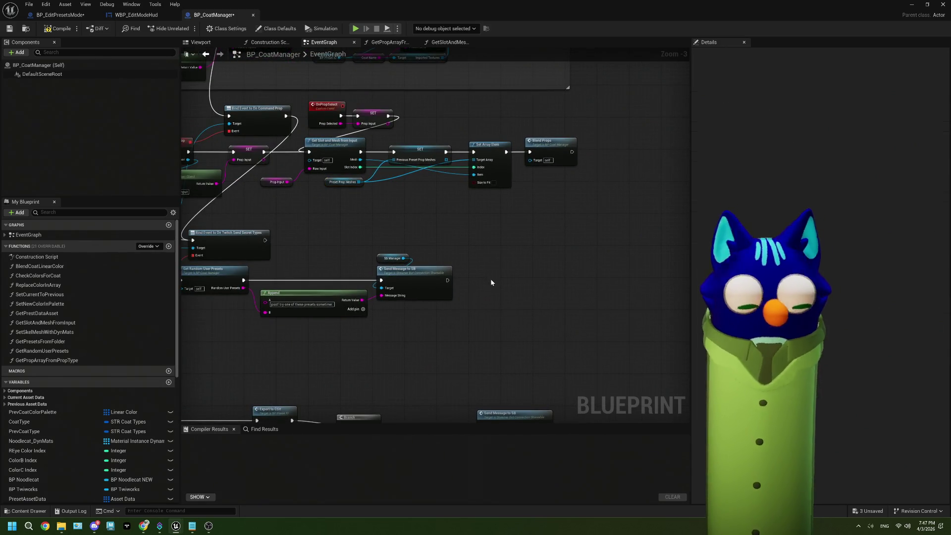
key("ctrl+v")
mouse_move(492, 280)
left_mouse_down()
mouse_move(342, 247)
mouse_move(602, 284)
mouse_move(761, 291)
left_mouse_up()
left_click_drag(364, 210, 441, 217)
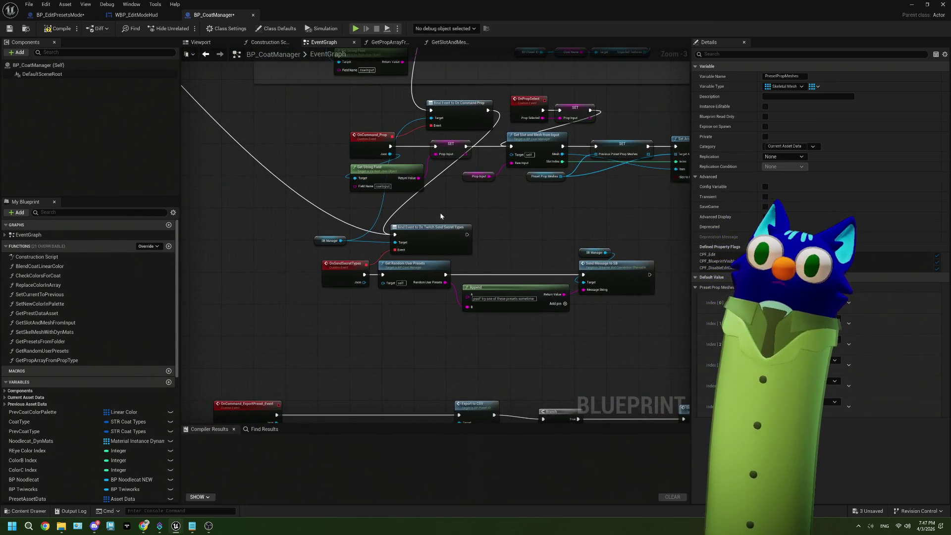
left_click_drag(471, 158, 326, 258)
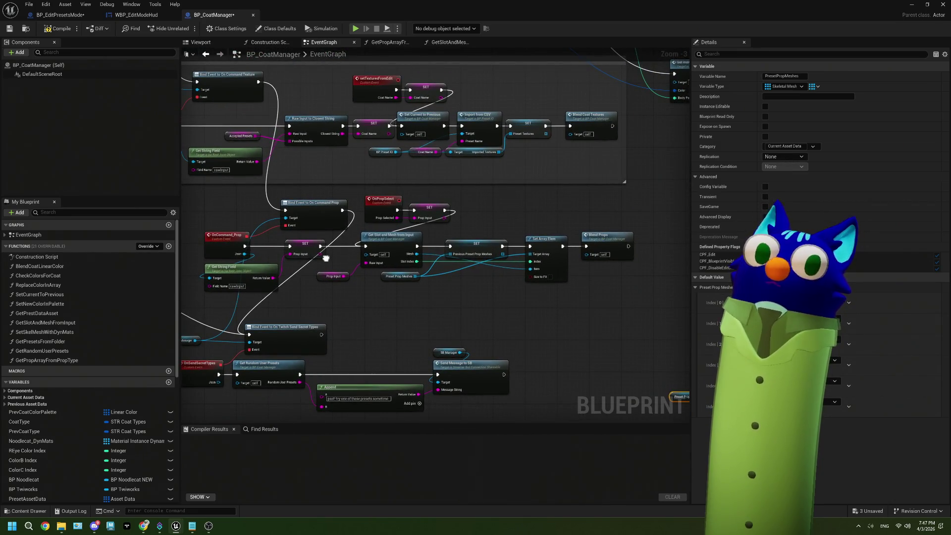
left_click_drag(446, 272, 387, 264)
scroll(386, 264, "up", 1)
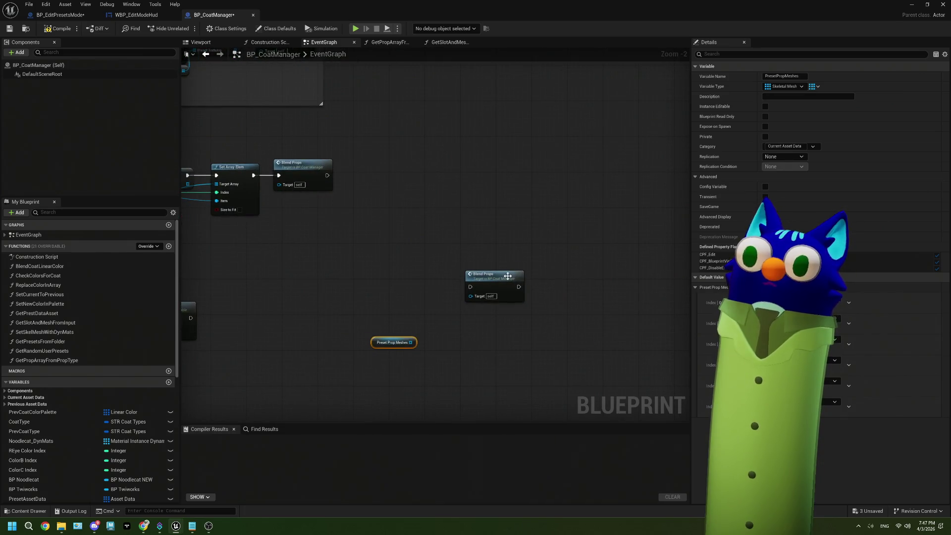
- Add a For Each Loop over Preset Prop Meshes, move Blend Props aside, and compile
double_click(508, 276)
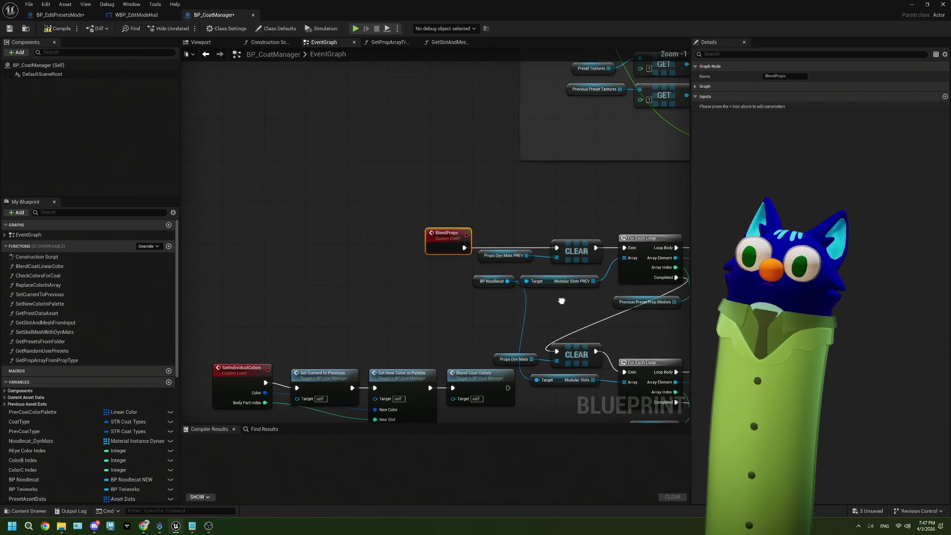
scroll(562, 300, "down", 1)
mouse_move(500, 290)
left_mouse_down()
mouse_move(513, 302)
mouse_move(473, 275)
left_mouse_up()
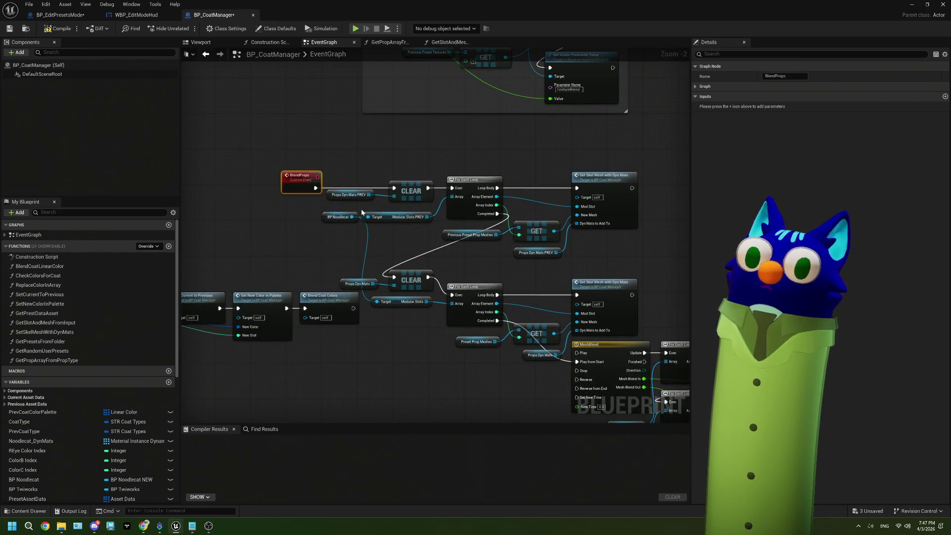
scroll(362, 212, "down", 3)
scroll(354, 278, "up", 4)
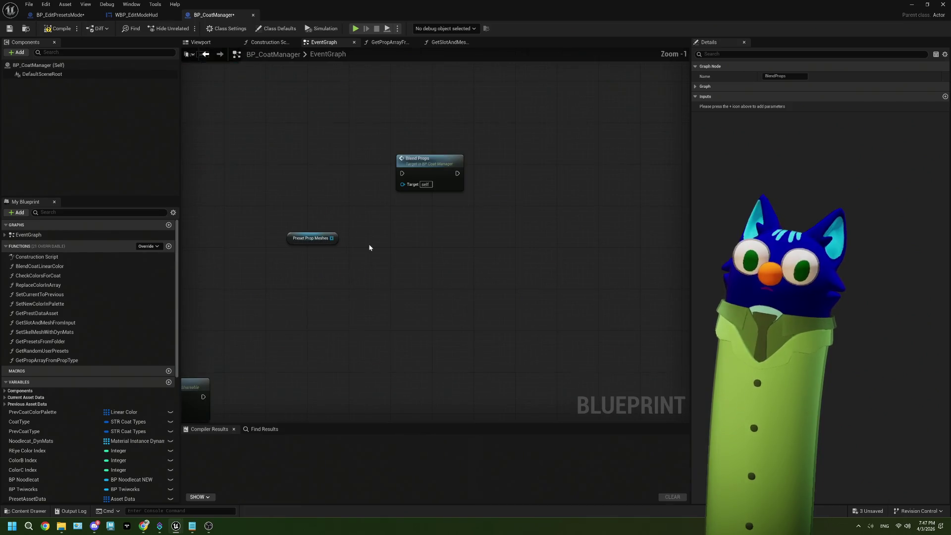
left_click_drag(396, 201, 449, 204)
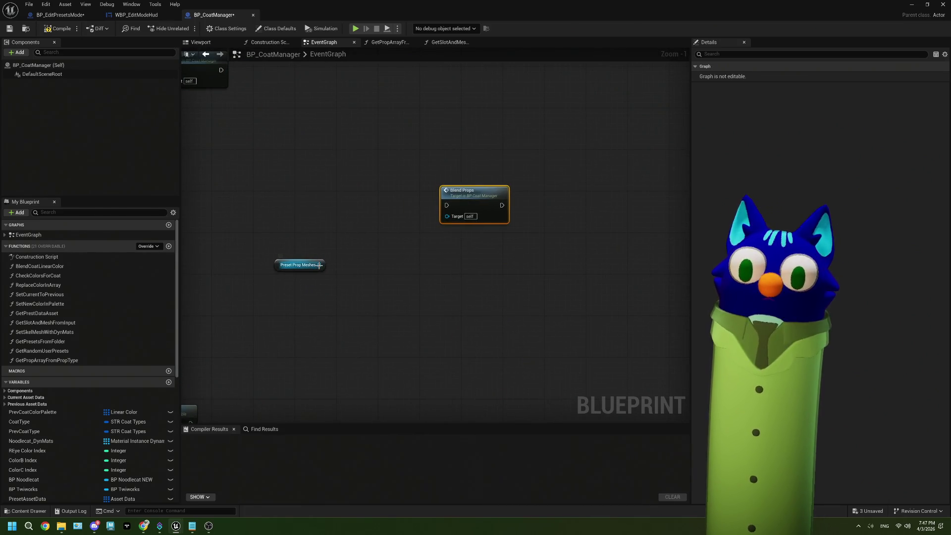
left_click_drag(319, 265, 337, 246)
type("forea")
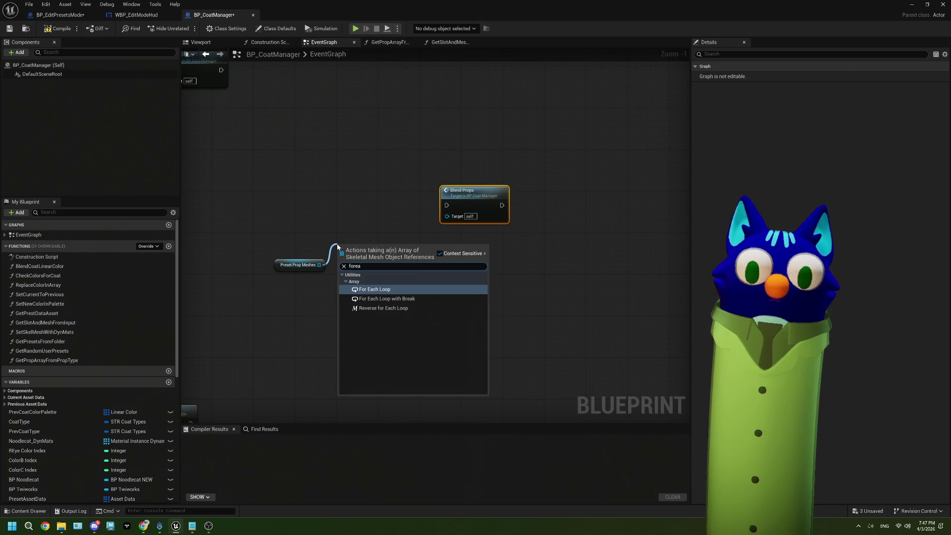
left_click(373, 289)
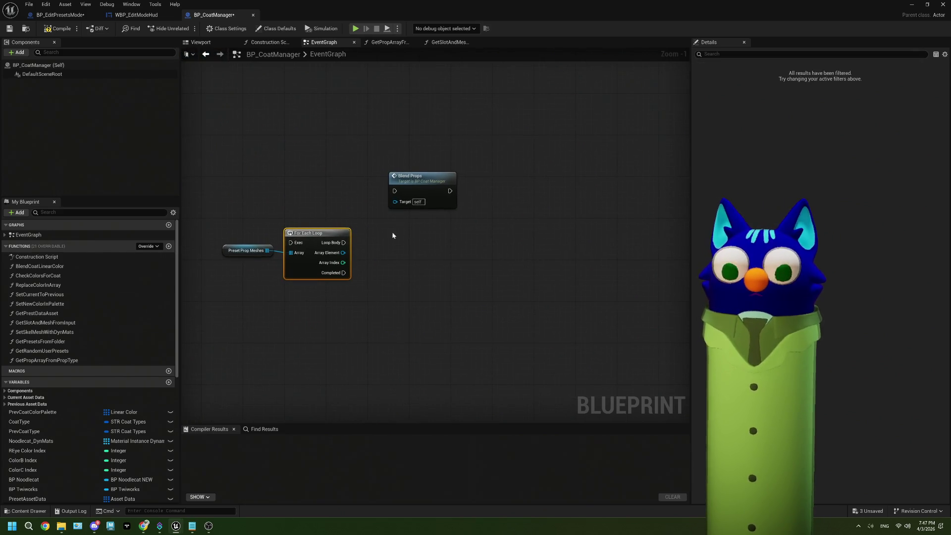
left_click_drag(414, 187, 492, 197)
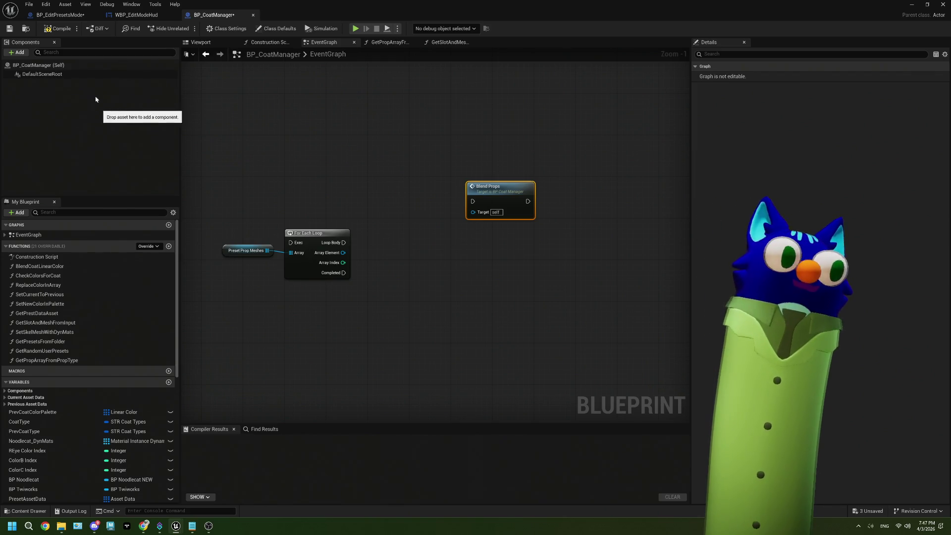
key("F7")
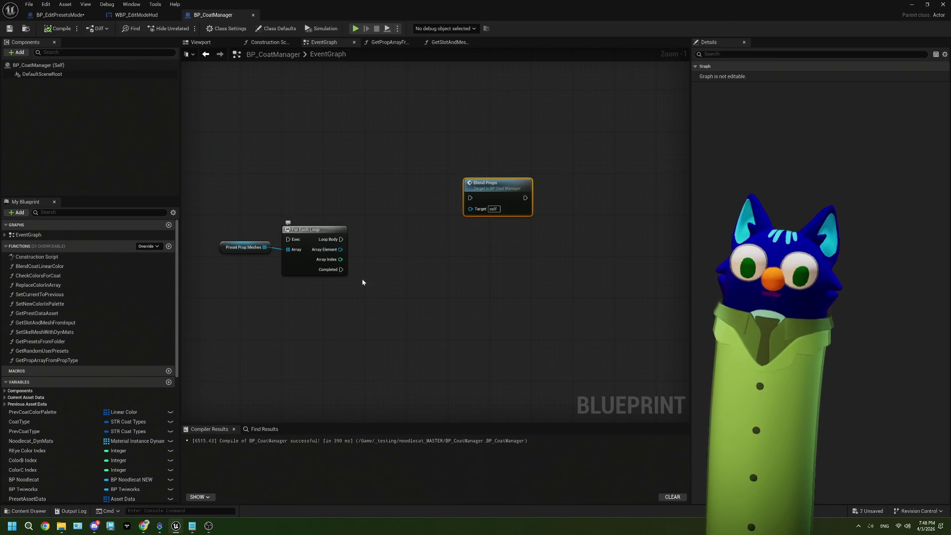
- Paste a Set Array Elem node beside the loop and run it from Loop Body
scroll(377, 295, "up", 1)
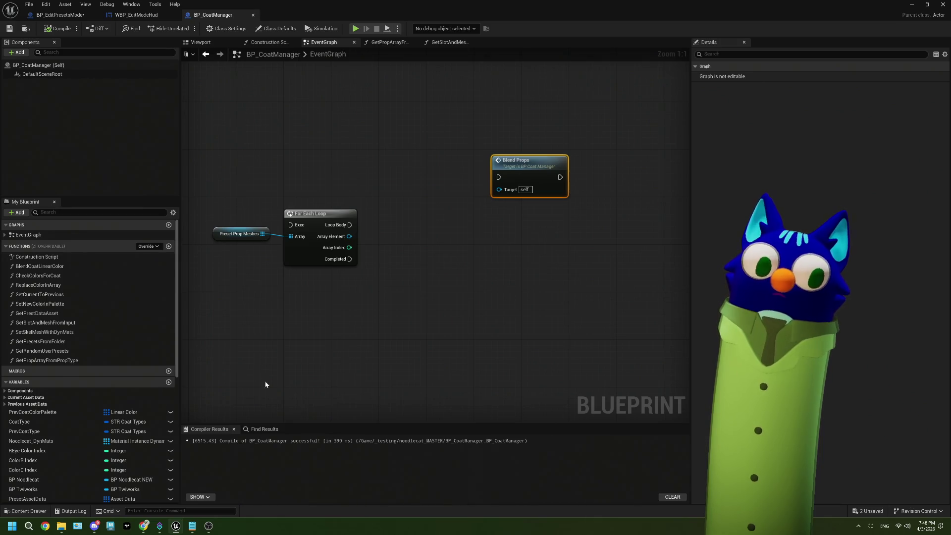
scroll(365, 335, "down", 5)
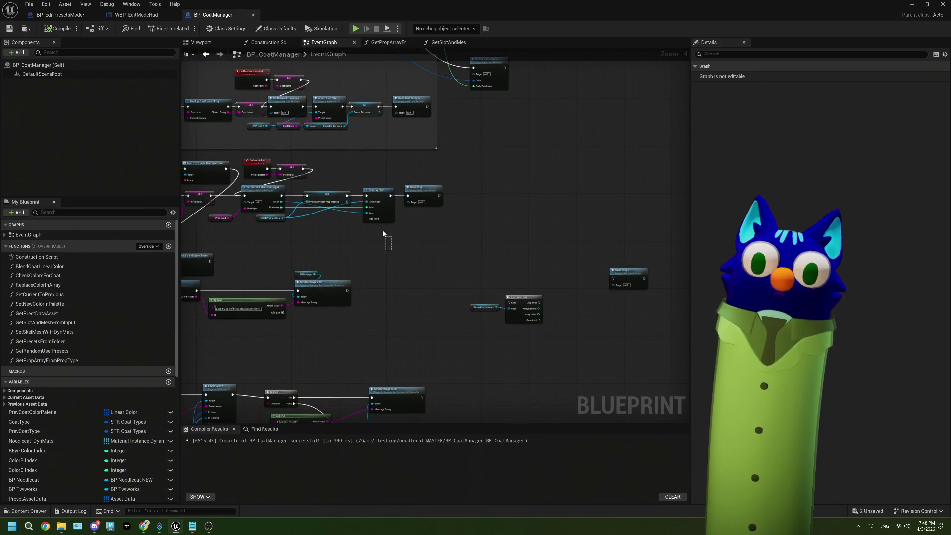
left_click_drag(383, 234, 364, 188)
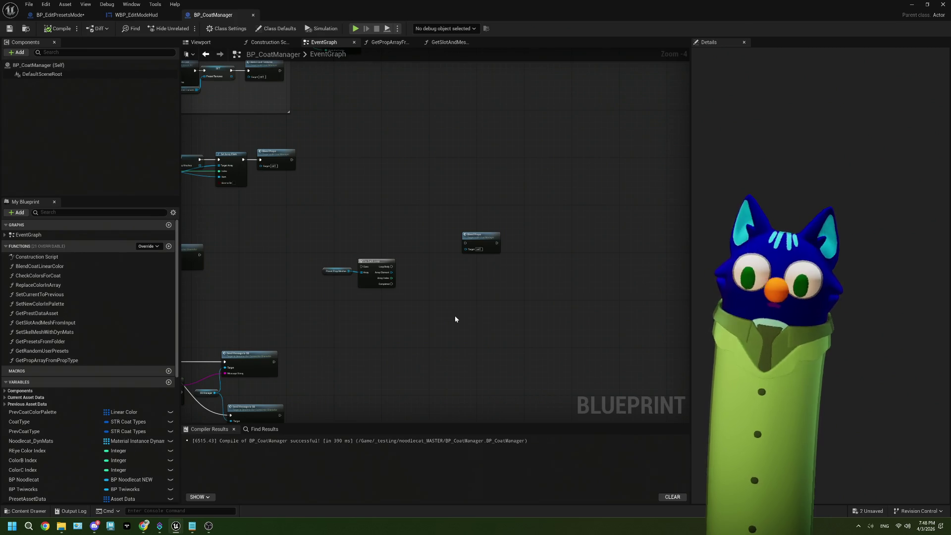
key("ctrl+v")
scroll(454, 318, "up", 4)
mouse_move(498, 328)
left_mouse_down()
mouse_move(421, 239)
mouse_move(358, 239)
mouse_move(408, 250)
left_mouse_up()
left_click_drag(273, 248, 409, 262)
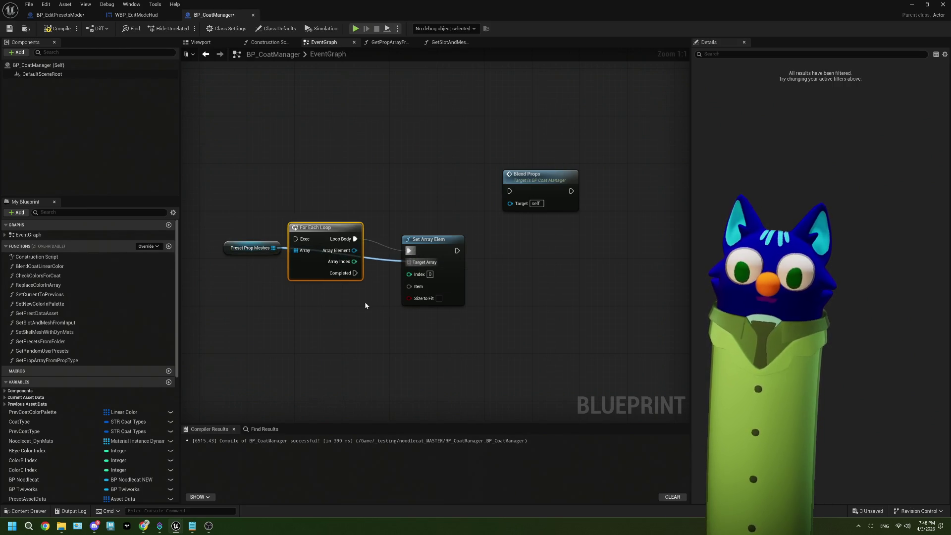
- Feed Array Index into Set Array Elem's Index and run Blend Props on loop Completed
mouse_move(340, 258)
left_mouse_down()
mouse_move(398, 272)
mouse_move(388, 234)
mouse_move(373, 234)
left_mouse_up()
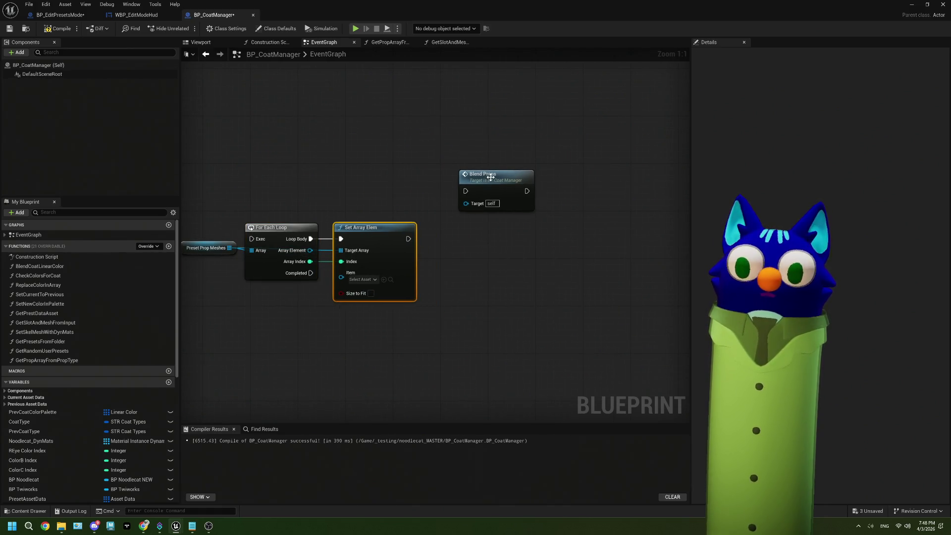
left_click_drag(490, 182, 483, 211)
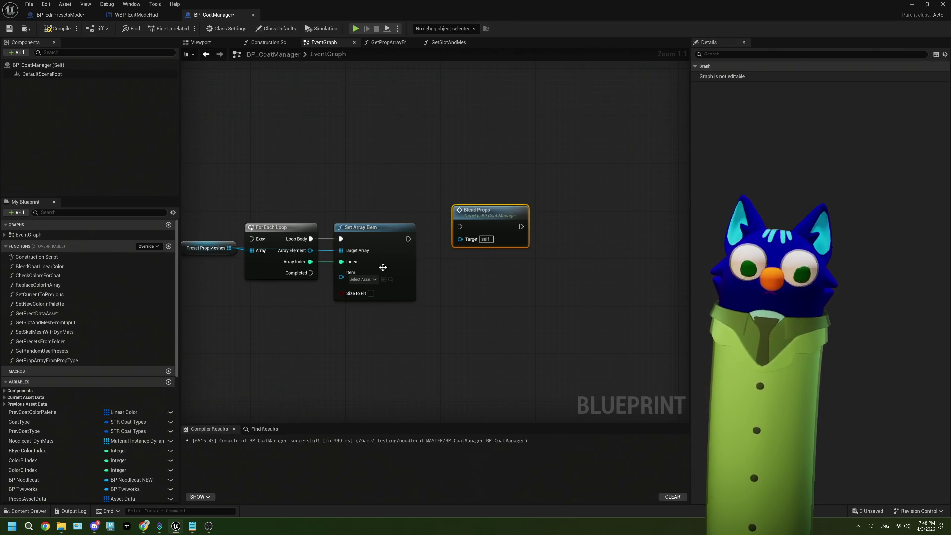
left_click_drag(382, 268, 464, 255)
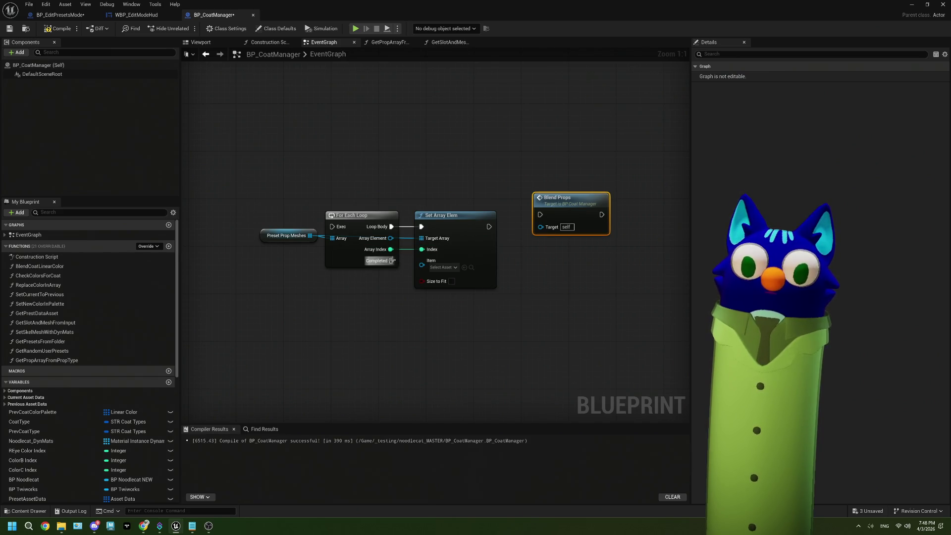
left_click_drag(392, 261, 541, 215)
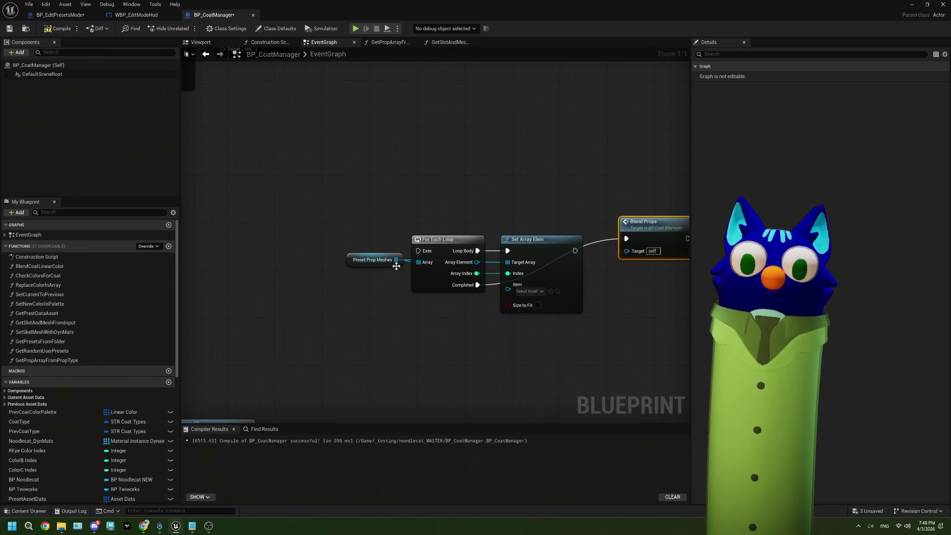
left_click_drag(396, 270, 398, 316)
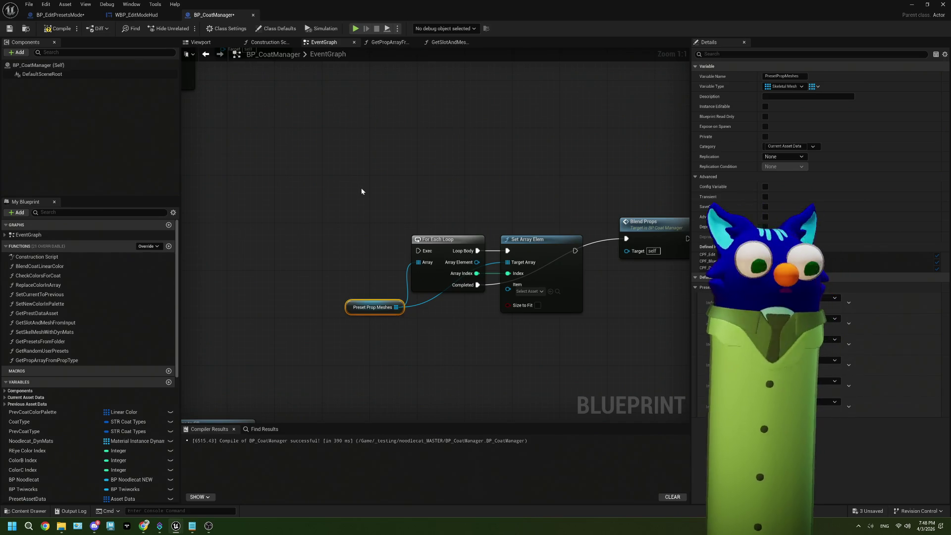
left_click_drag(361, 189, 340, 196)
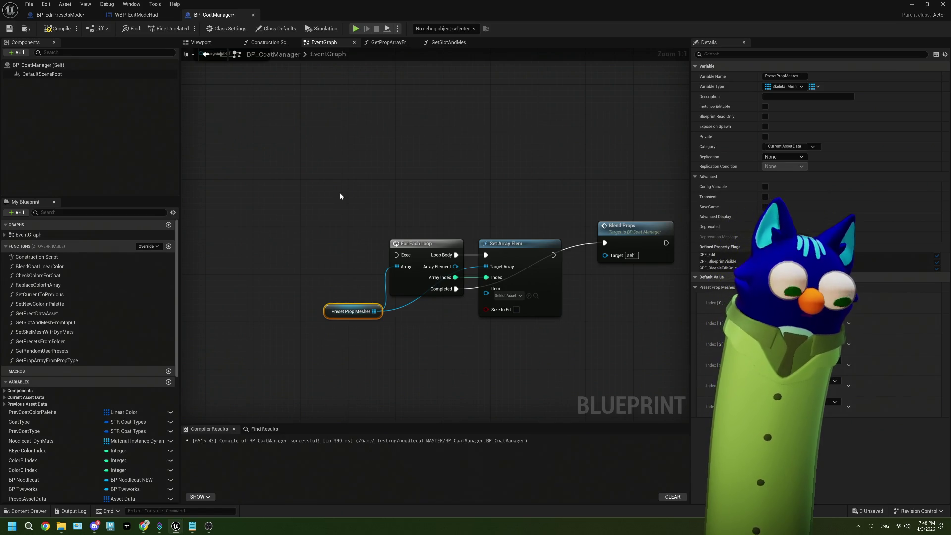
- Add an OnClearProps custom event left of the loop, then compile and save BP_CoatManager
right_click(334, 240)
type("cust")
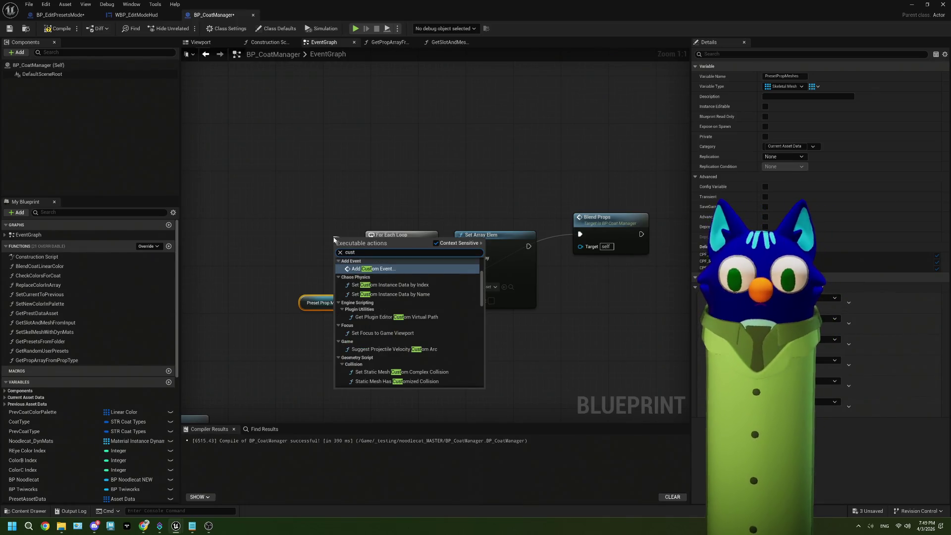
left_click(374, 270)
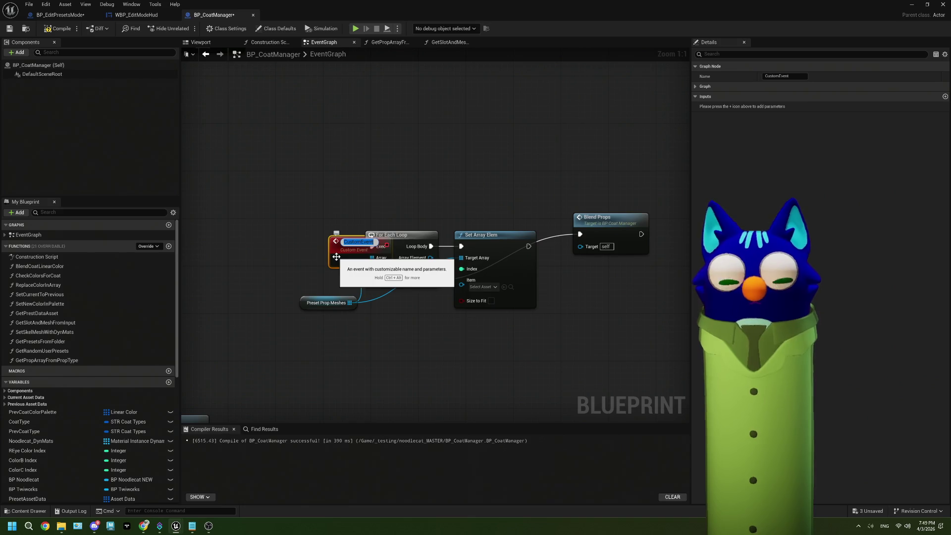
type("On")
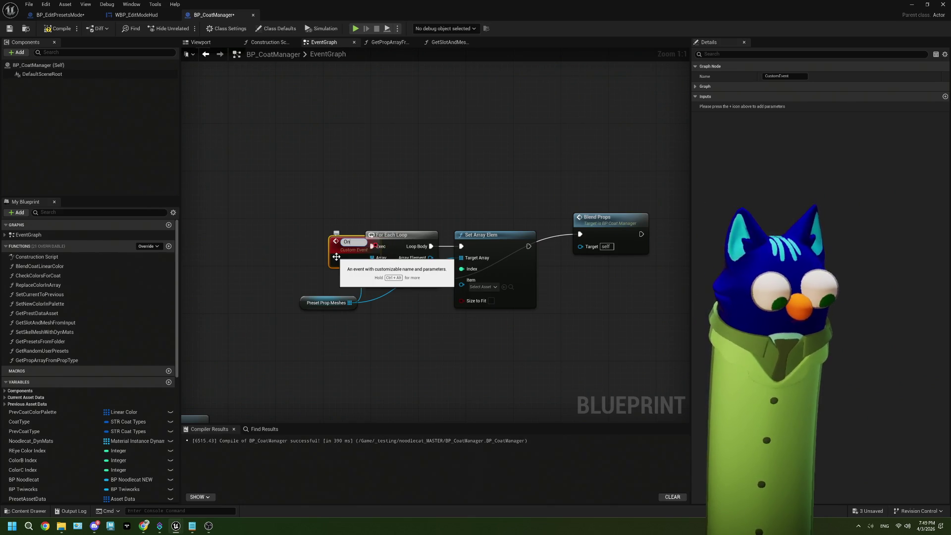
type("ClearProps")
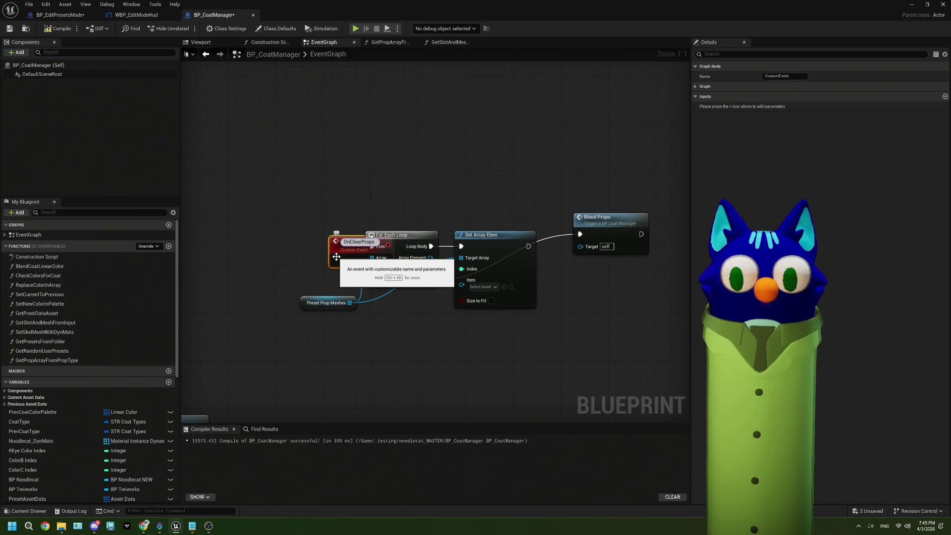
left_click(306, 241)
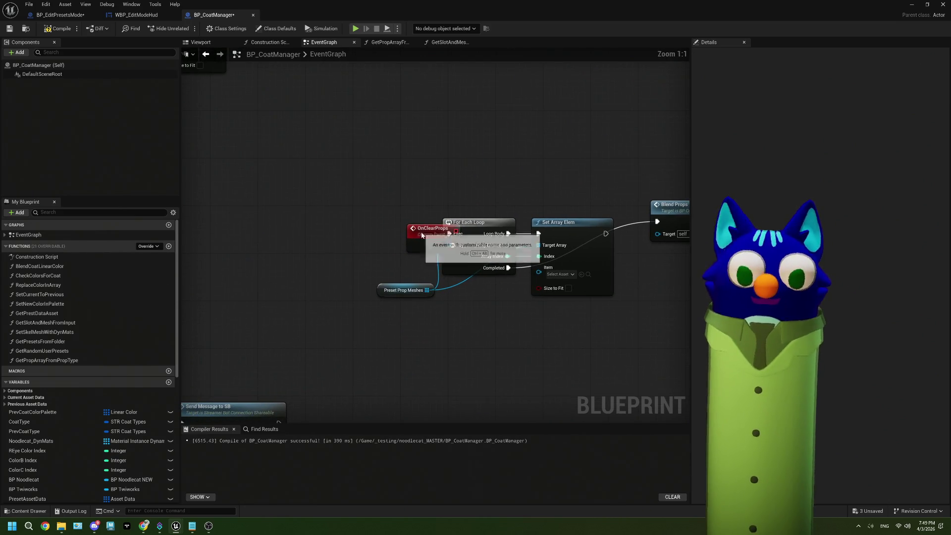
left_click_drag(424, 235, 295, 217)
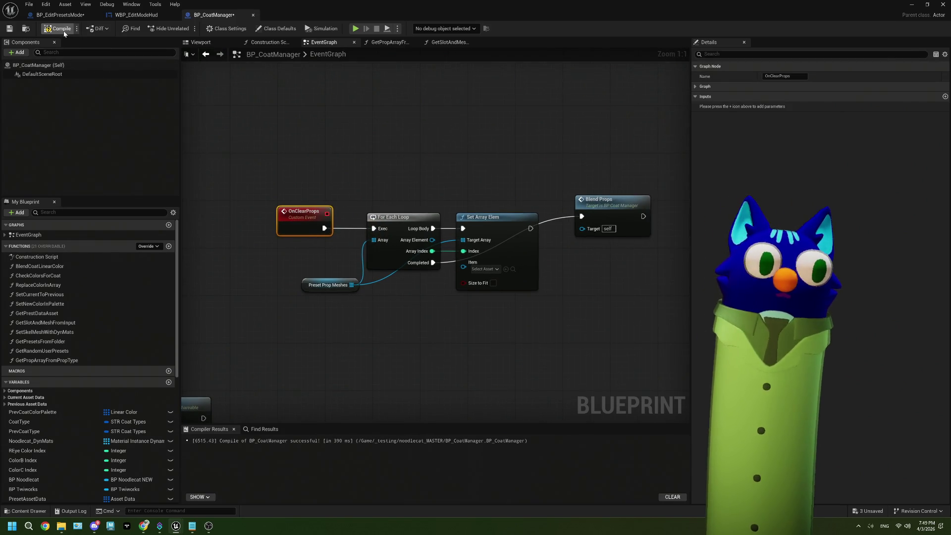
left_click(9, 29)
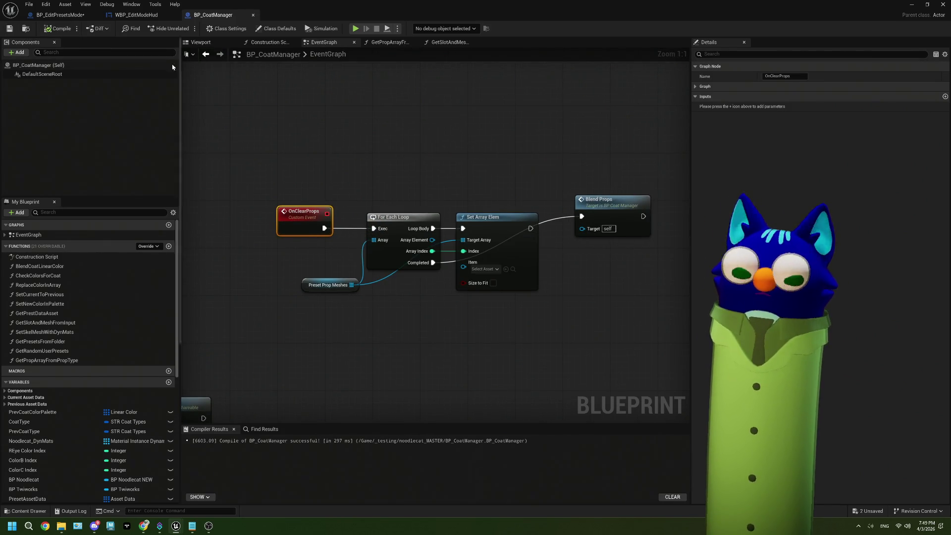
- In BP_EditPresetsMode, call On Clear Props on BP Coat Manager from the Clear Button branch
left_click(59, 15)
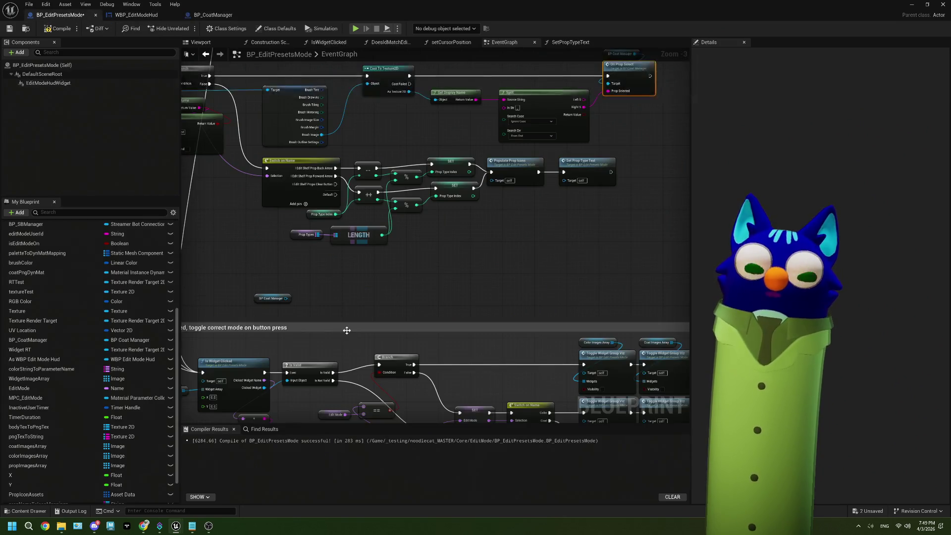
scroll(307, 310, "up", 1)
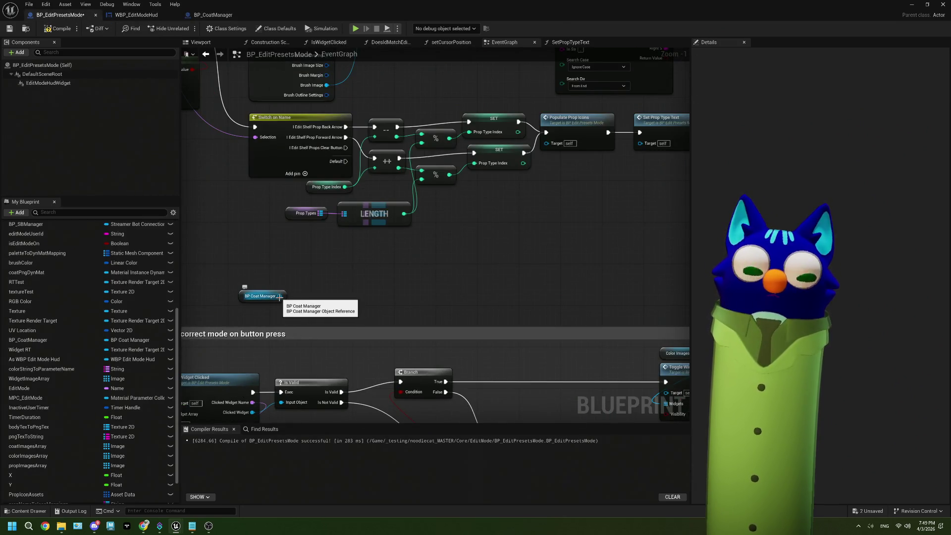
left_click_drag(279, 296, 336, 293)
type("o")
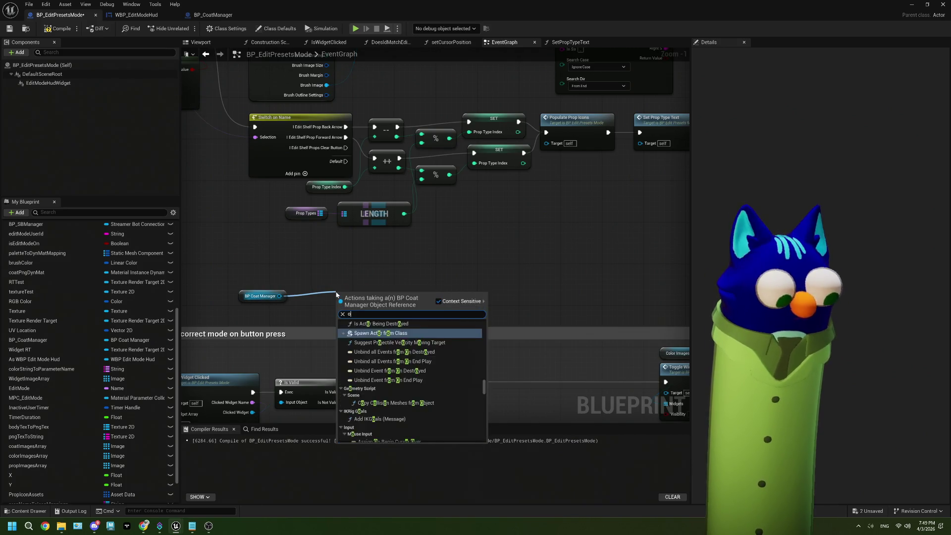
type("n clea")
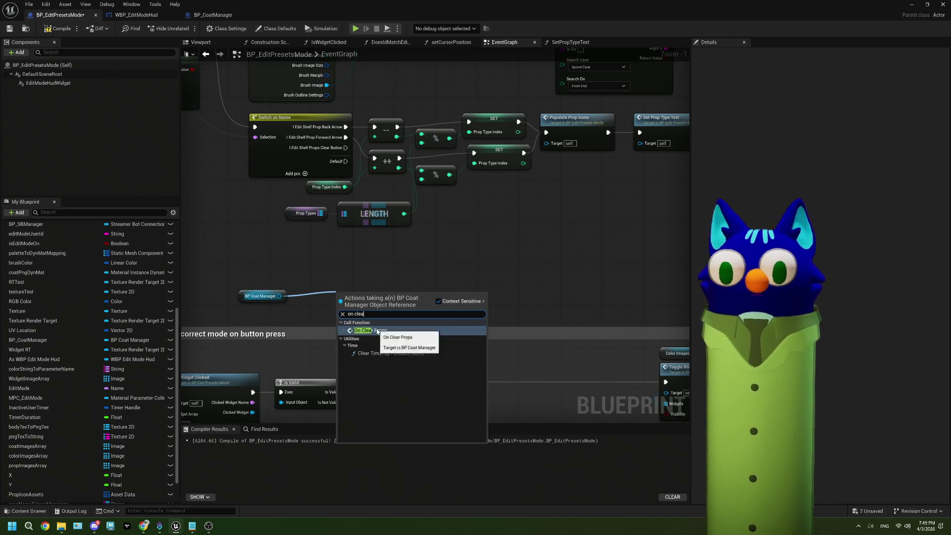
left_click(370, 330)
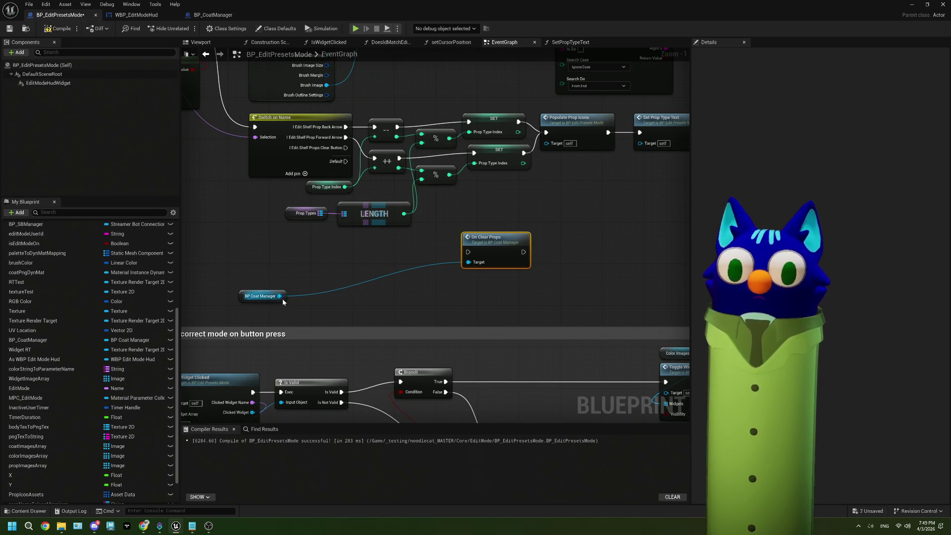
left_click_drag(263, 299, 394, 280)
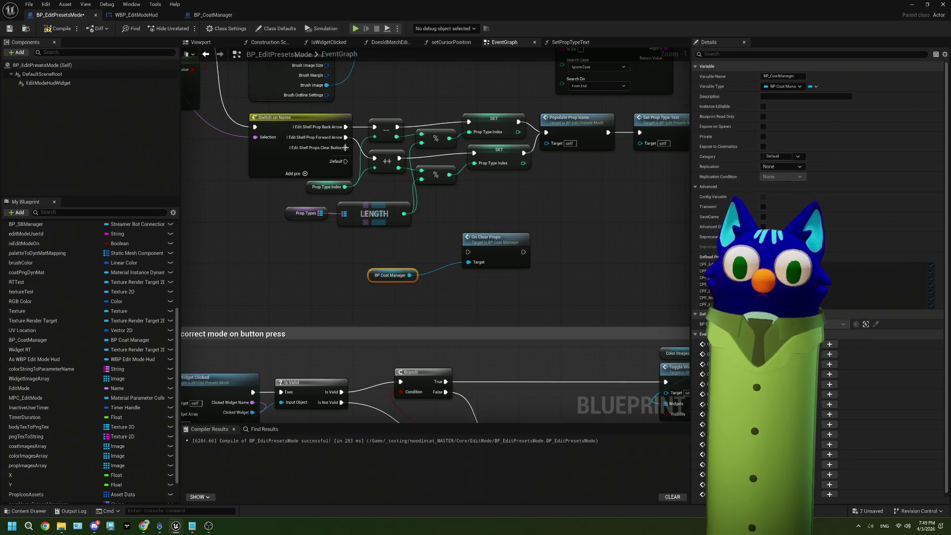
left_click_drag(345, 147, 468, 251)
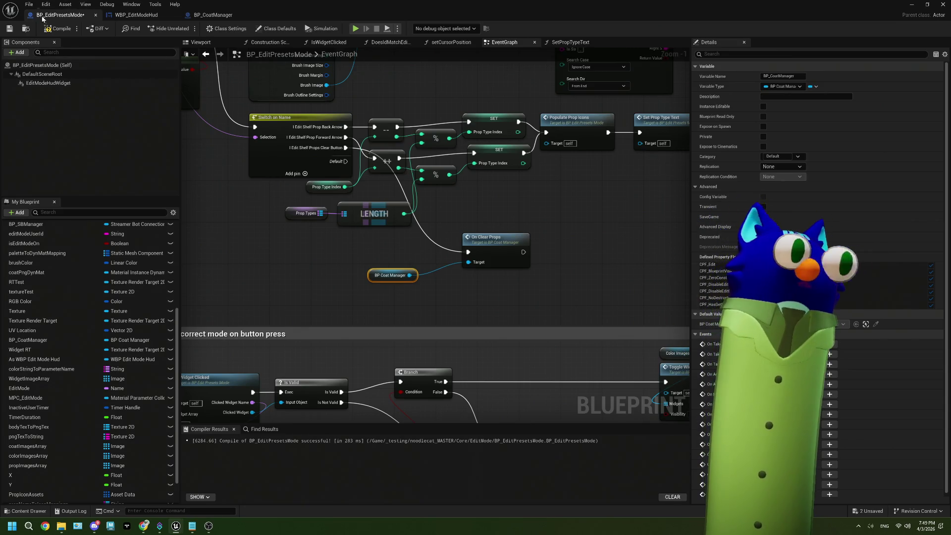
- Compile and save BP_EditPresetsMode, then minimize the blueprint editor
left_click(305, 244)
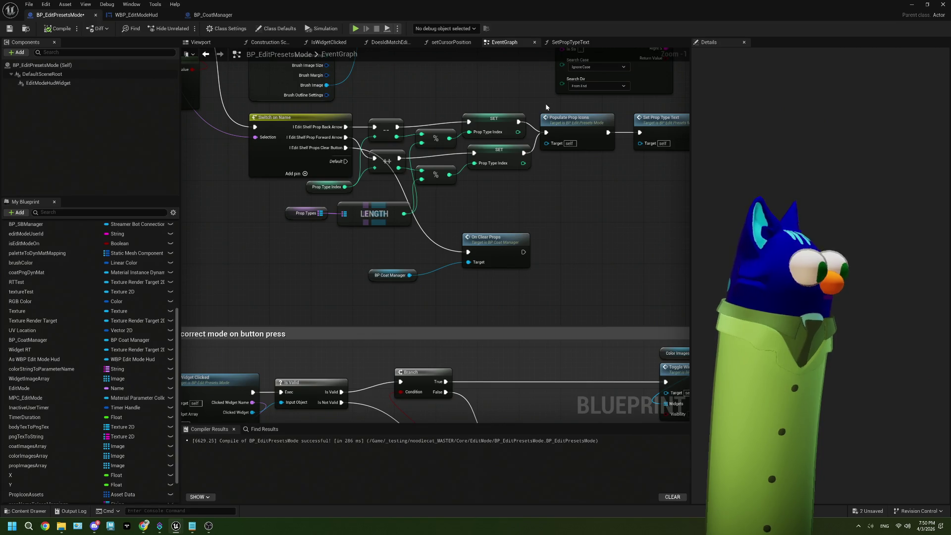
left_click(8, 30)
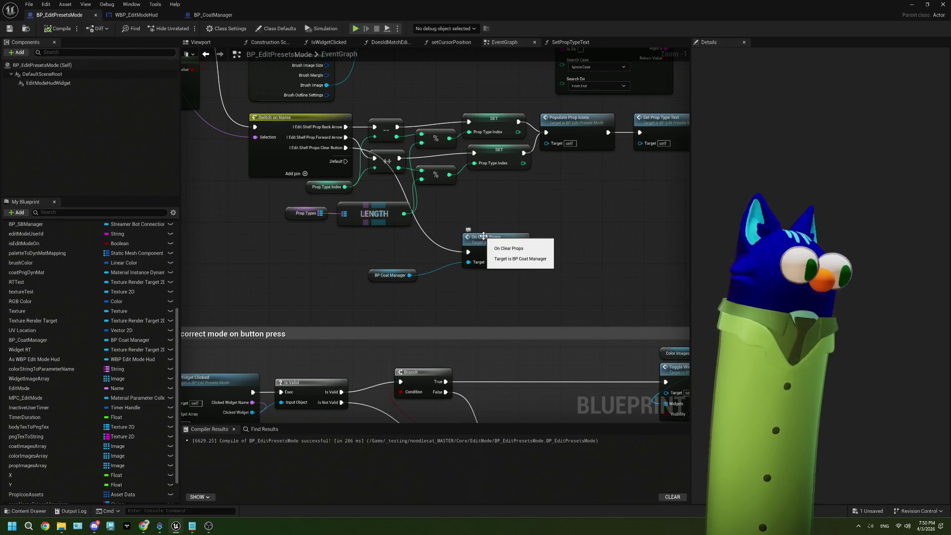
left_click(911, 5)
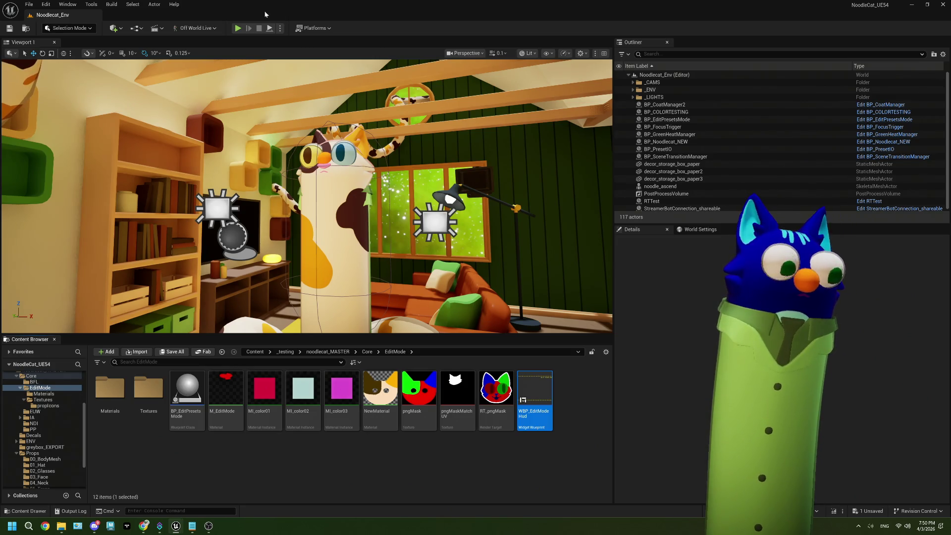
- Start Play In Editor on the Noodlecat level, then switch over to the browser
left_click(238, 29)
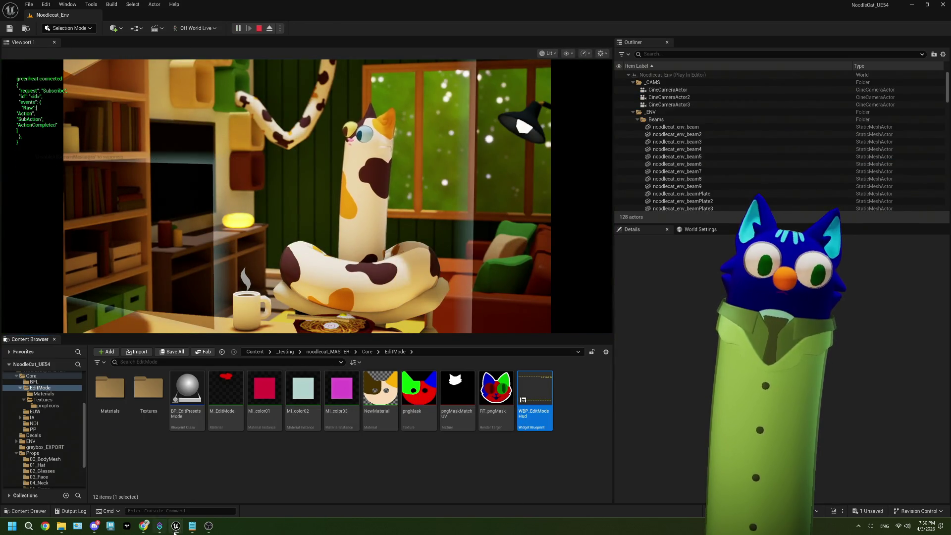
key("alt+Tab")
left_click(150, 528)
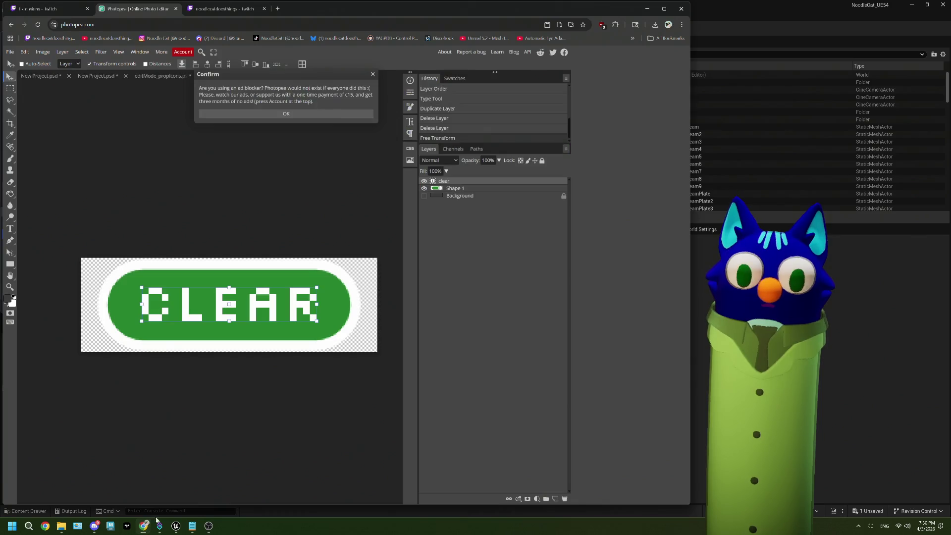
- Open Twitch chat's Power-ups & Rewards panel and redeem the Edit Mode reward
left_click(251, 9)
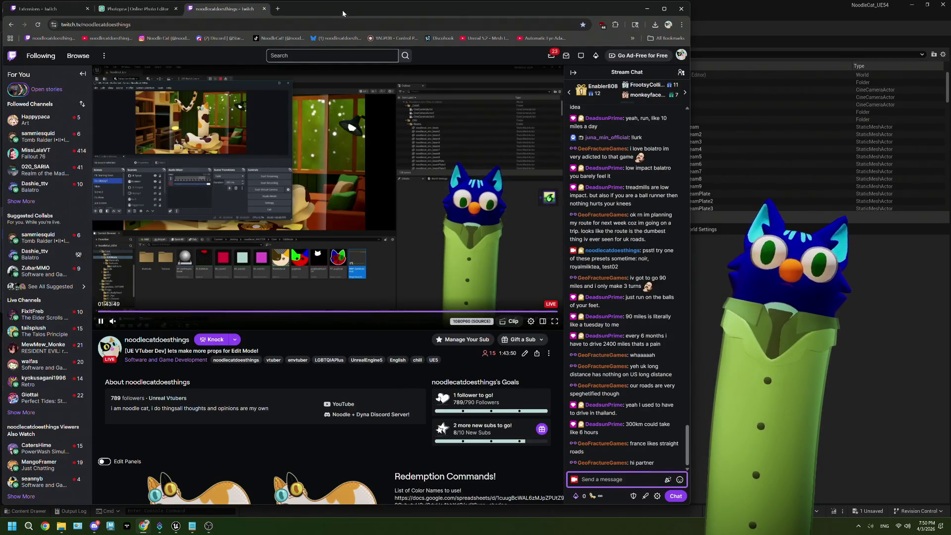
mouse_move(343, 10)
left_mouse_down()
mouse_move(633, 28)
mouse_move(581, 19)
left_mouse_up()
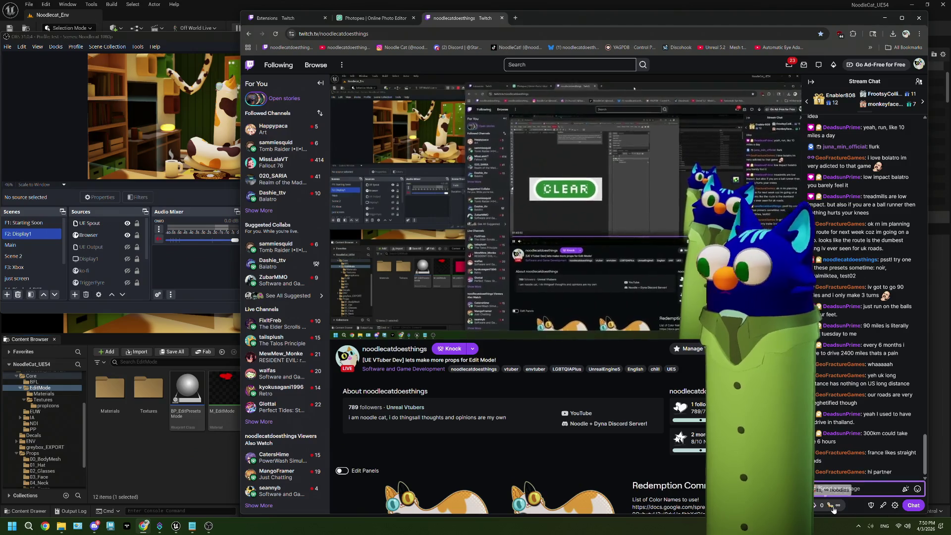
left_click(832, 505)
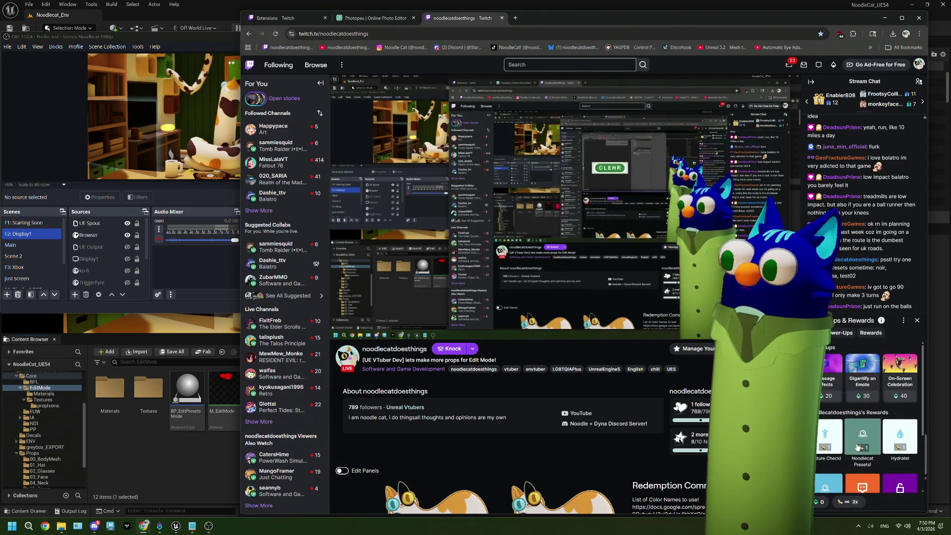
scroll(886, 443, "down", 2)
left_click(886, 443)
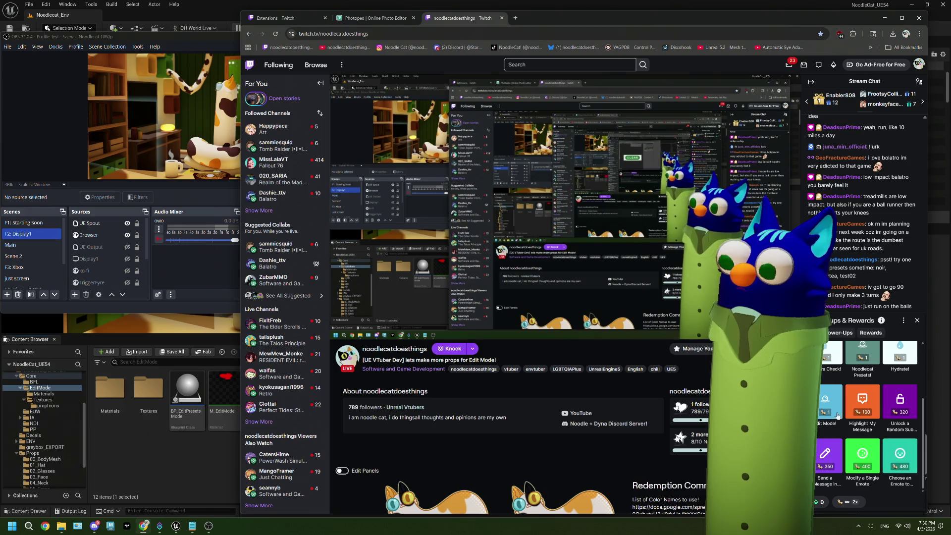
left_click(897, 431)
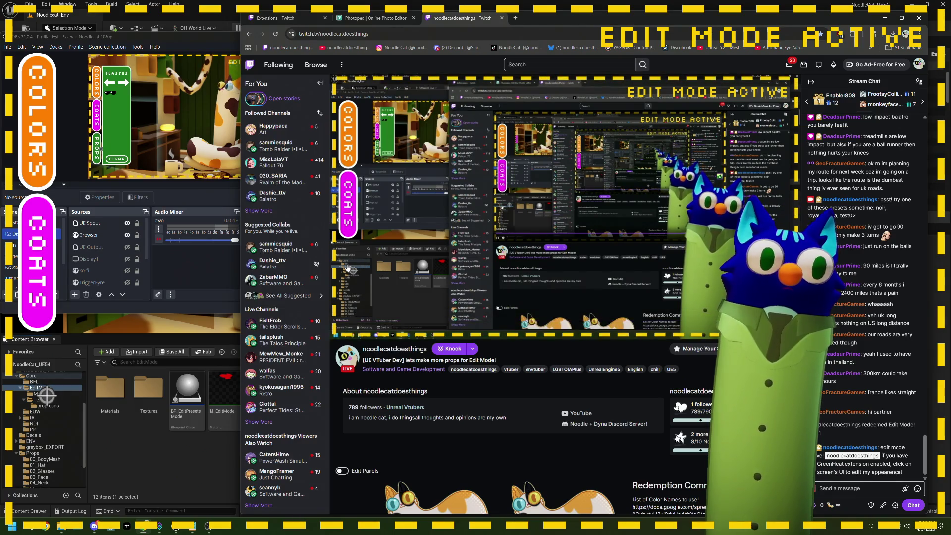
- Watch the EDIT MODE ACTIVE overlay on the Twitch stream, then return to Unreal Editor
mouse_move(370, 138)
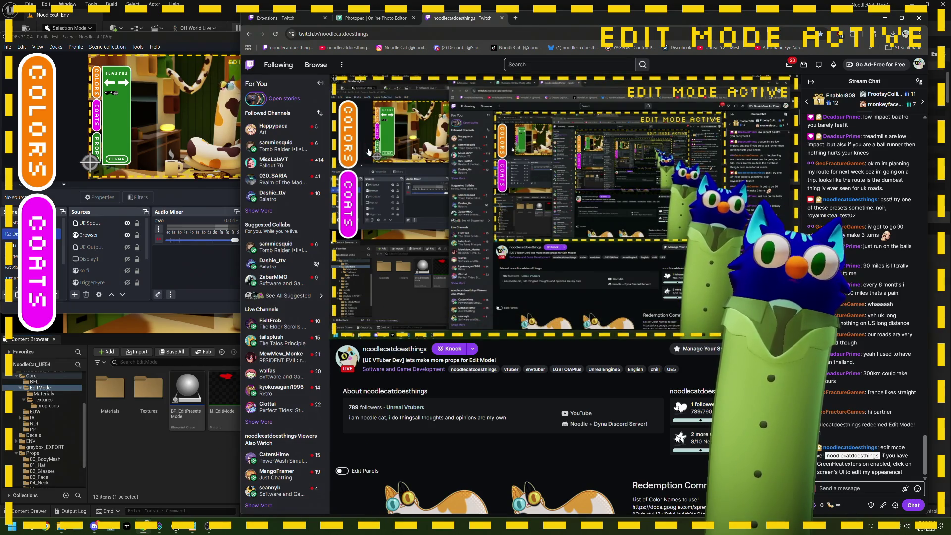
mouse_move(389, 296)
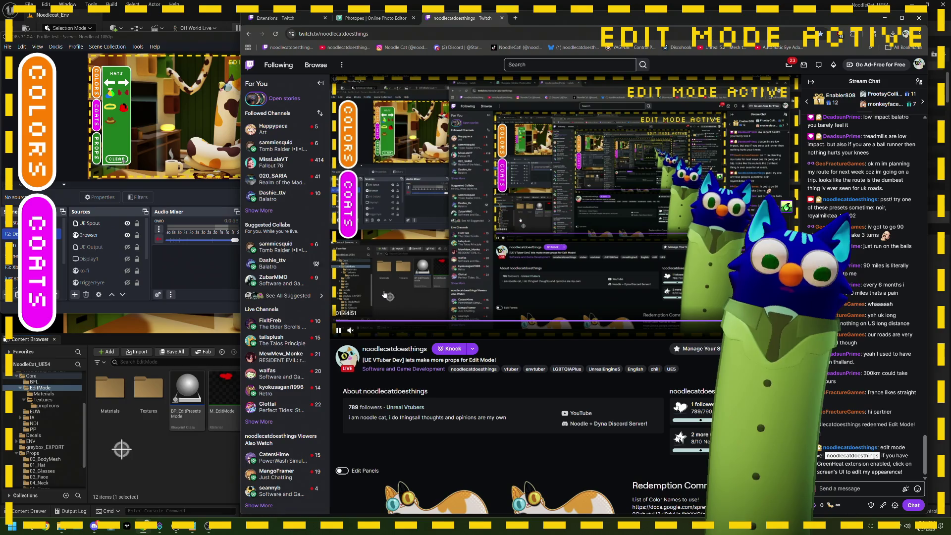
key("alt+Tab")
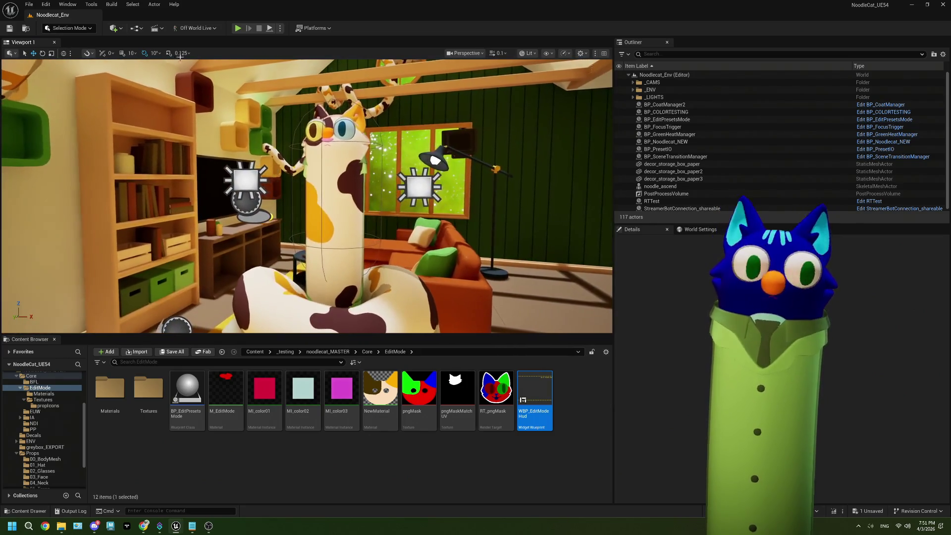
- Show ThePlan.txt in Notepad, deselecting WBP_EditModeHud in the editor along the way
left_click(196, 526)
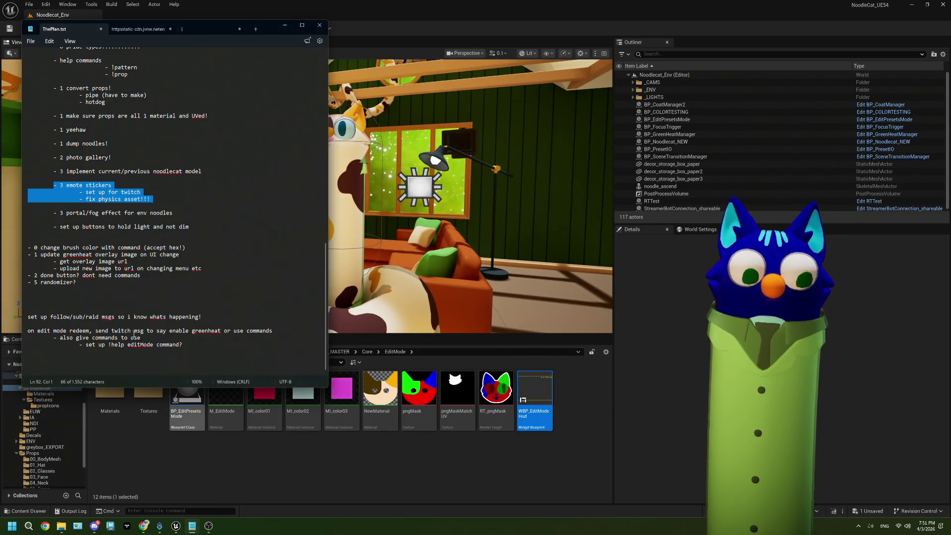
left_click(119, 287)
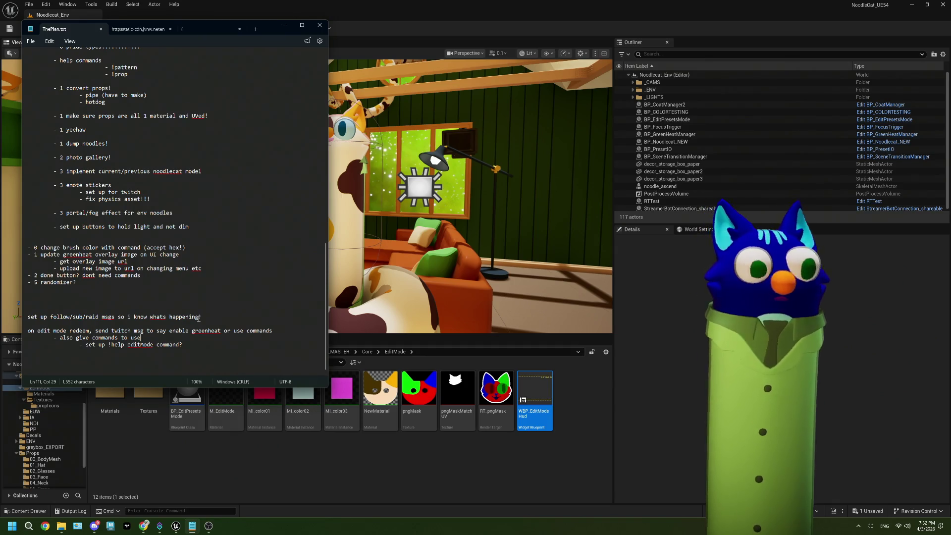
left_click(284, 25)
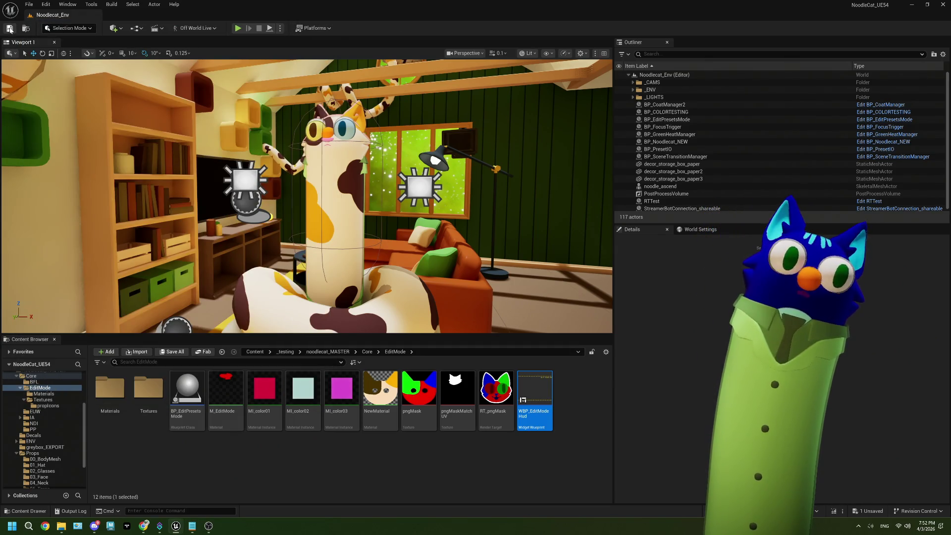
left_click(399, 460)
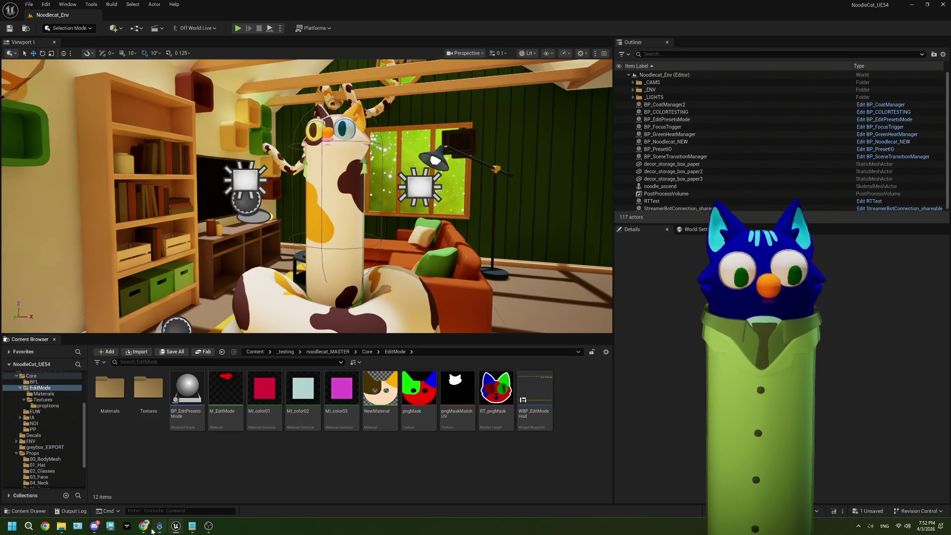
left_click(192, 526)
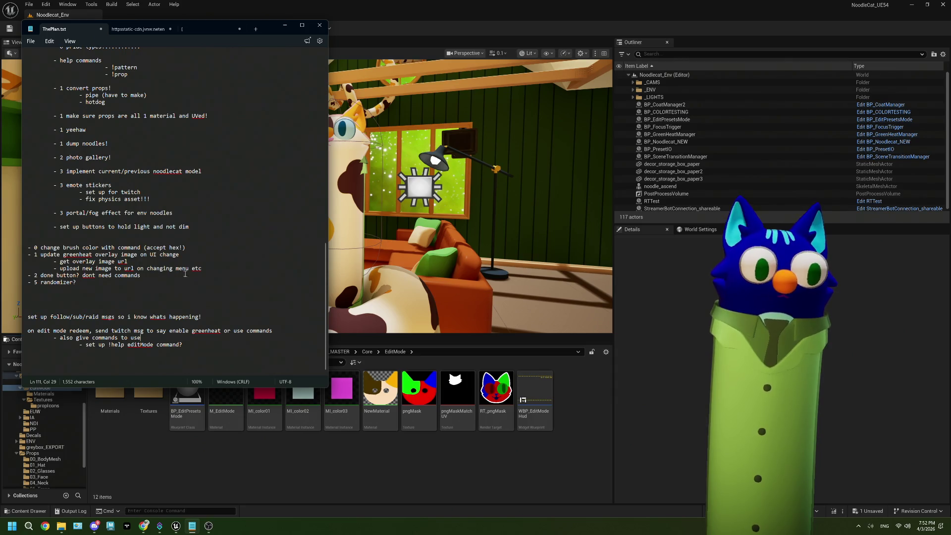
left_click_drag(202, 268, 25, 254)
left_click_drag(147, 259, 43, 260)
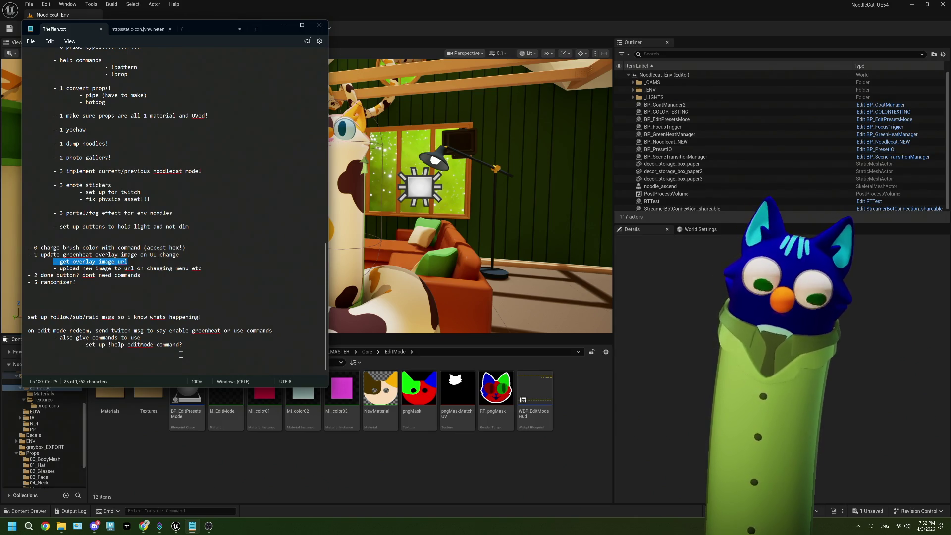
left_click_drag(127, 261, 60, 261)
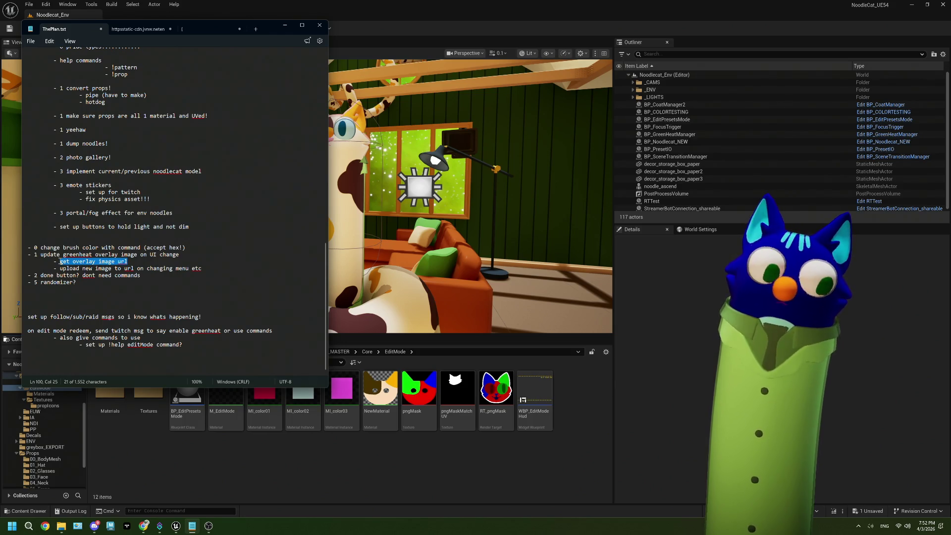
left_click(133, 261)
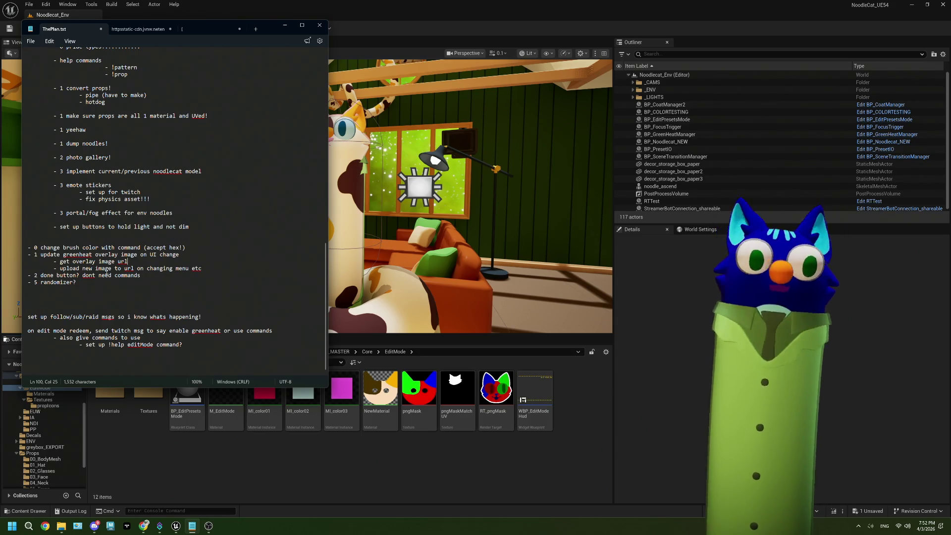
left_click(135, 279)
left_click_drag(141, 276, 31, 273)
left_click_drag(141, 276, 32, 274)
key("Right")
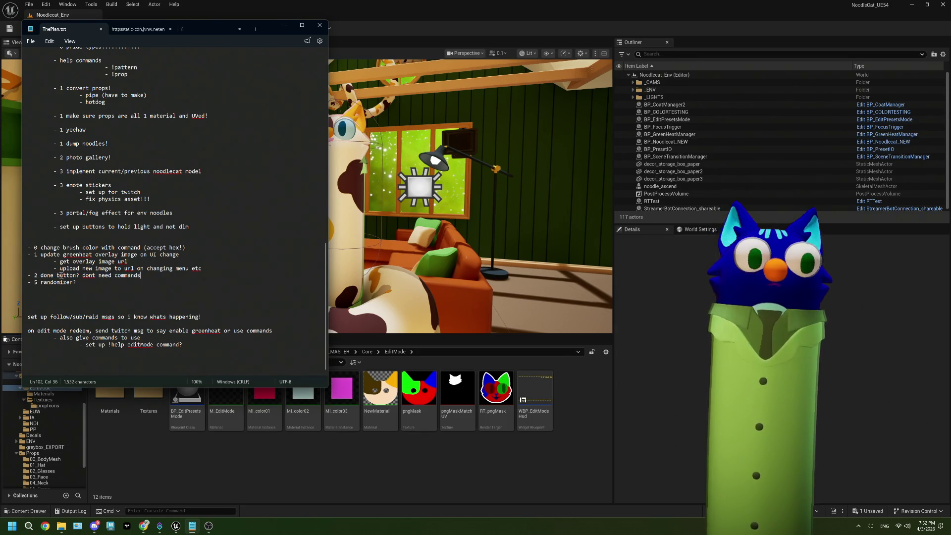
- Change the done-button item's priority number from 2 to 0
left_click(36, 276)
key("BackSpace")
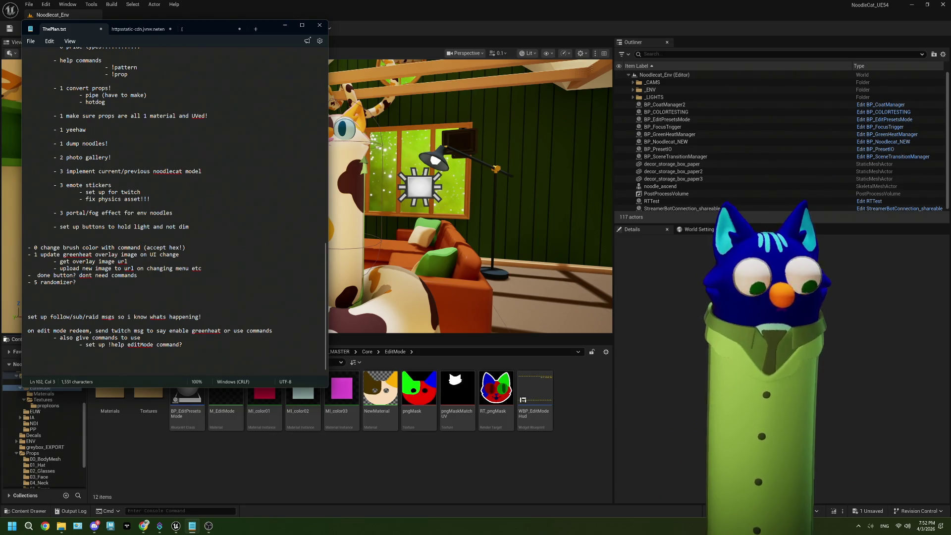
type("0")
- Move the done-button item to just below the change brush color item
left_click(173, 248)
left_click(34, 246)
key("shift+End")
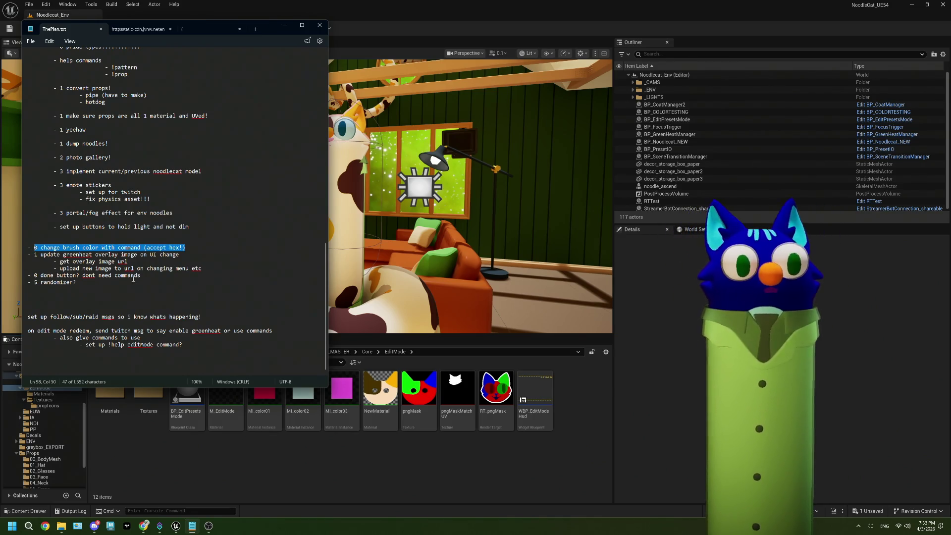
left_click_drag(141, 276, 23, 275)
key("ctrl+c")
key("Delete")
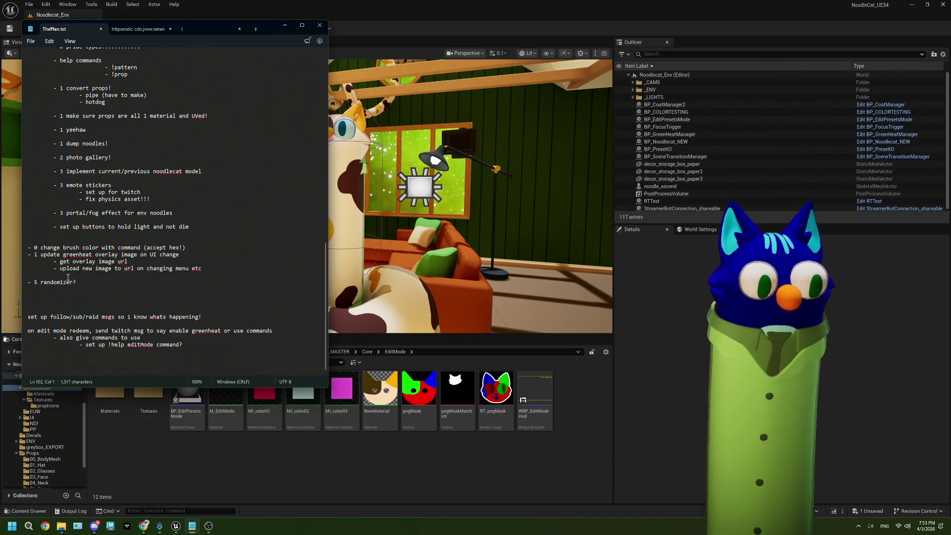
key("BackSpace")
left_click(188, 247)
key("Return")
key("Return")
key("Up")
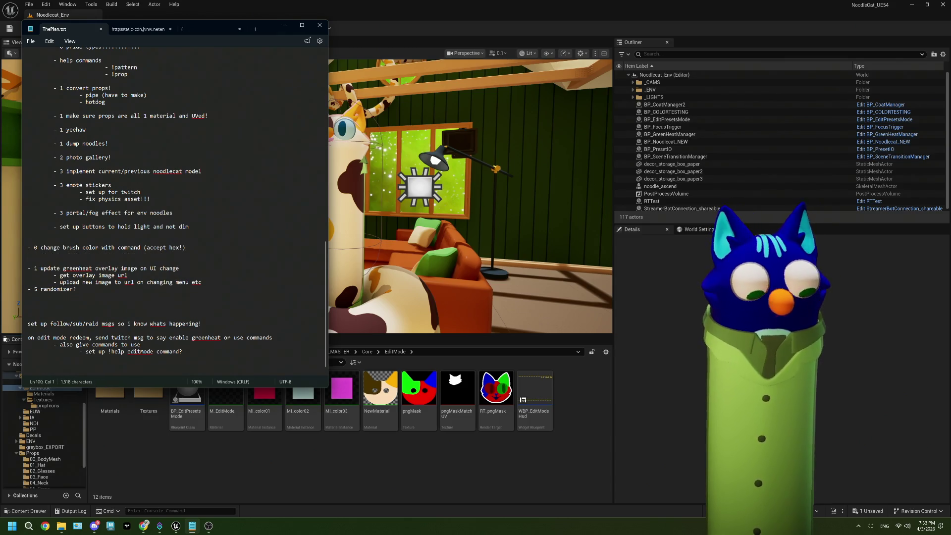
key("ctrl+v")
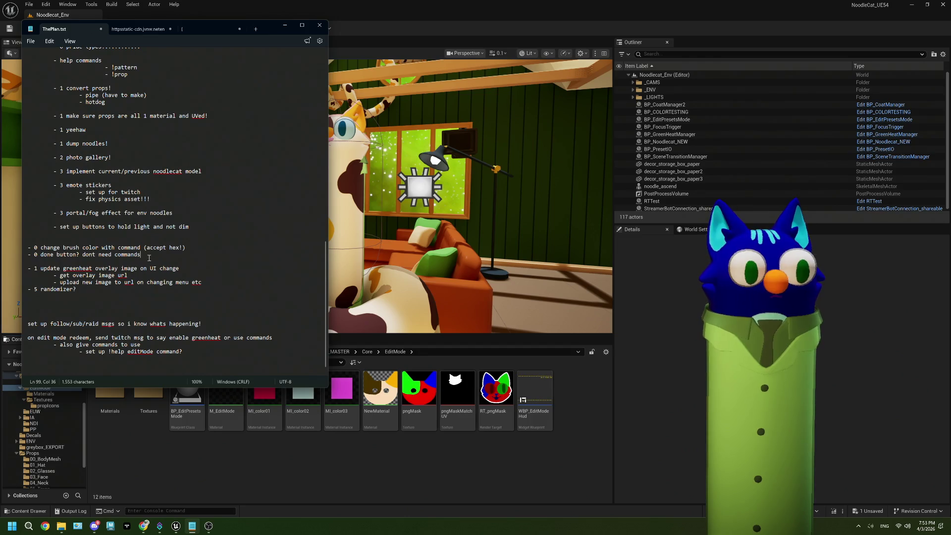
left_click(23, 247, "shift")
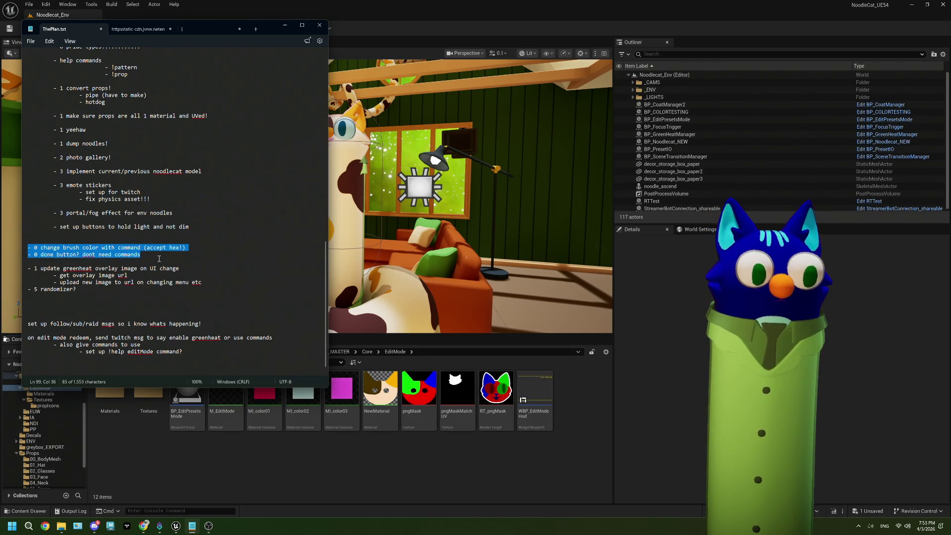
left_click(159, 256)
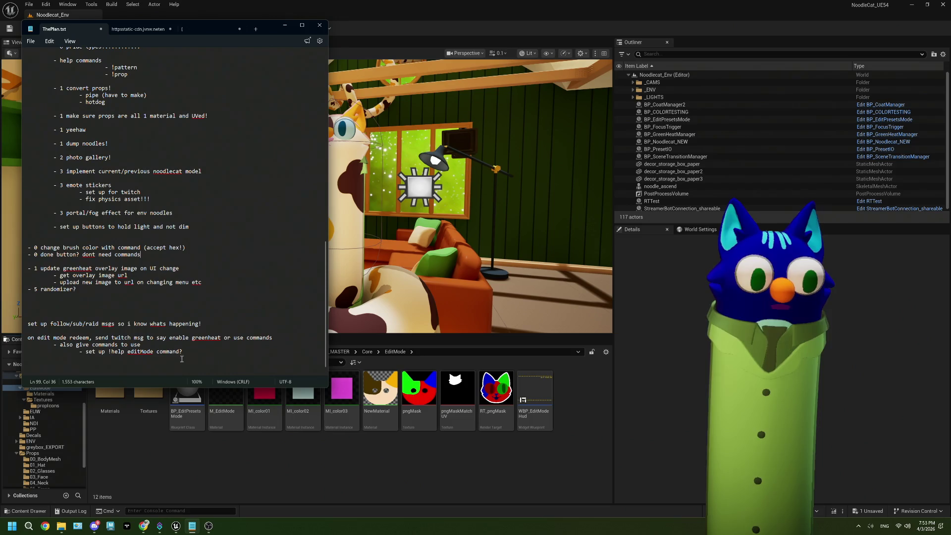
- Add a '- set up !help editMode command?' item below it, then Ctrl+S in Unreal
mouse_move(182, 353)
left_mouse_down()
mouse_move(29, 345)
mouse_move(86, 355)
left_mouse_up()
key("ctrl+c")
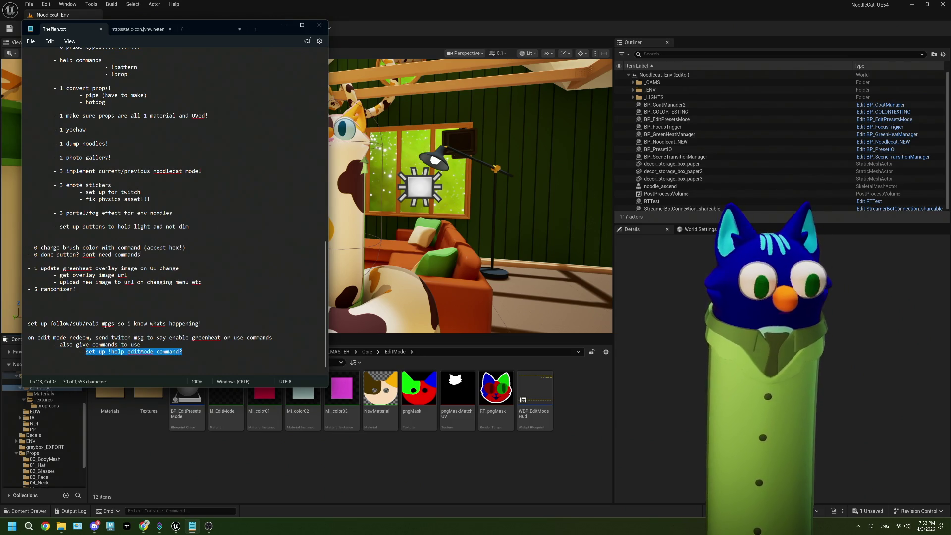
left_click(143, 256)
key("Return")
key("ctrl+v")
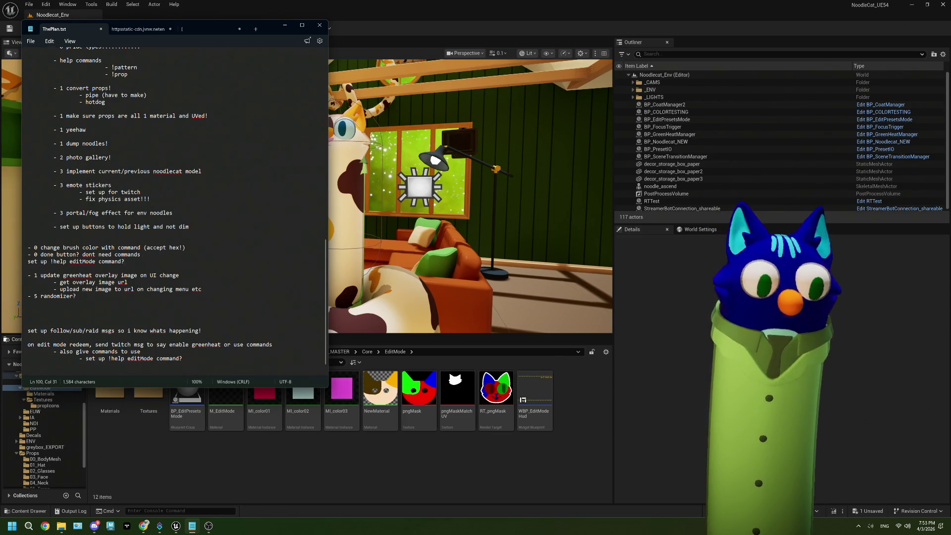
left_click(29, 261)
type("-")
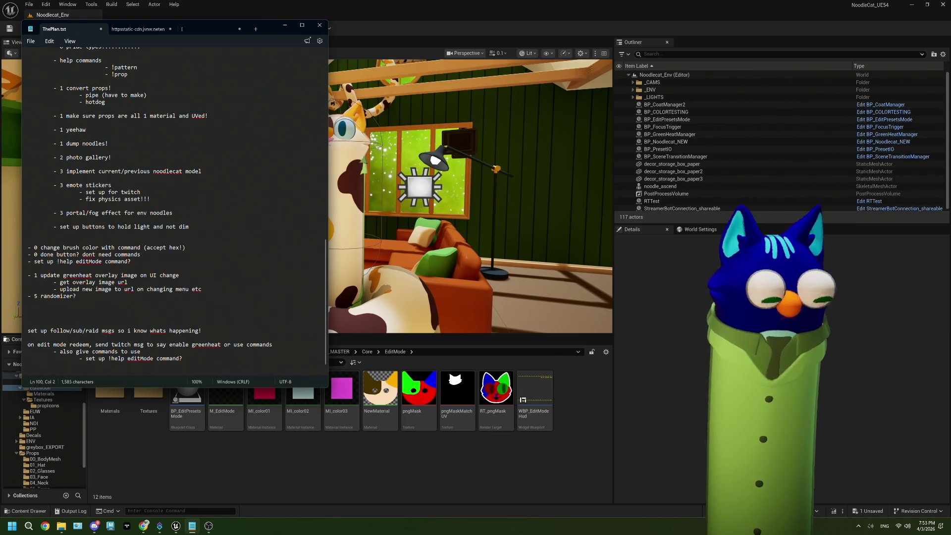
key("Down")
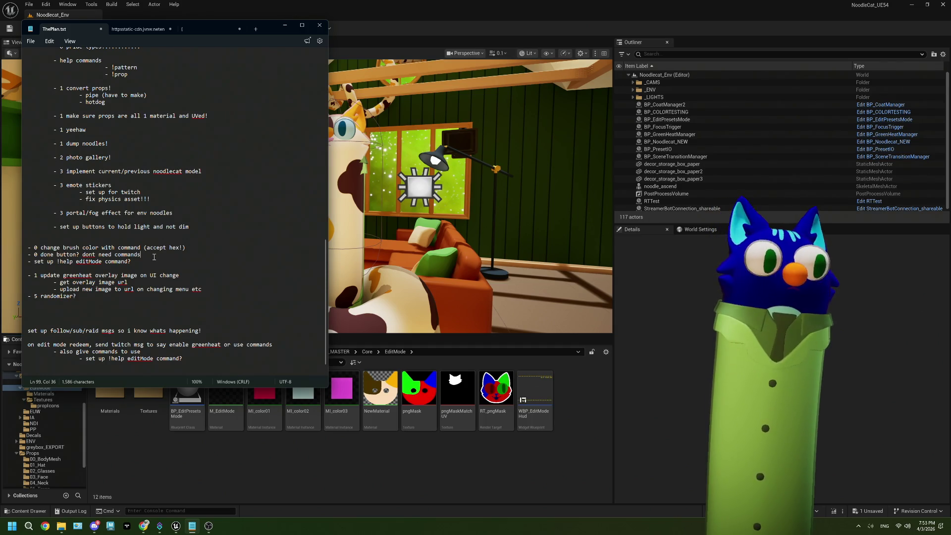
left_click(151, 260)
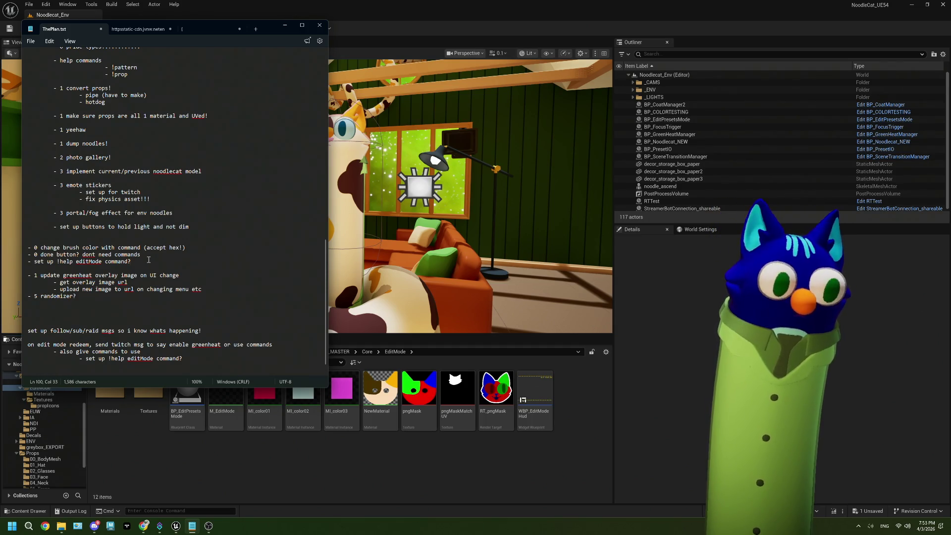
left_click(351, 34)
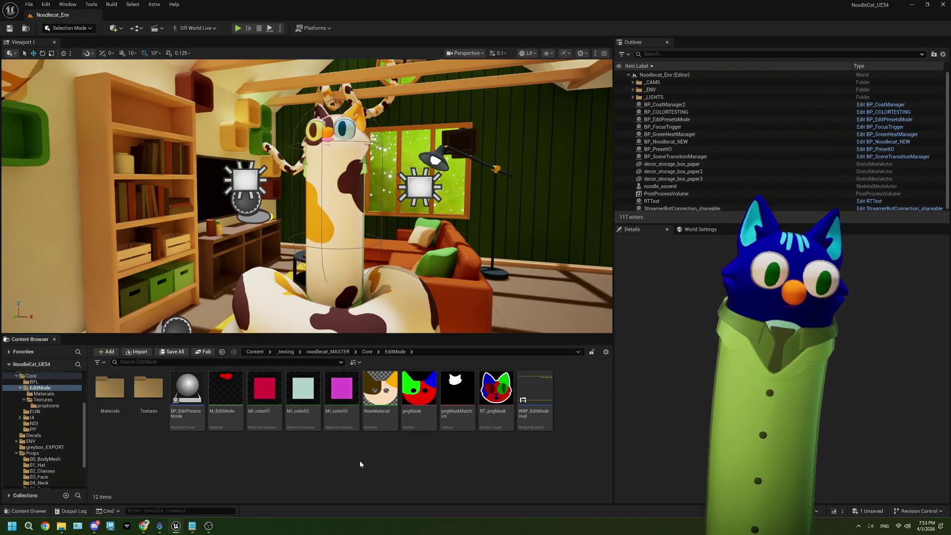
key("ctrl+s")
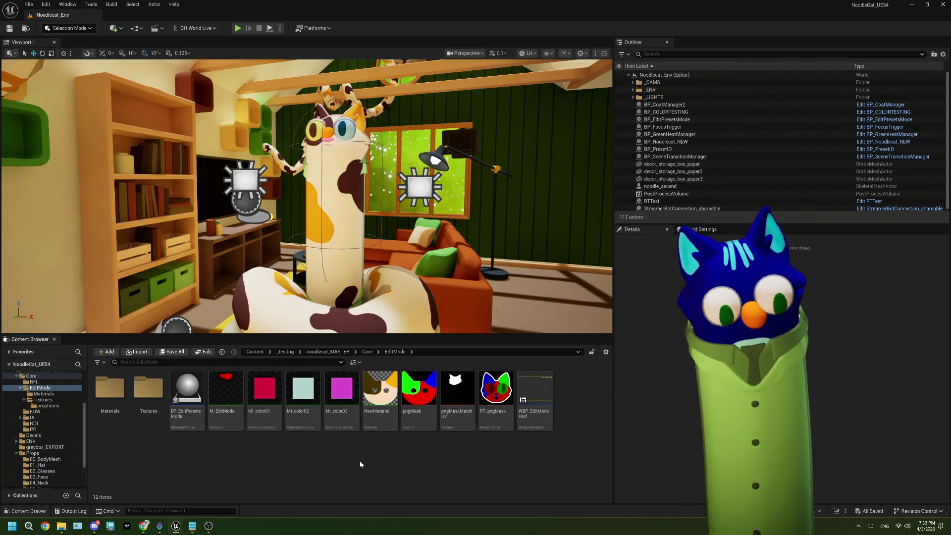
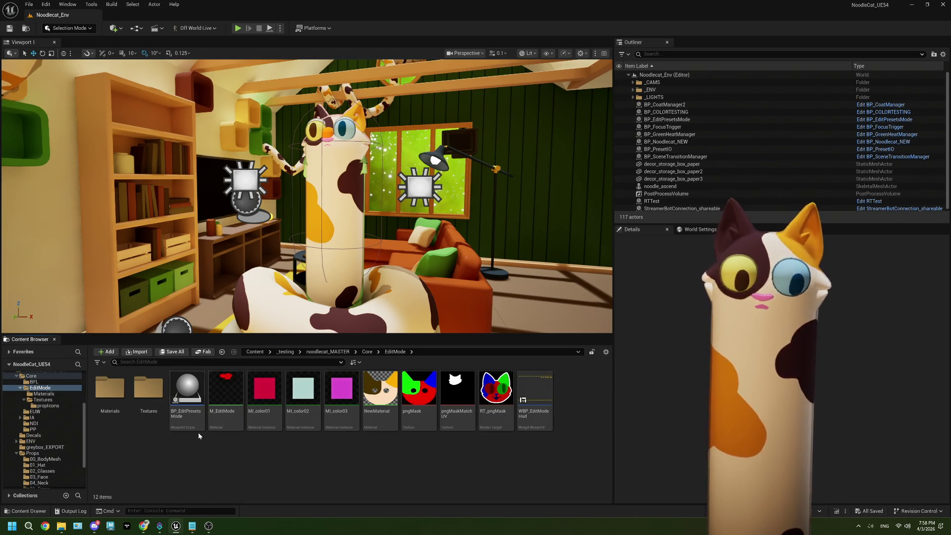
- Go up to the Core folder and glance at the ThePlan.txt notes in Notepad
left_click(369, 352)
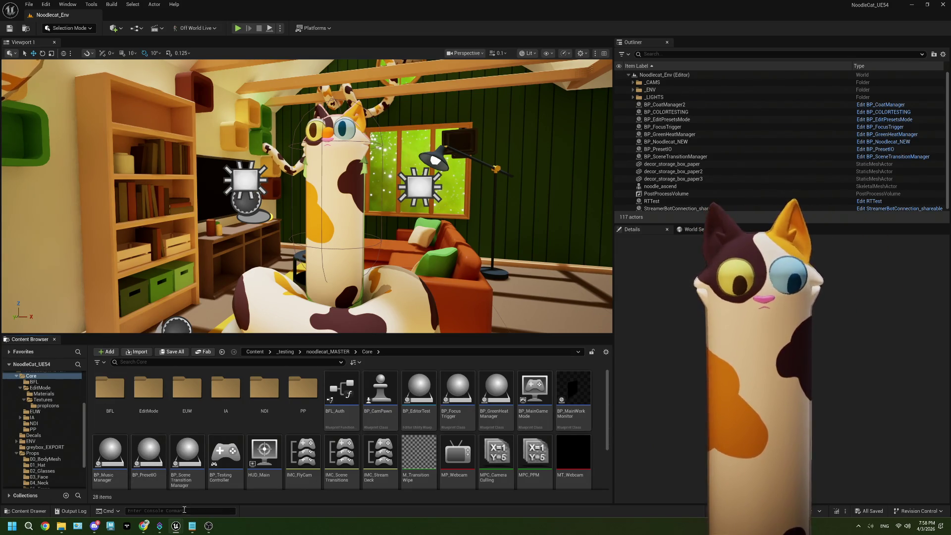
left_click(192, 527)
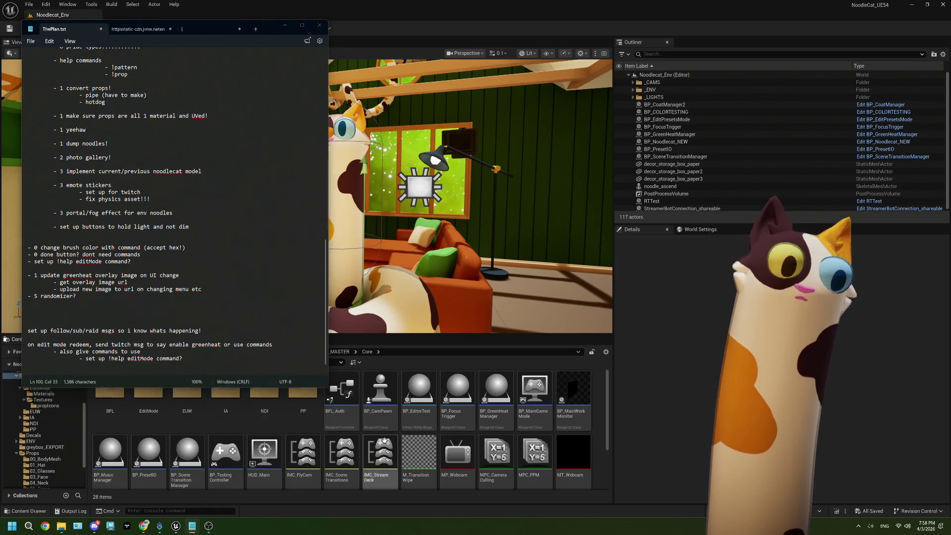
left_click(380, 453)
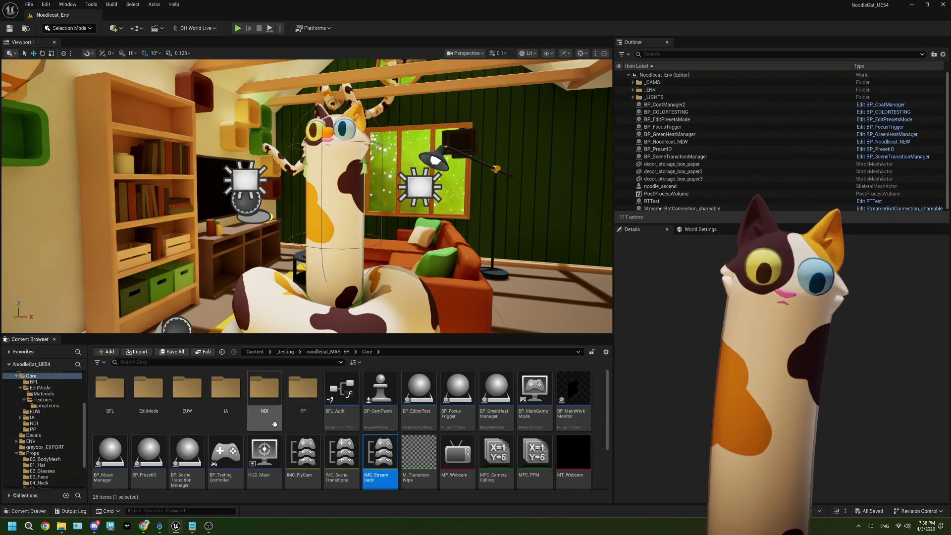
- Open BP_EditPresetsMode from the EditMode folder, then switch to the BP_CoatManager tab
double_click(165, 394)
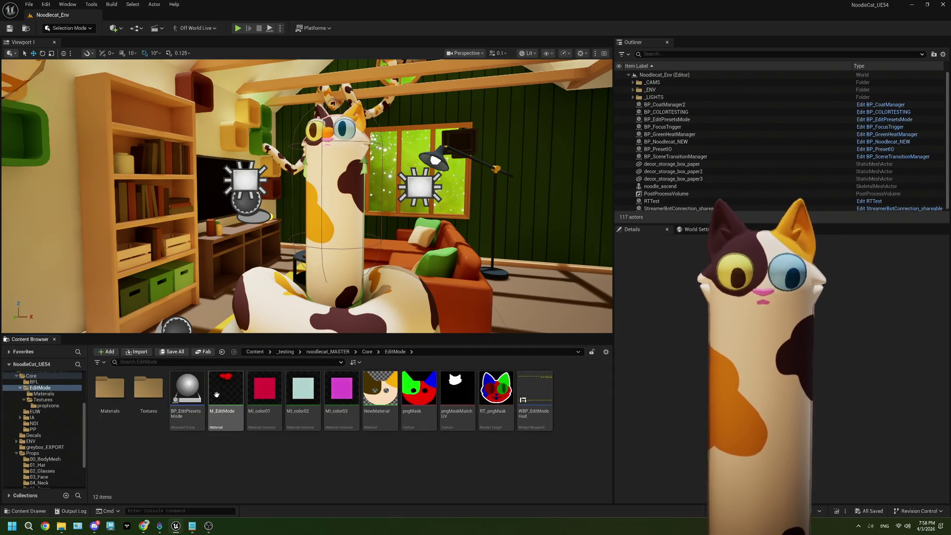
double_click(192, 392)
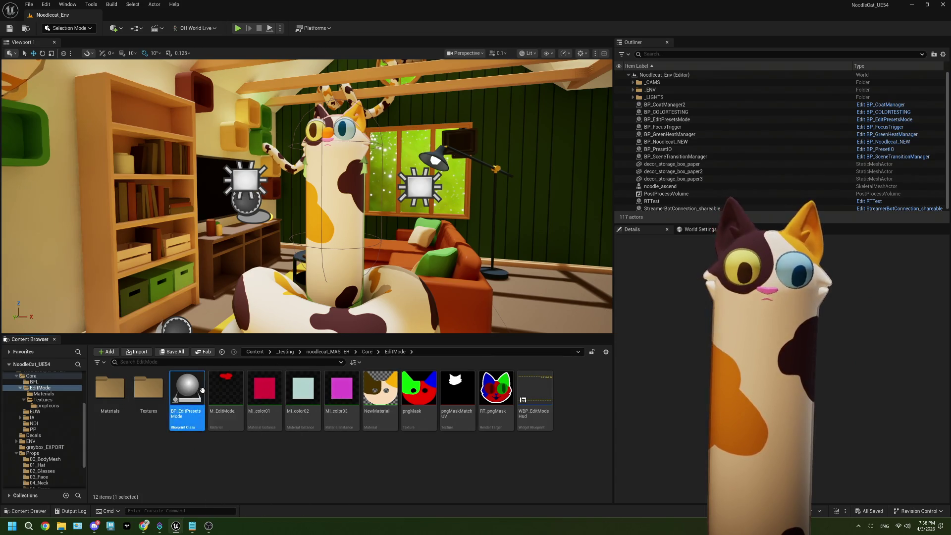
left_click(212, 16)
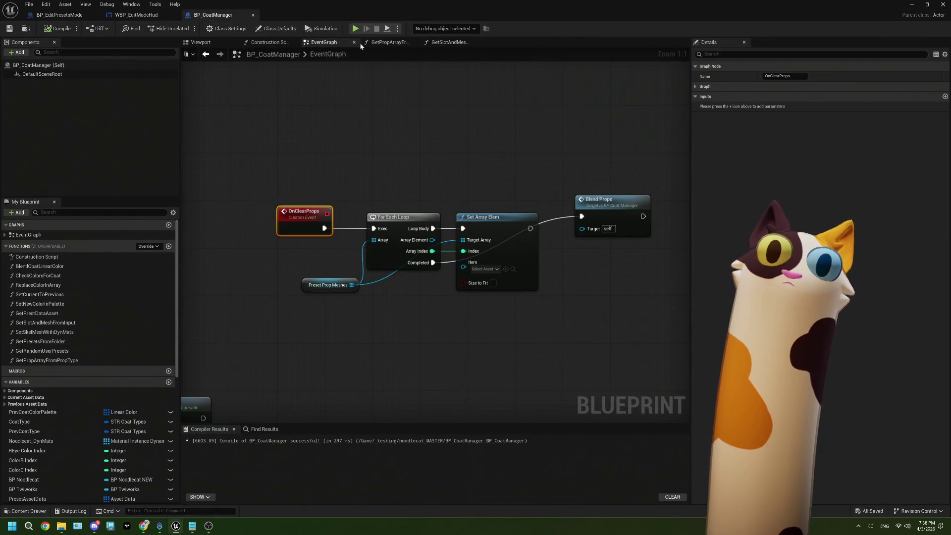
- In BP_CoatManager's event graph, delete the Print String node inside the PROPER HANDLING PLZ comment
left_click(200, 42)
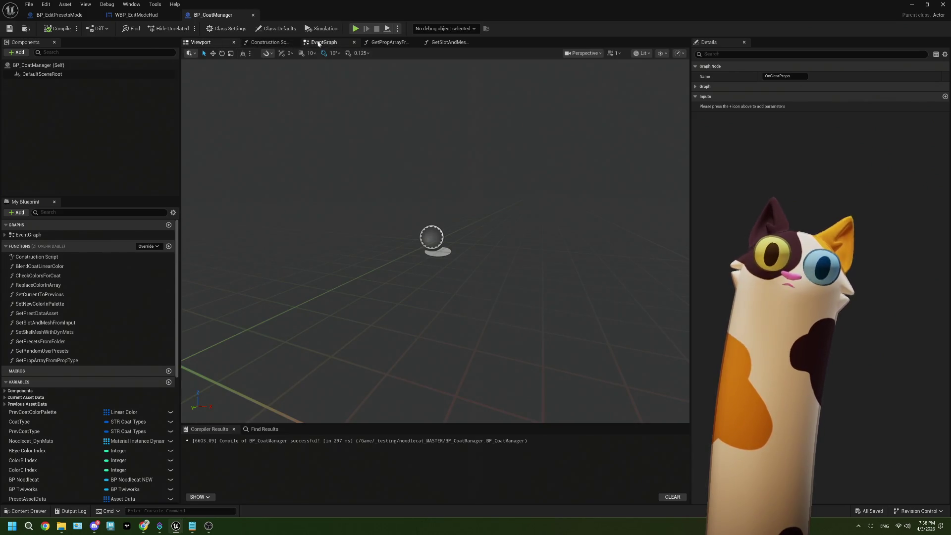
left_click(324, 42)
scroll(406, 208, "down", 6)
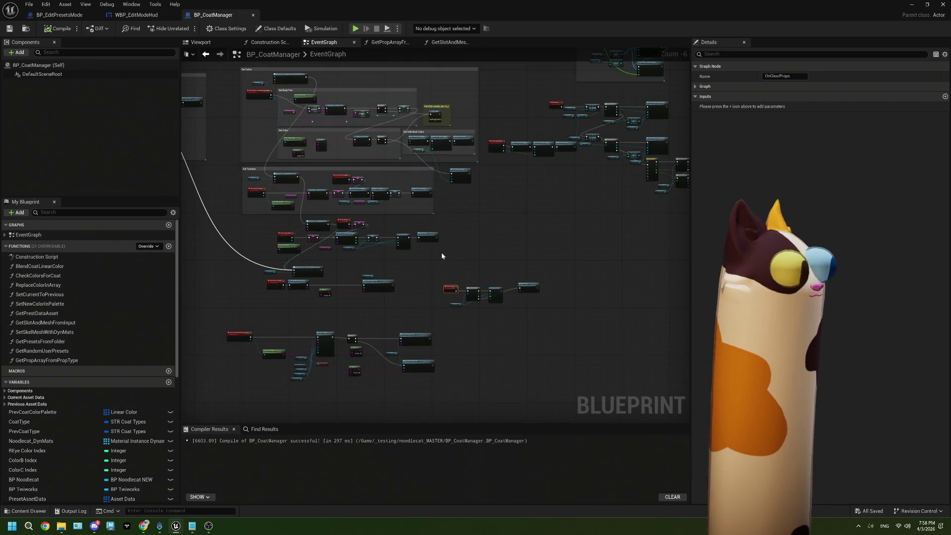
left_click_drag(428, 210, 511, 243)
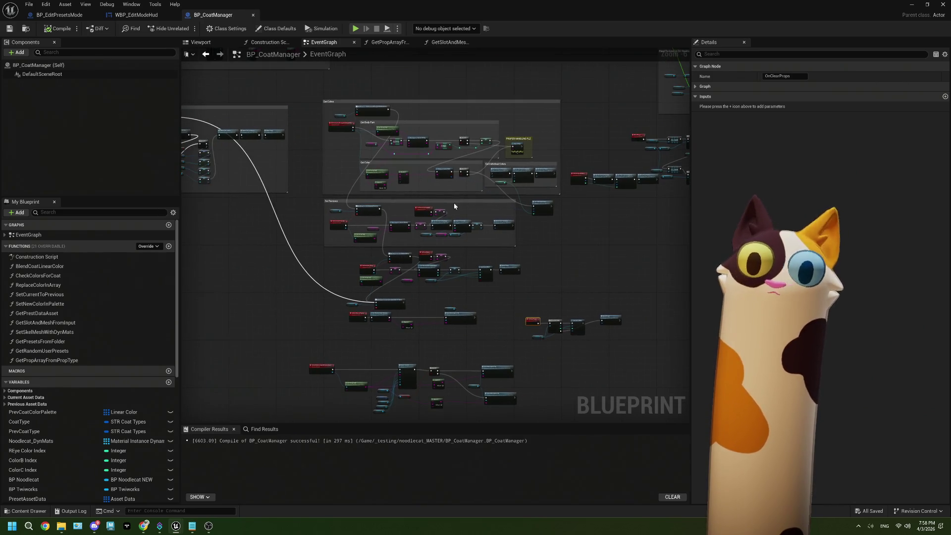
scroll(520, 148, "up", 2)
scroll(545, 136, "up", 2)
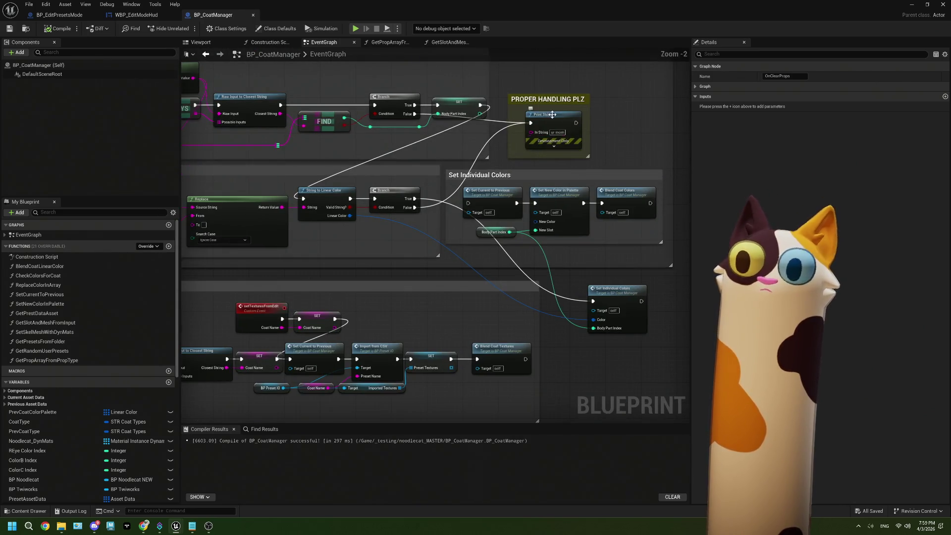
left_click(547, 116)
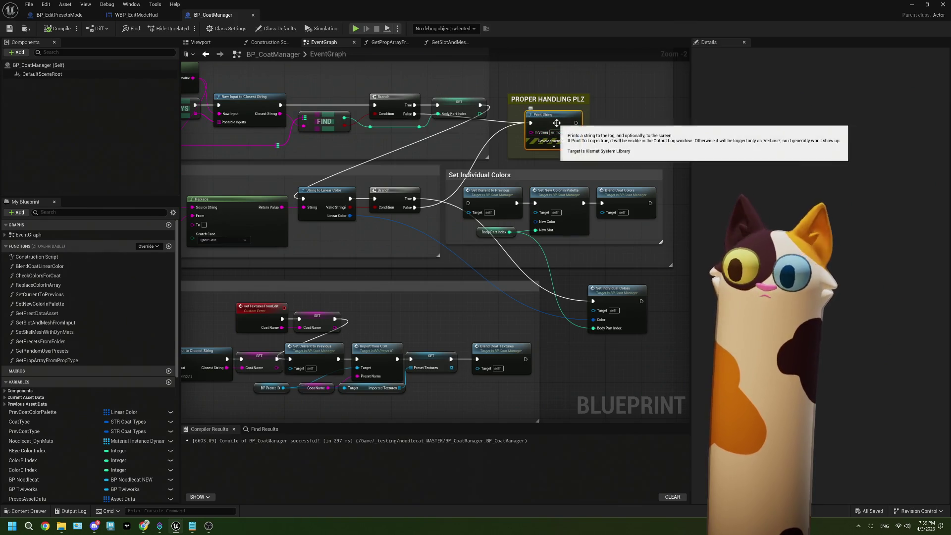
key("Delete")
- Pan across BP_CoatManager's graph to inspect the whole Set Individual Colors group
left_click(560, 96)
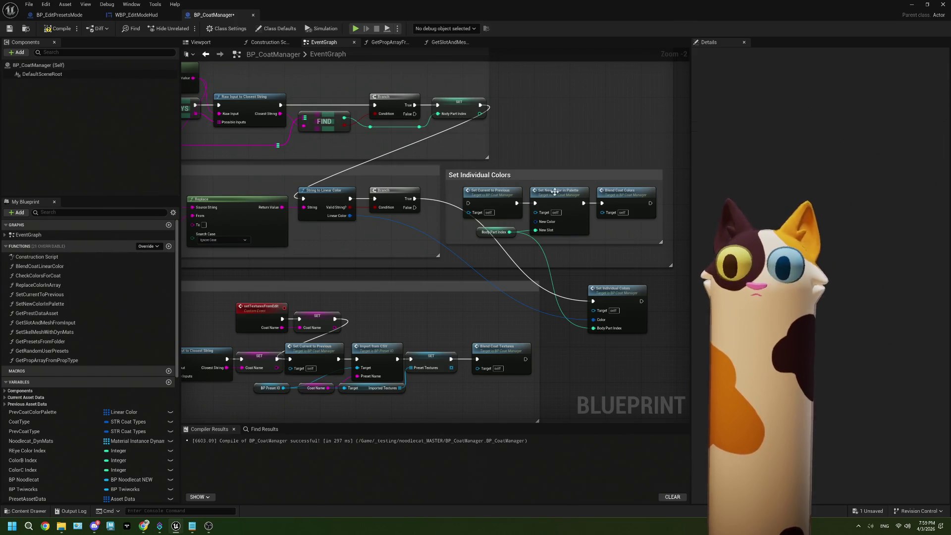
scroll(515, 206, "down", 7)
mouse_move(515, 206)
left_mouse_down()
mouse_move(448, 253)
mouse_move(552, 260)
left_mouse_up()
scroll(312, 259, "up", 2)
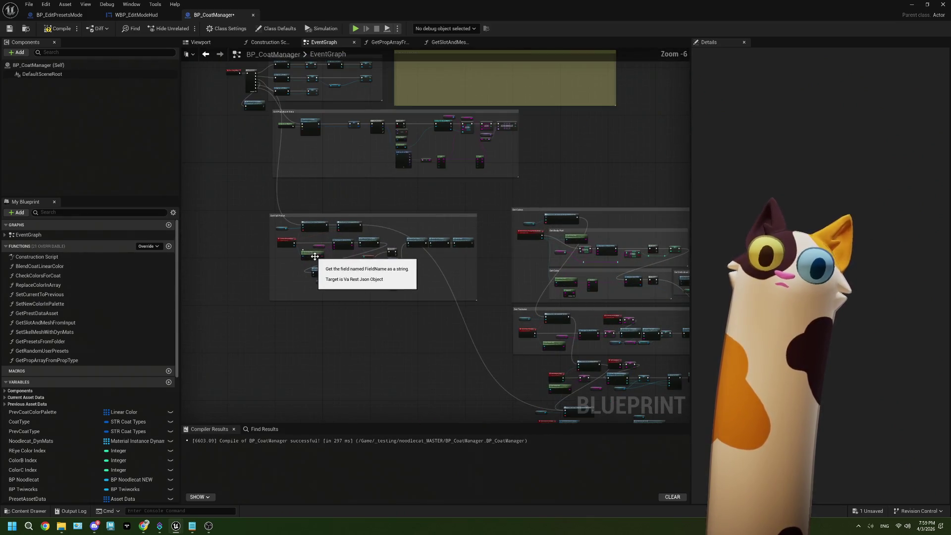
mouse_move(494, 240)
left_mouse_down()
mouse_move(599, 214)
mouse_move(593, 154)
left_mouse_up()
scroll(278, 297, "up", 5)
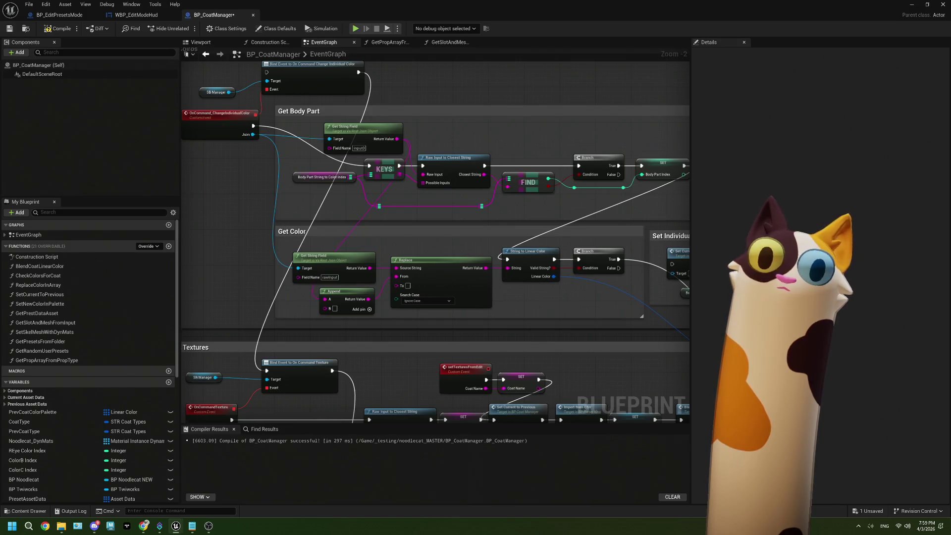
scroll(308, 240, "down", 2)
scroll(308, 241, "up", 3)
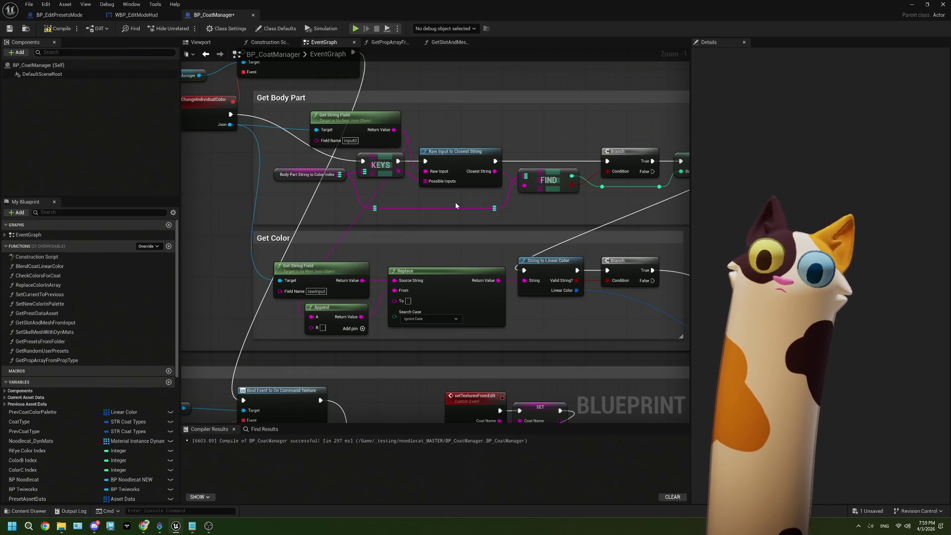
mouse_move(455, 206)
left_mouse_down()
mouse_move(350, 193)
mouse_move(462, 171)
mouse_move(413, 148)
left_mouse_up()
left_click_drag(525, 251, 451, 254)
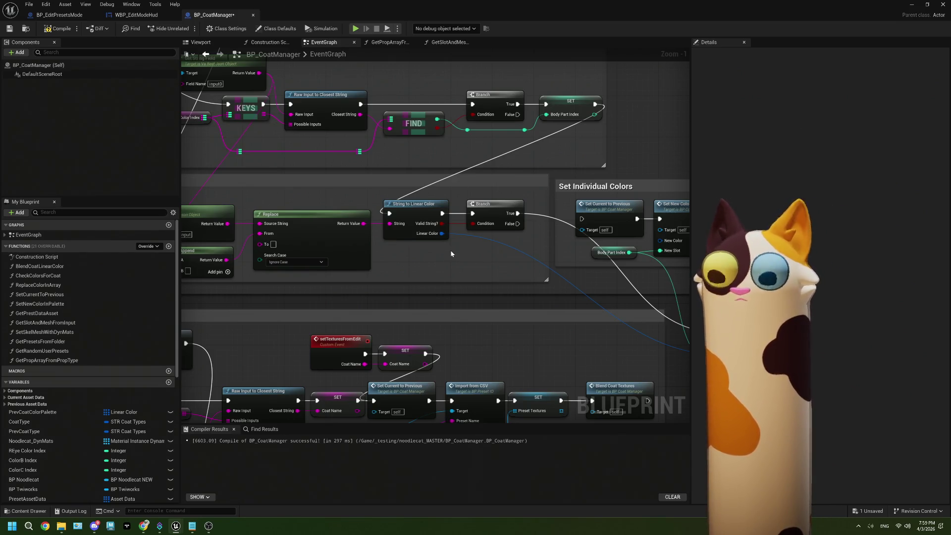
left_click(59, 15)
- Rearrange BP_EditPresetsMode's graph by moving its node clusters and comment groups up and right
scroll(456, 228, "down", 7)
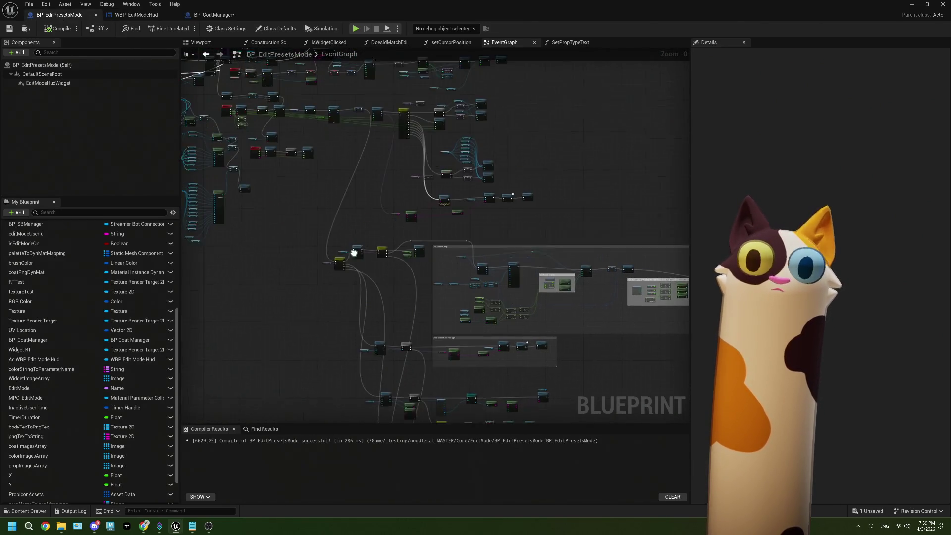
scroll(384, 188, "up", 1)
scroll(338, 233, "up", 1)
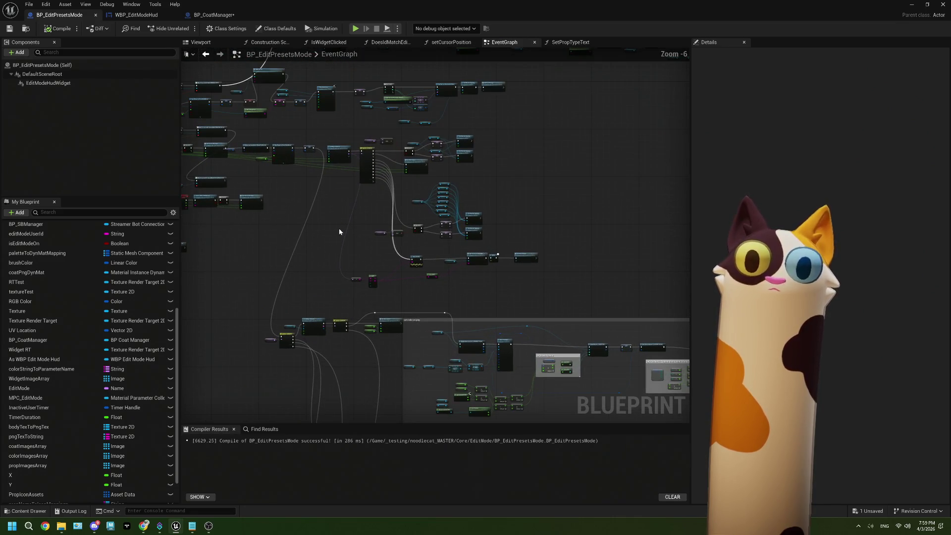
scroll(545, 297, "up", 1)
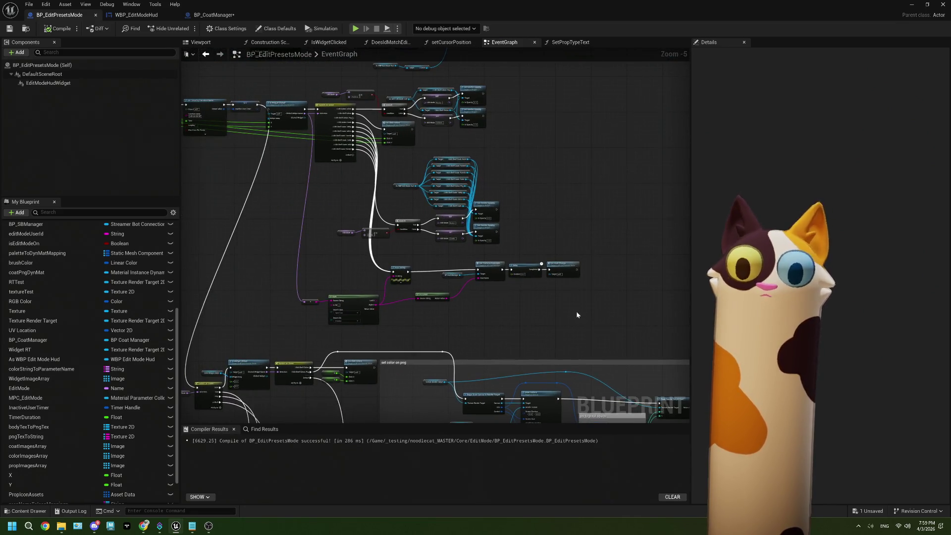
left_click_drag(578, 312, 291, 88)
scroll(291, 211, "down", 3)
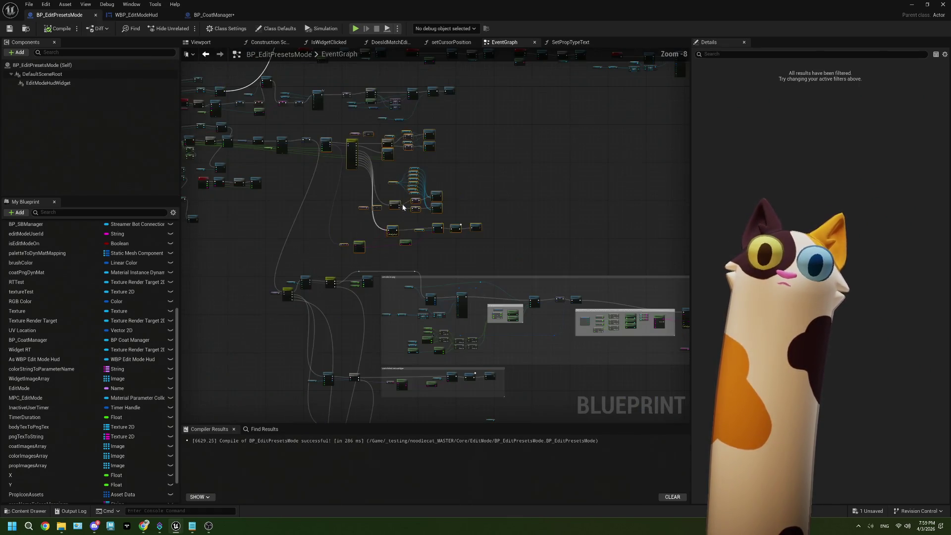
left_click_drag(286, 196, 469, 191)
scroll(435, 253, "down", 2)
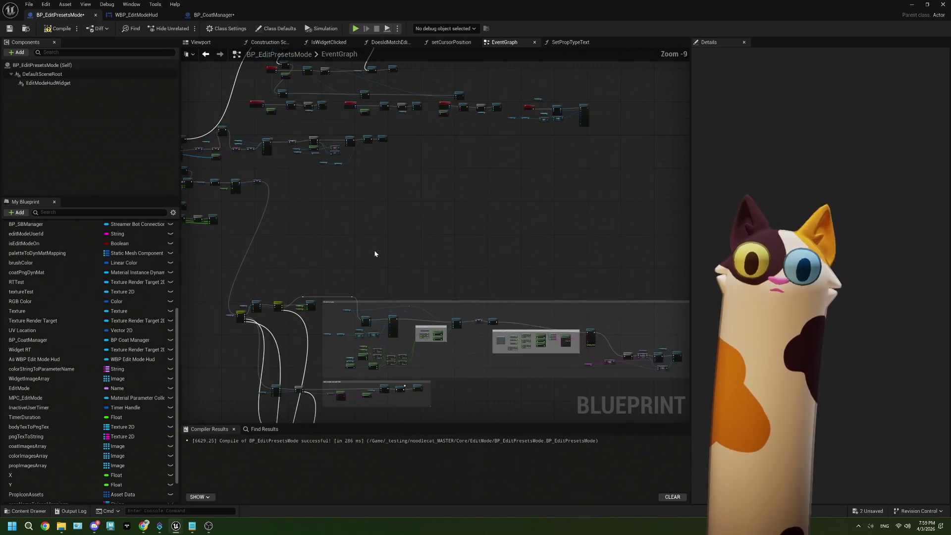
scroll(348, 173, "down", 2)
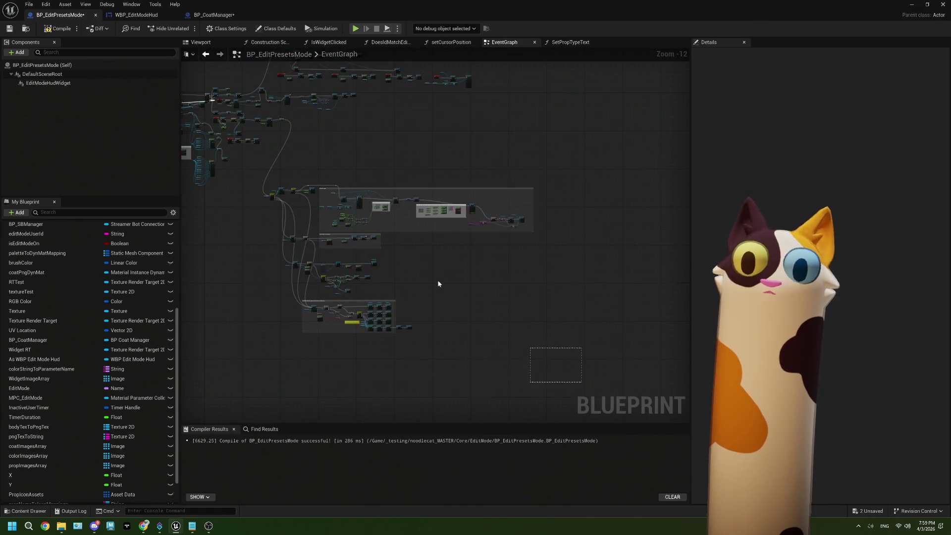
left_click_drag(439, 284, 257, 161)
scroll(262, 174, "up", 3)
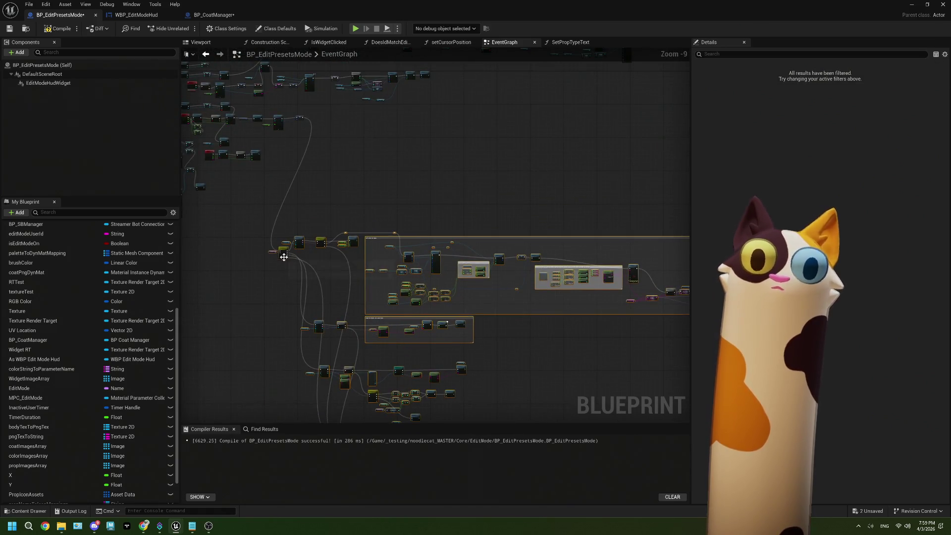
mouse_move(284, 256)
left_mouse_down()
mouse_move(321, 131)
mouse_move(328, 136)
left_mouse_up()
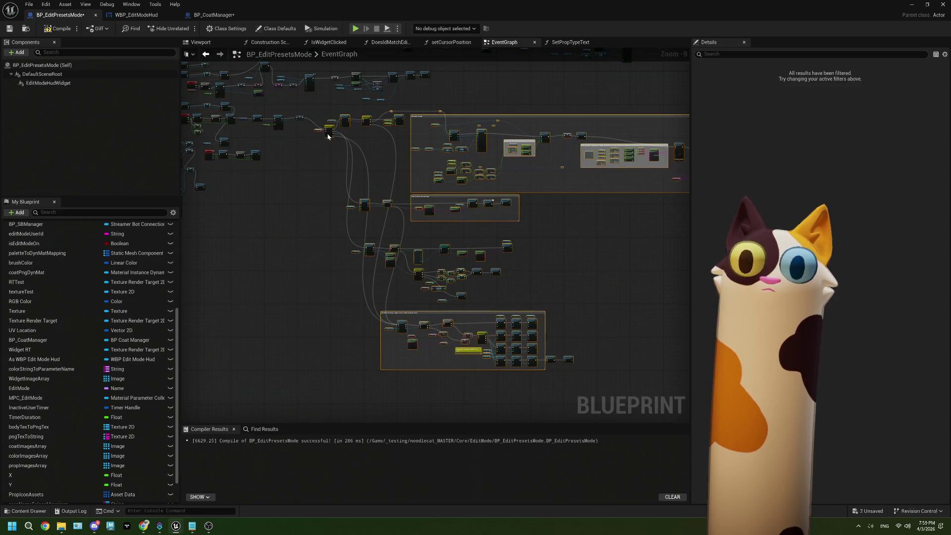
left_click(654, 261)
- Zoom through the graph, select the top node group, then return to the main level editor
scroll(492, 281, "down", 2)
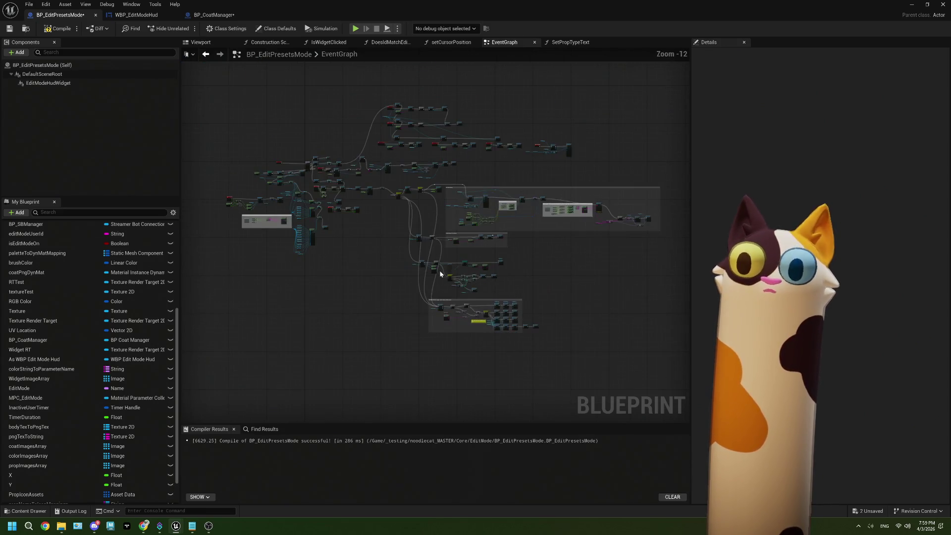
scroll(402, 216, "up", 2)
scroll(366, 214, "down", 2)
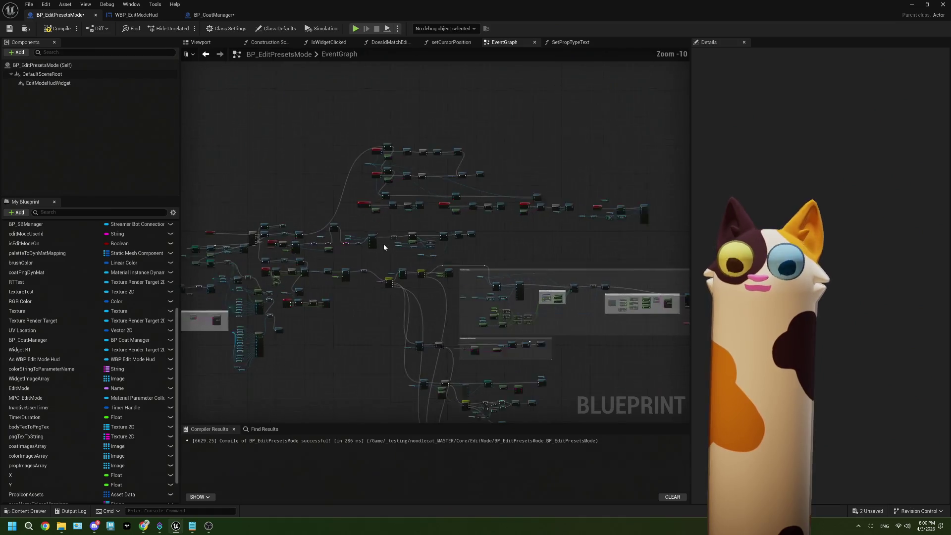
scroll(385, 242, "up", 1)
scroll(385, 241, "up", 3)
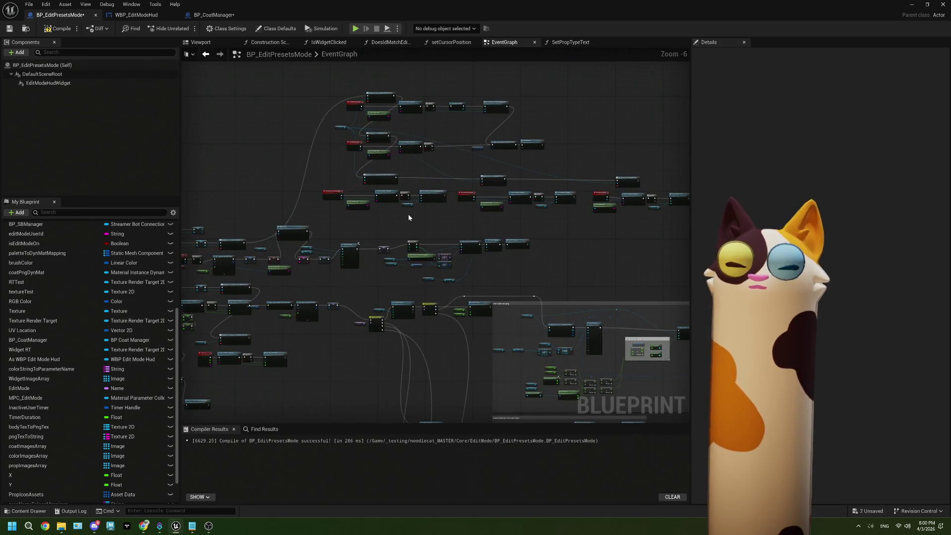
scroll(408, 214, "up", 5)
scroll(408, 216, "down", 2)
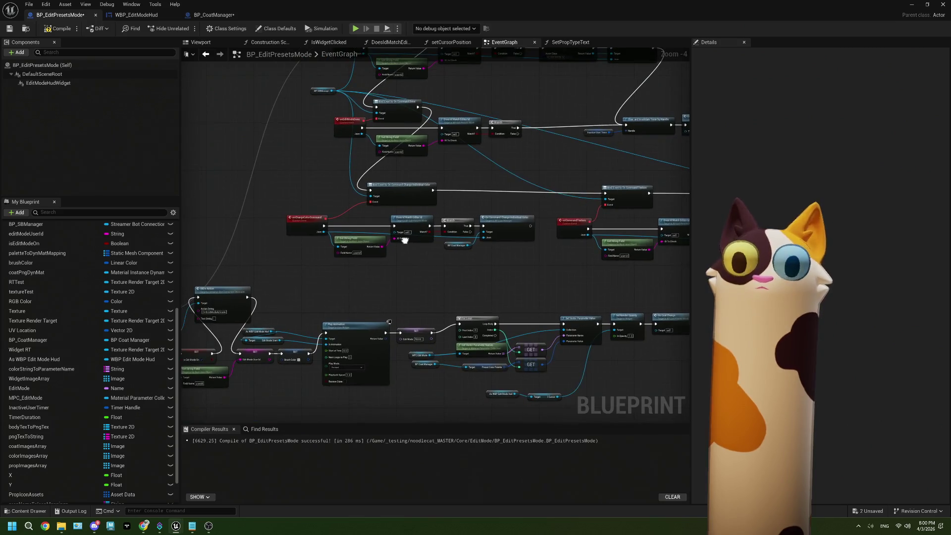
scroll(405, 242, "down", 6)
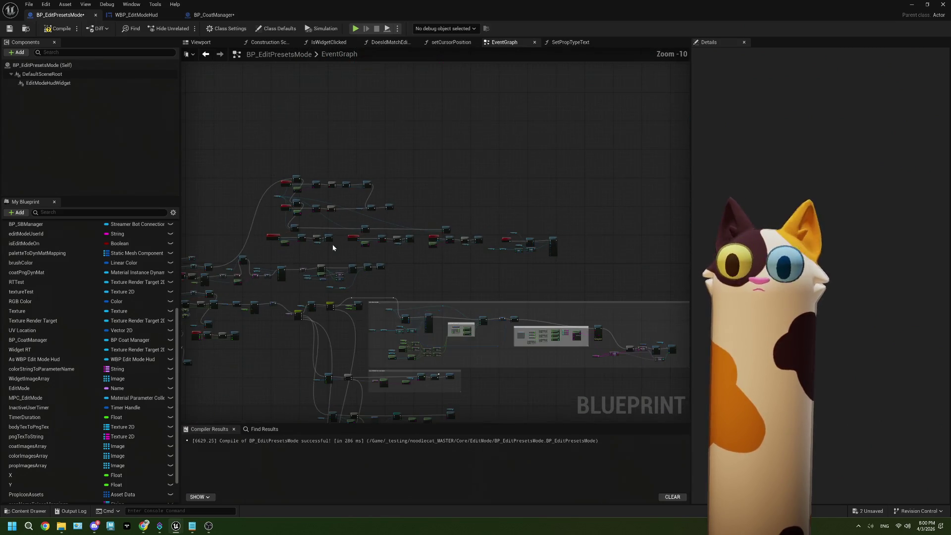
mouse_move(249, 153)
left_mouse_down()
mouse_move(556, 254)
mouse_move(479, 252)
left_mouse_up()
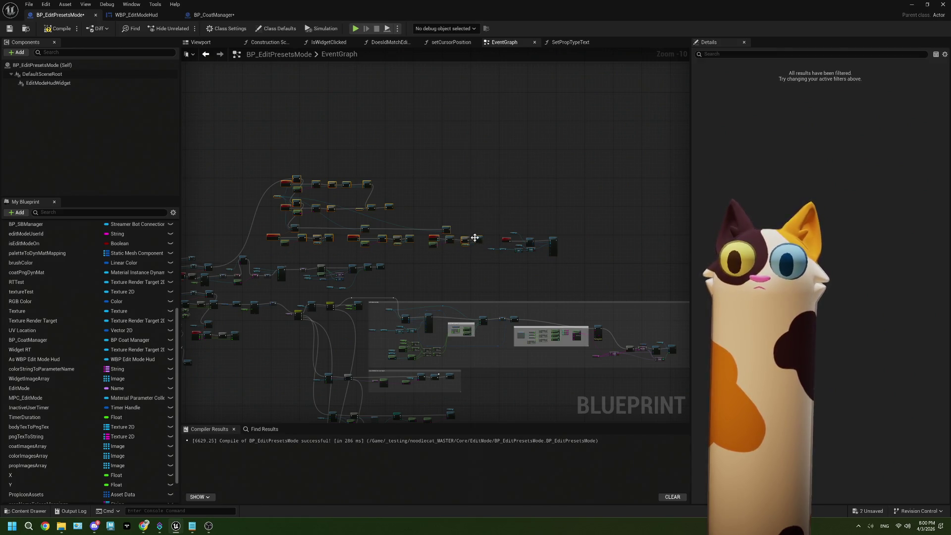
scroll(406, 200, "up", 4)
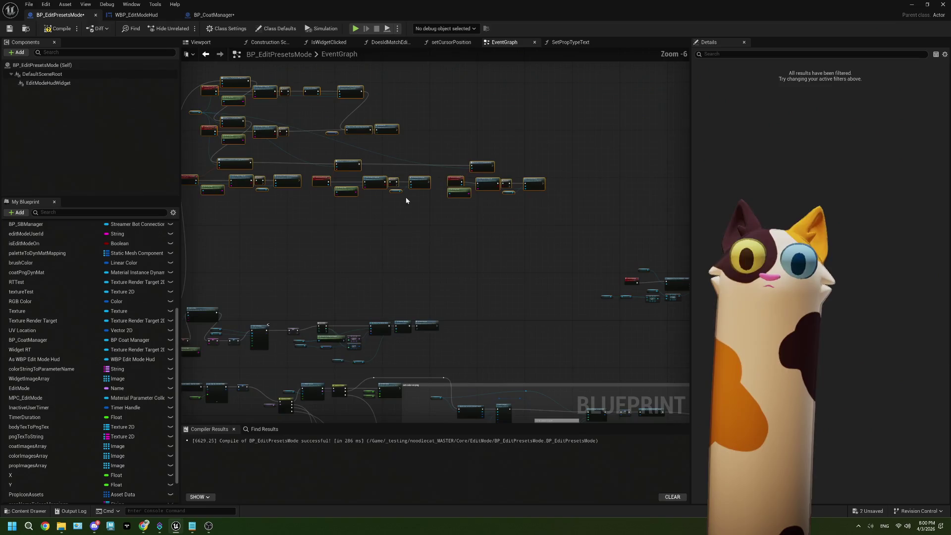
scroll(432, 220, "up", 4)
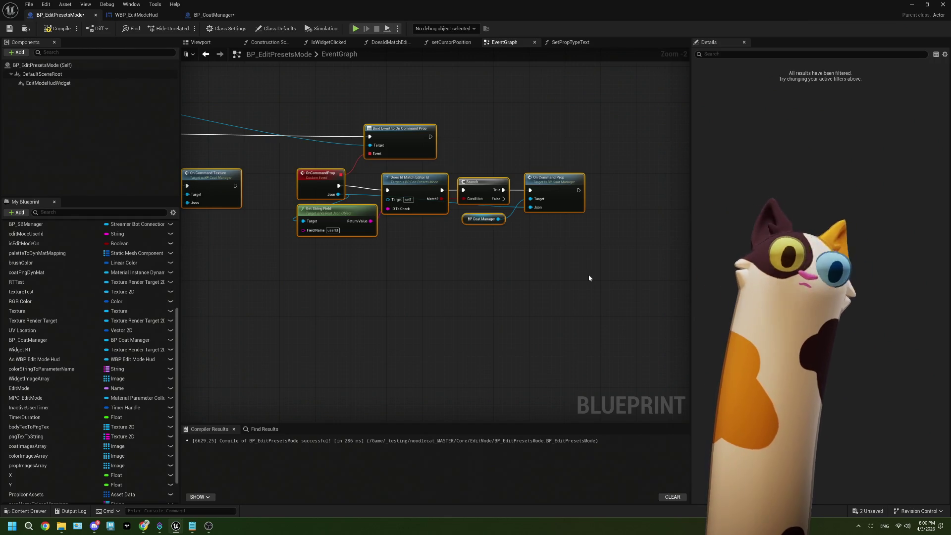
scroll(407, 256, "down", 1)
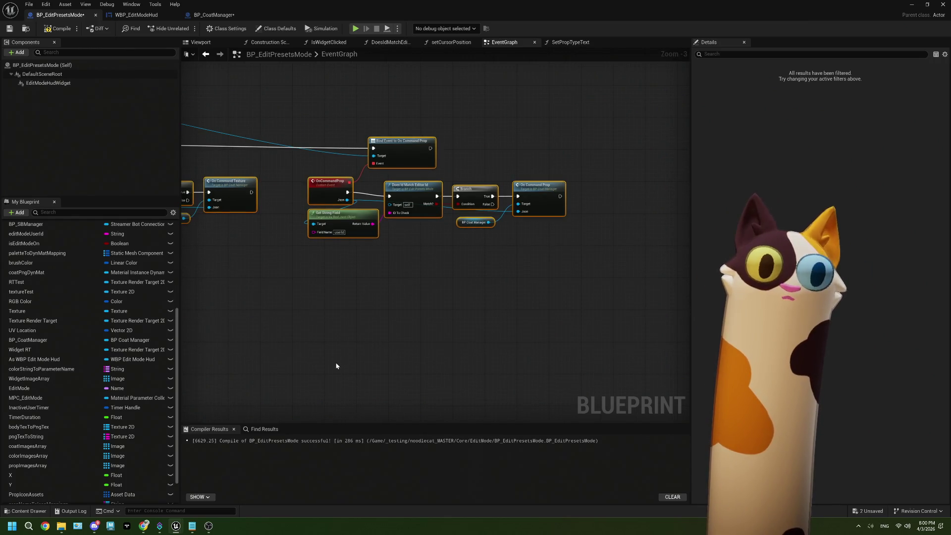
left_click(911, 3)
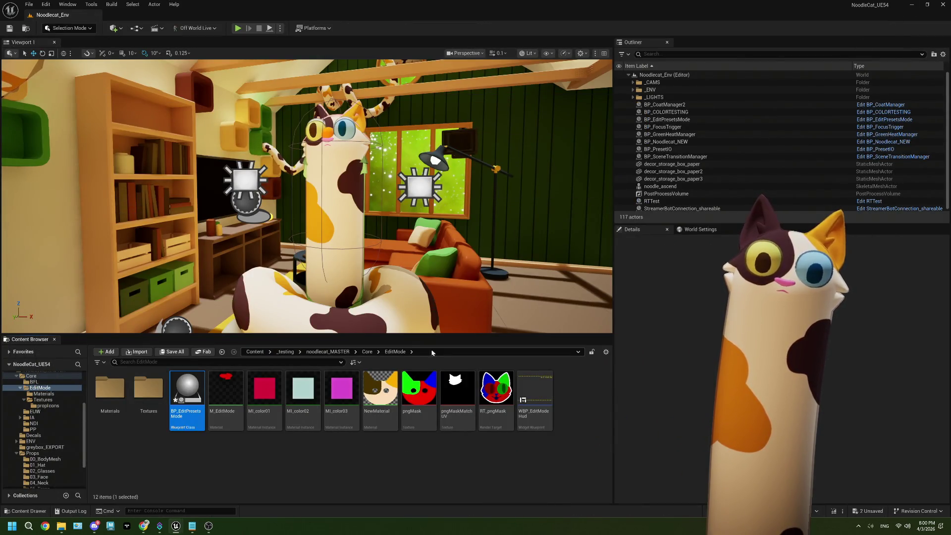
- Open StreamerBotConnection_shareable from Core and add a CommandBrush case pin to its Switch on String
left_click(367, 351)
scroll(102, 455, "down", 3)
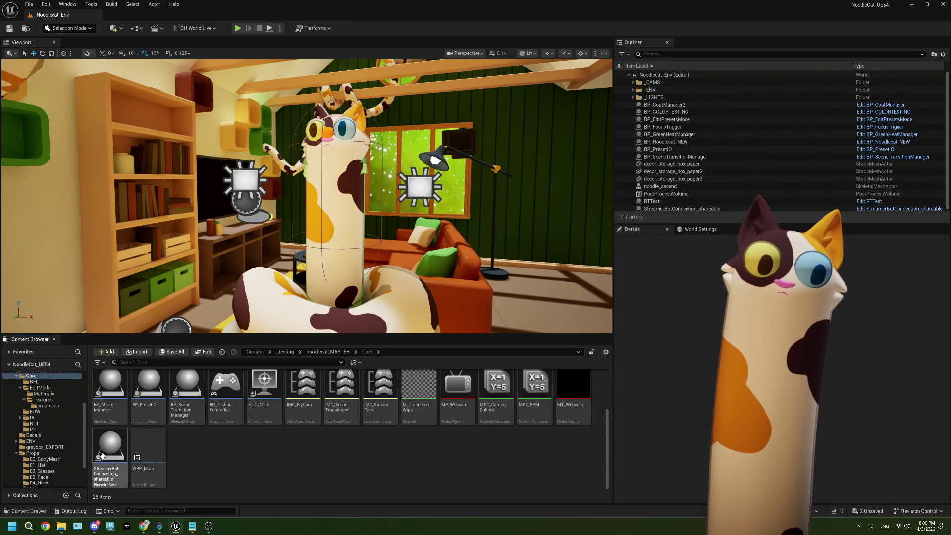
double_click(101, 455)
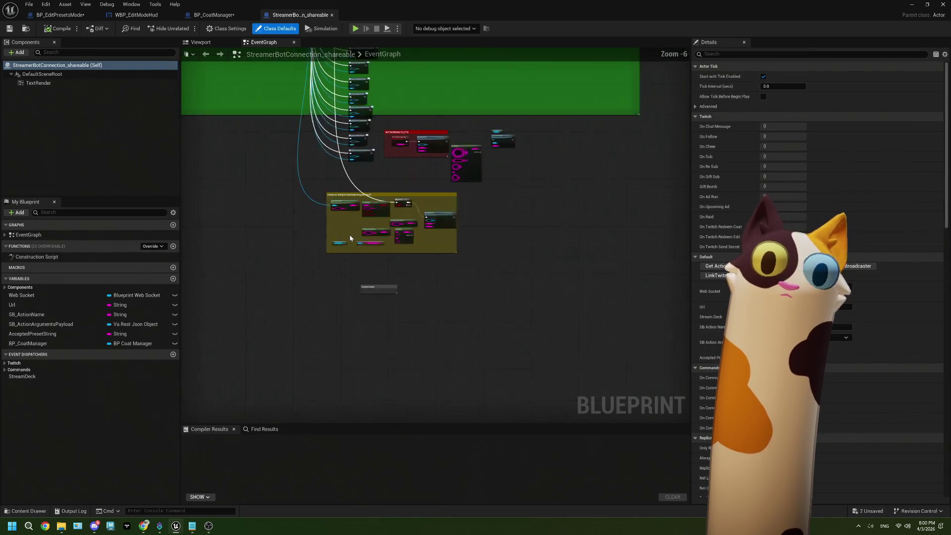
scroll(351, 238, "up", 6)
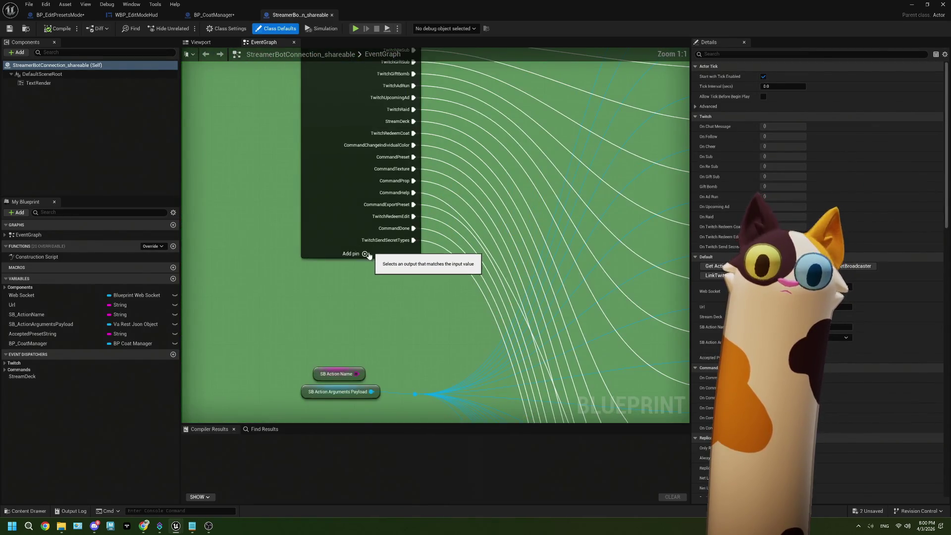
left_click(365, 253)
left_click(345, 256)
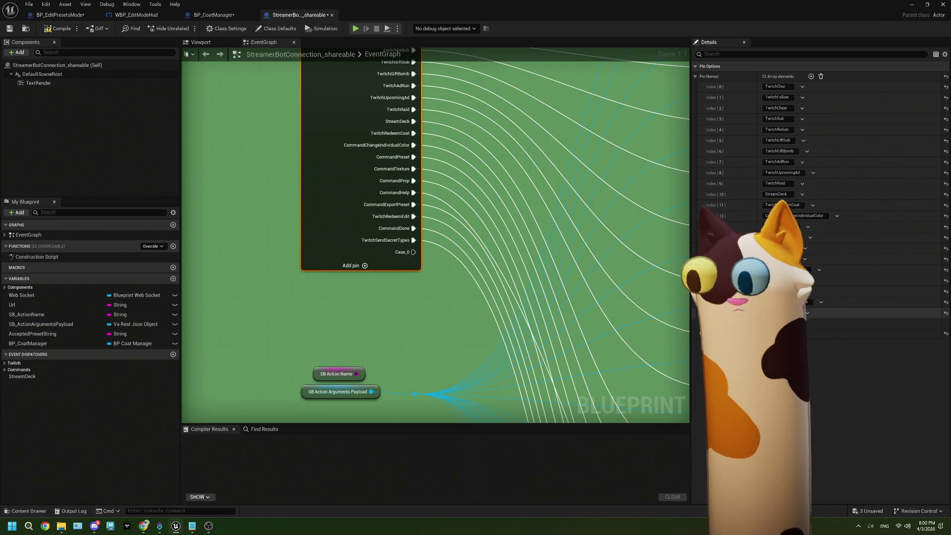
scroll(497, 294, "down", 2)
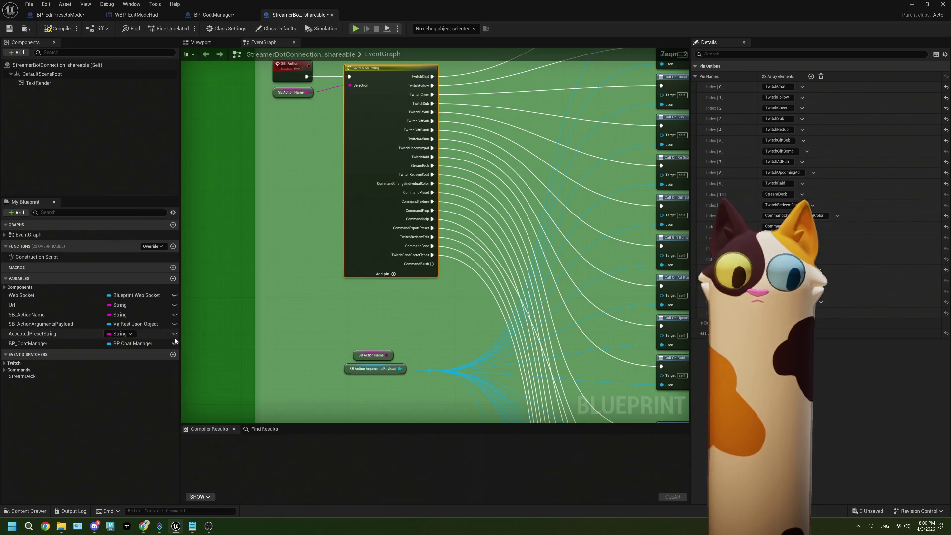
- Create an OnCommandBrush event dispatcher and place it in the Commands group
left_click(173, 354)
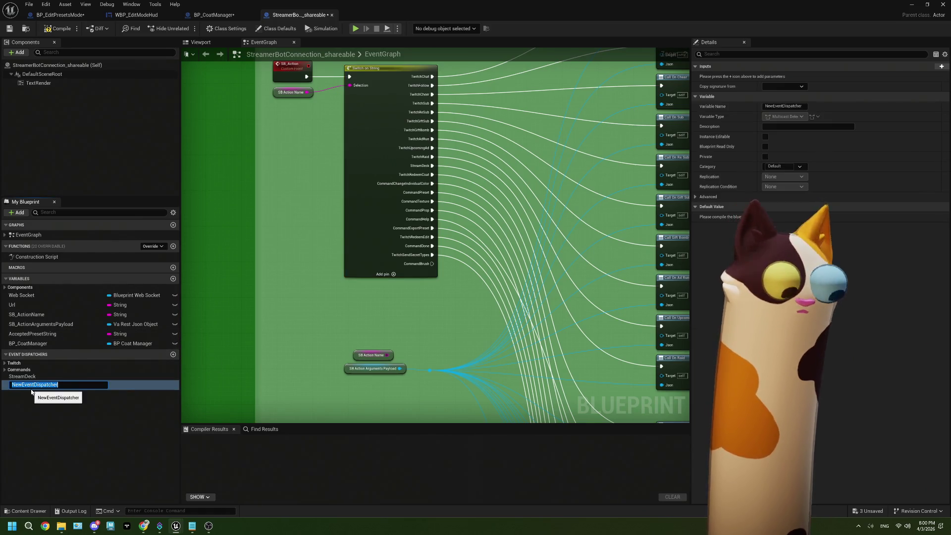
type("OnCommandBru")
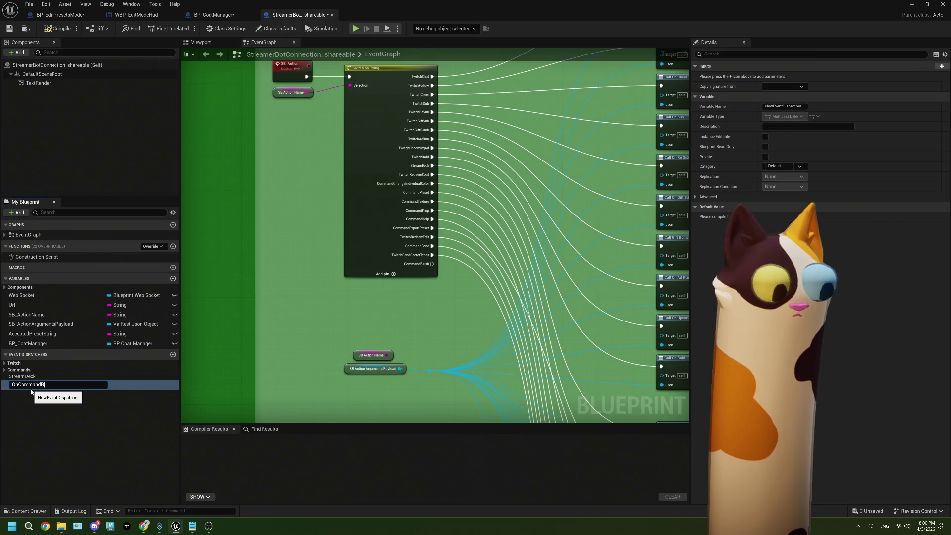
type("sh")
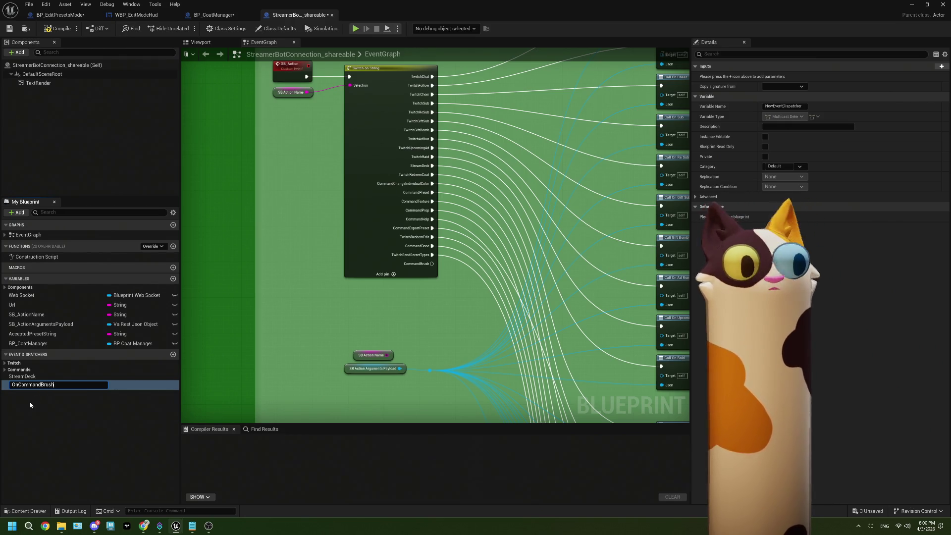
key("Return")
left_click_drag(29, 384, 22, 371)
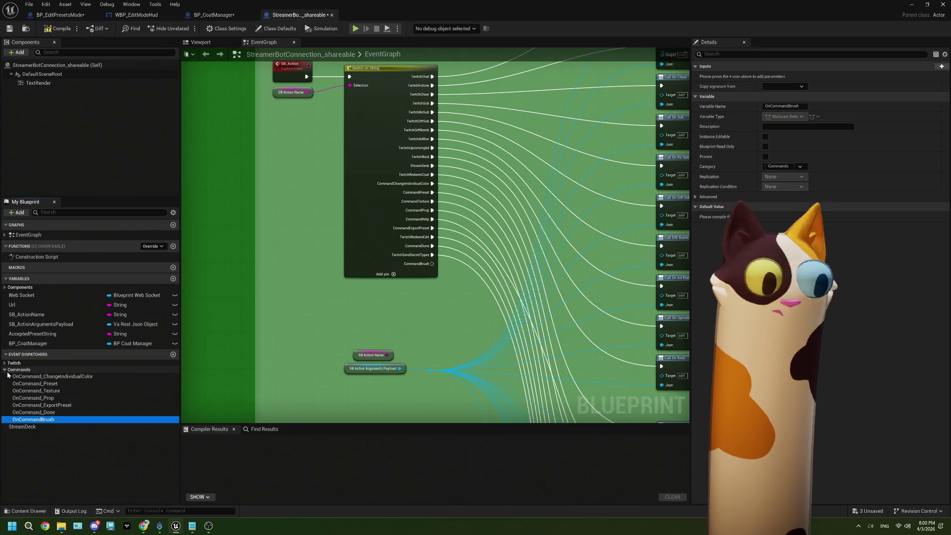
- Give OnCommandBrush a Json input parameter of type Va Rest Json Object
left_click(941, 66)
double_click(732, 75)
type("Json")
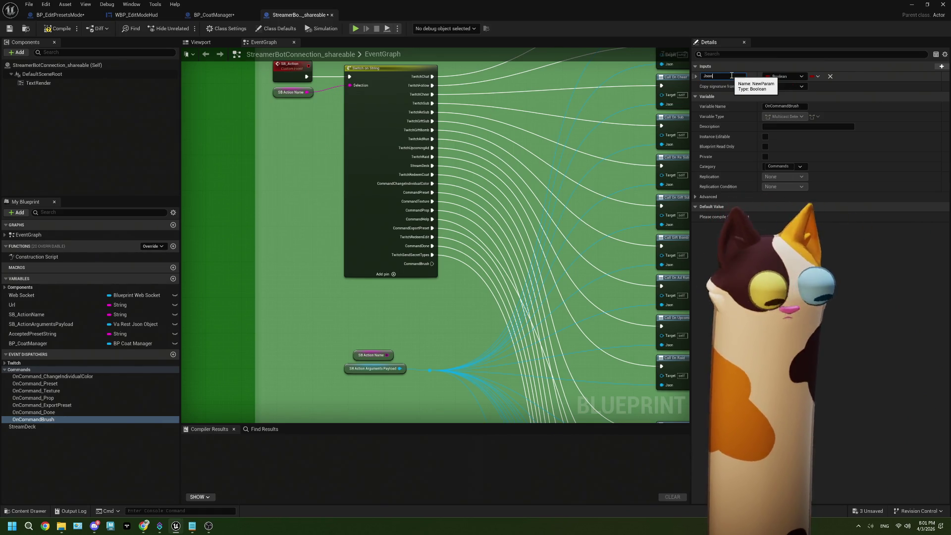
key("Return")
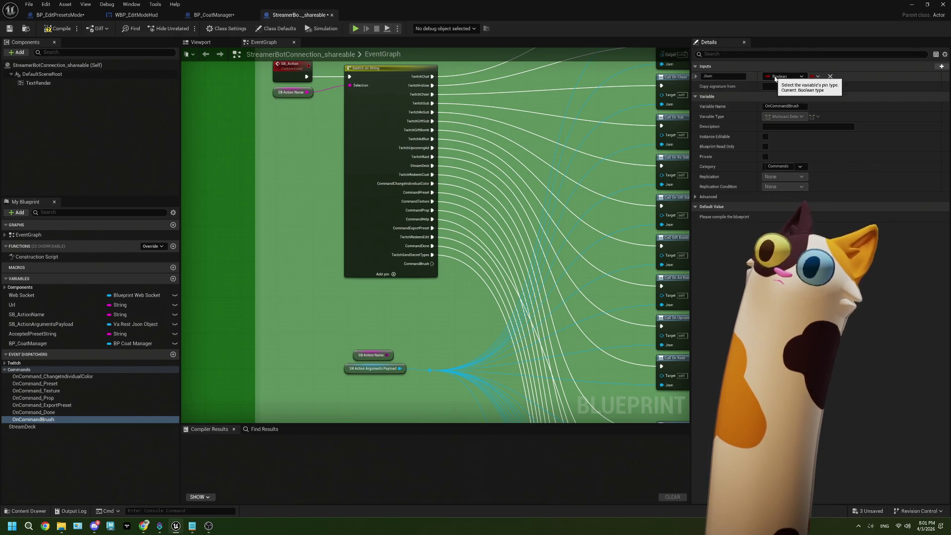
left_click(776, 78)
type("va")
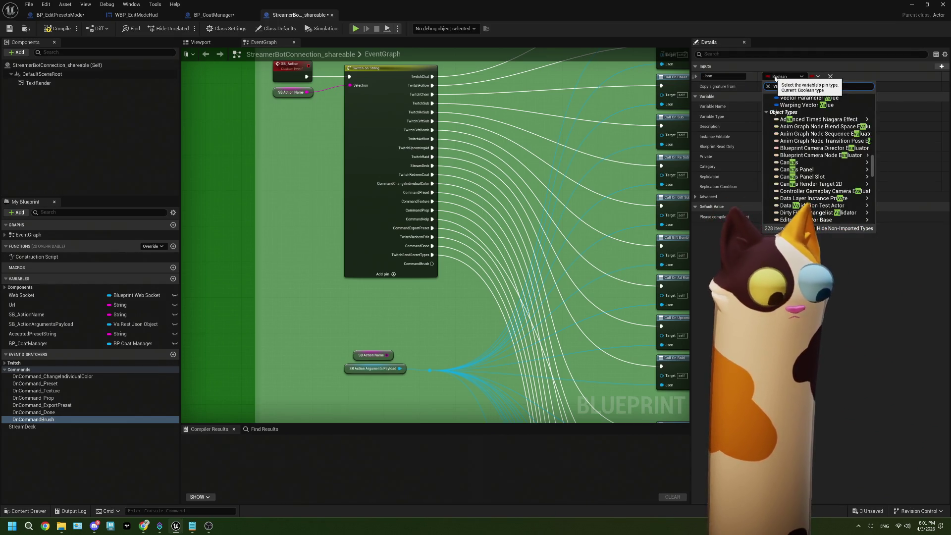
type(" rest")
mouse_move(846, 134)
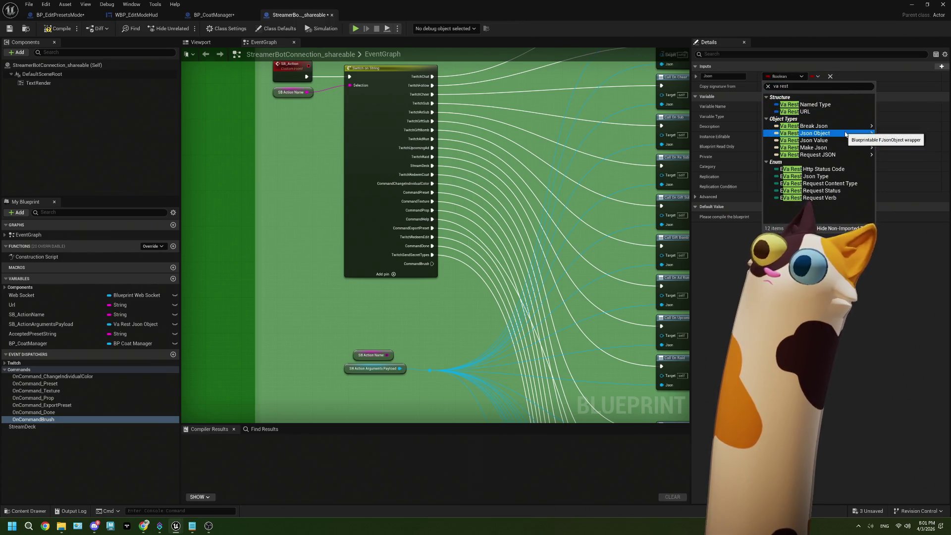
left_click(903, 127)
scroll(585, 241, "down", 1)
scroll(585, 242, "down", 2)
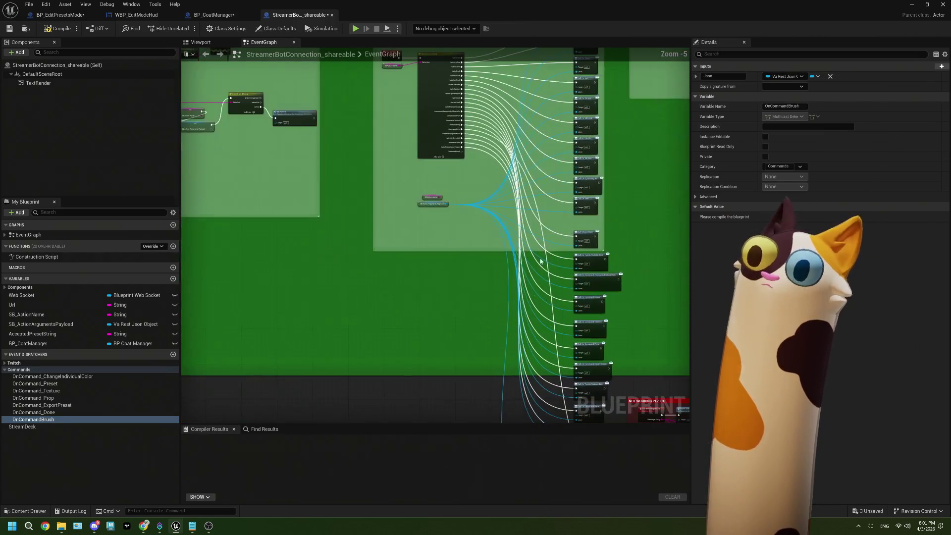
scroll(470, 213, "up", 4)
mouse_move(33, 420)
left_mouse_down()
mouse_move(355, 277)
mouse_move(386, 213)
left_mouse_up()
- Call OnCommandBrush from the CommandBrush case, passing the SB Action Arguments Payload as Json
left_click(399, 227)
left_click_drag(420, 146, 388, 221)
left_click_drag(420, 270, 391, 250)
scroll(540, 394, "down", 10)
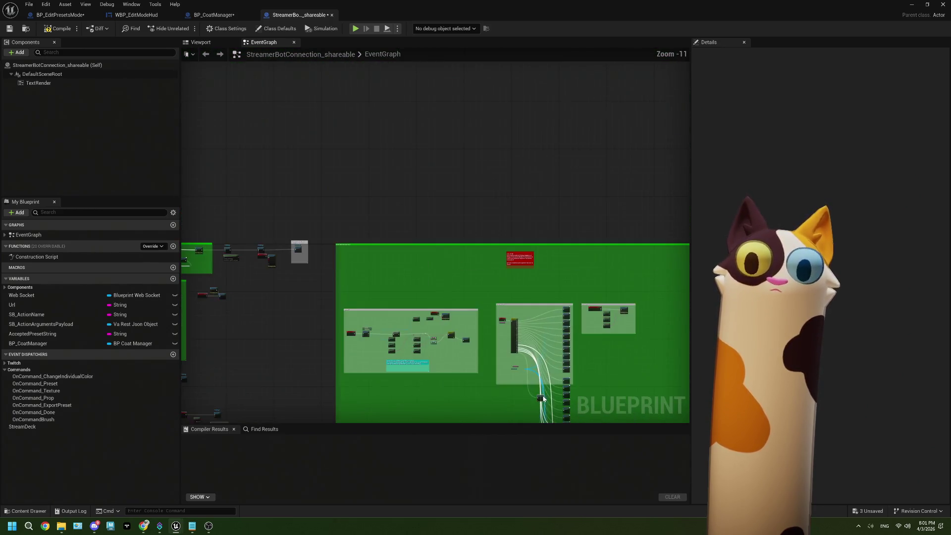
scroll(570, 312, "up", 2)
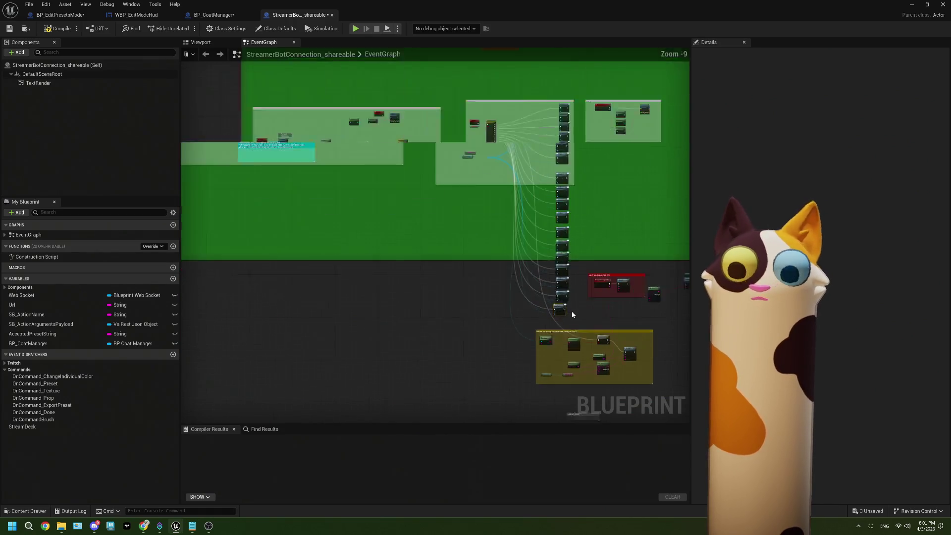
scroll(572, 311, "up", 10)
left_click(535, 280)
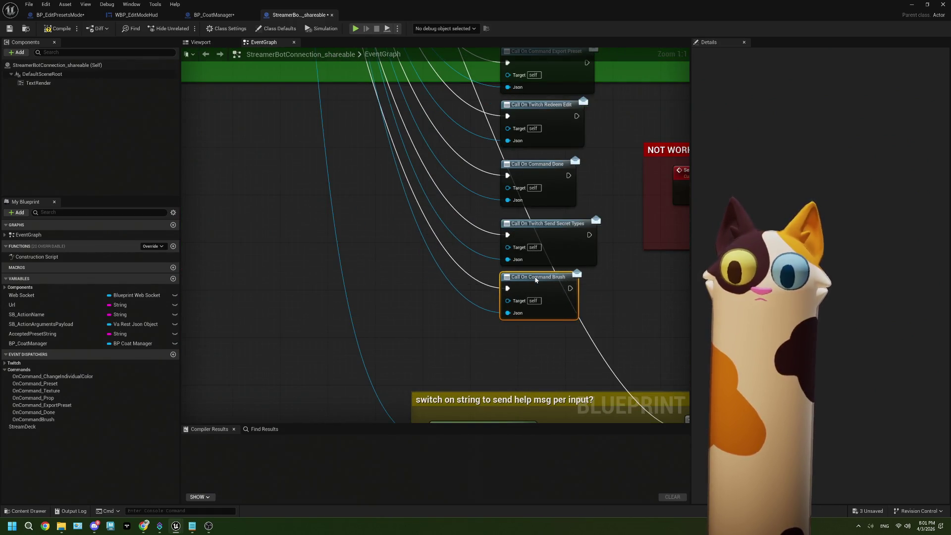
scroll(535, 280, "down", 5)
scroll(498, 240, "up", 4)
- Delete the red NOT WORKING PLZ FIX comment and its Append, Send Message and literal nodes
left_click(498, 240)
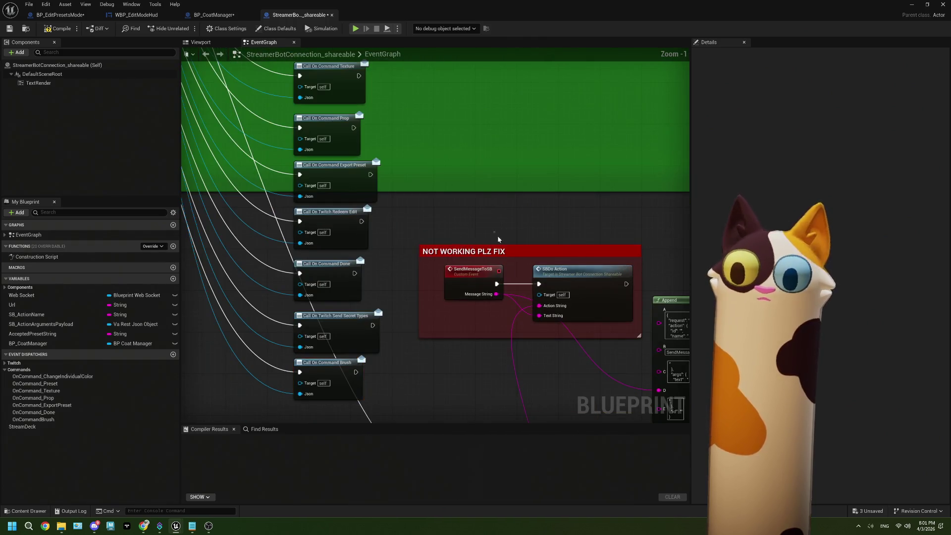
left_click(495, 251)
key("Delete")
scroll(529, 271, "down", 3)
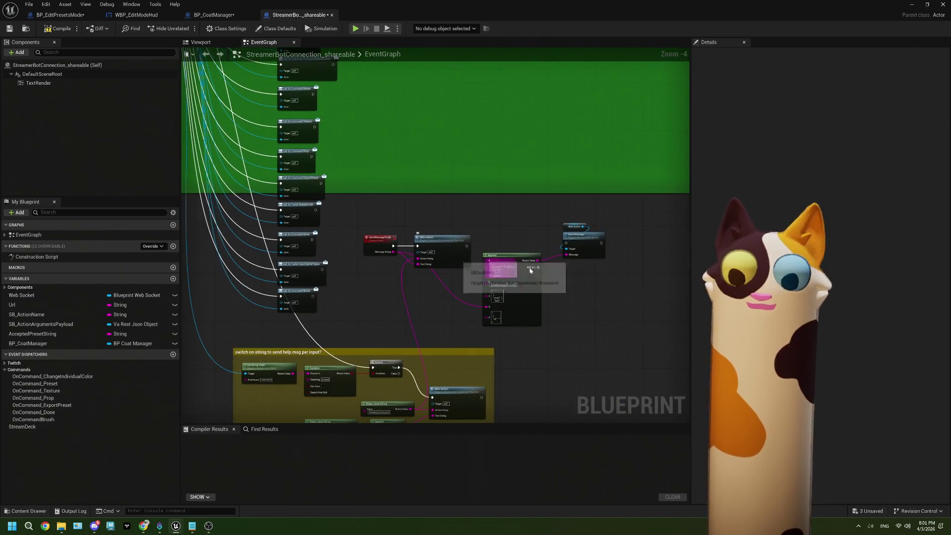
mouse_move(607, 296)
left_mouse_down()
mouse_move(556, 218)
mouse_move(517, 215)
left_mouse_up()
key("Delete")
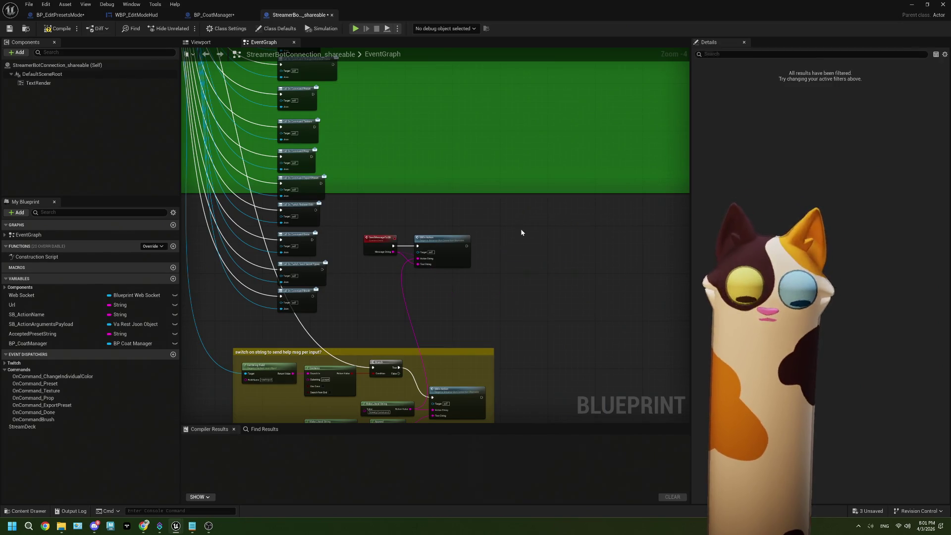
mouse_move(491, 300)
left_mouse_down()
mouse_move(536, 242)
mouse_move(550, 273)
left_mouse_up()
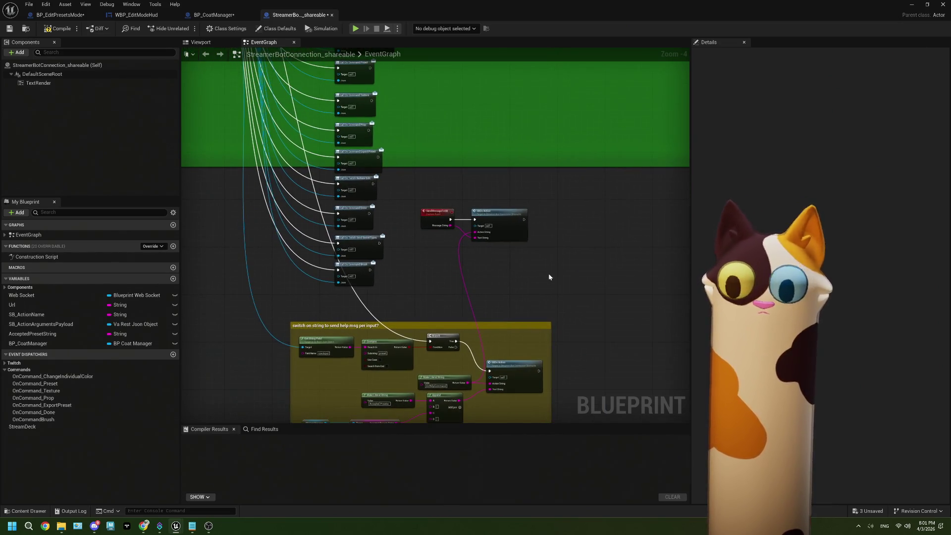
scroll(516, 253, "up", 2)
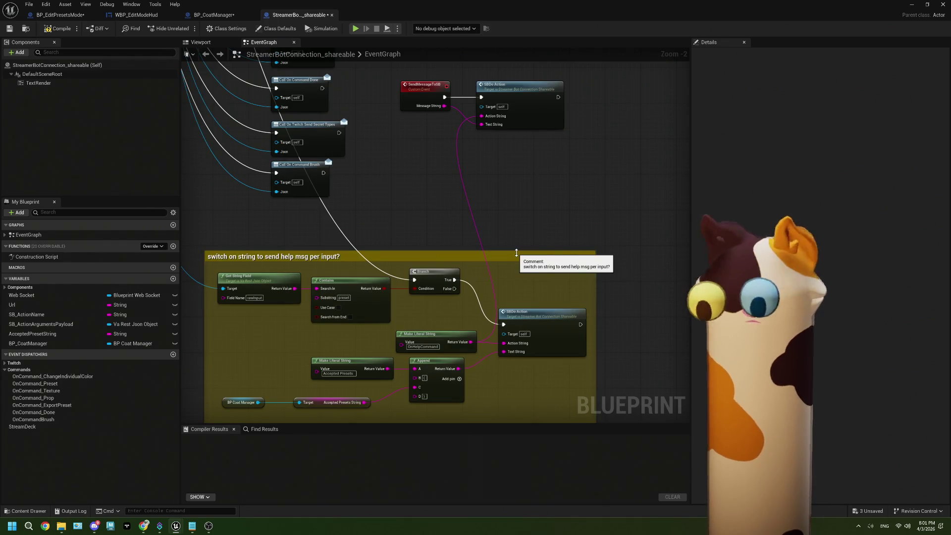
left_click(194, 526)
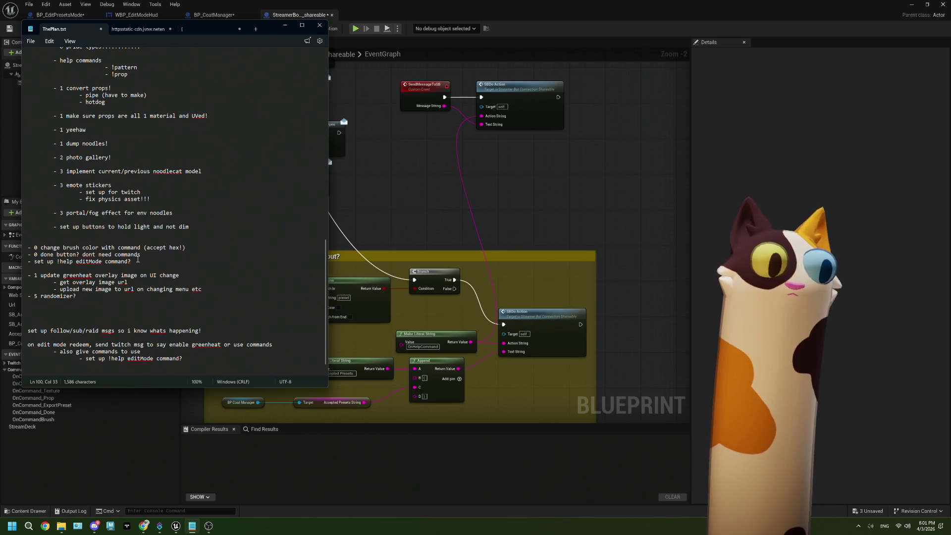
- Add the to-do 'clean export string before sending' to ThePlan.txt and return to Unreal
key("Return")
type("- 0 clean export string before sending")
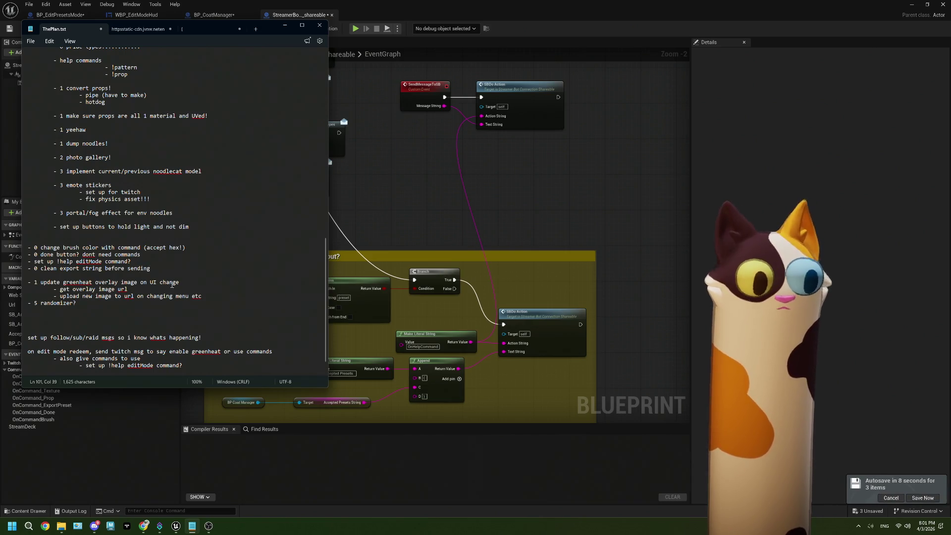
left_click(439, 193)
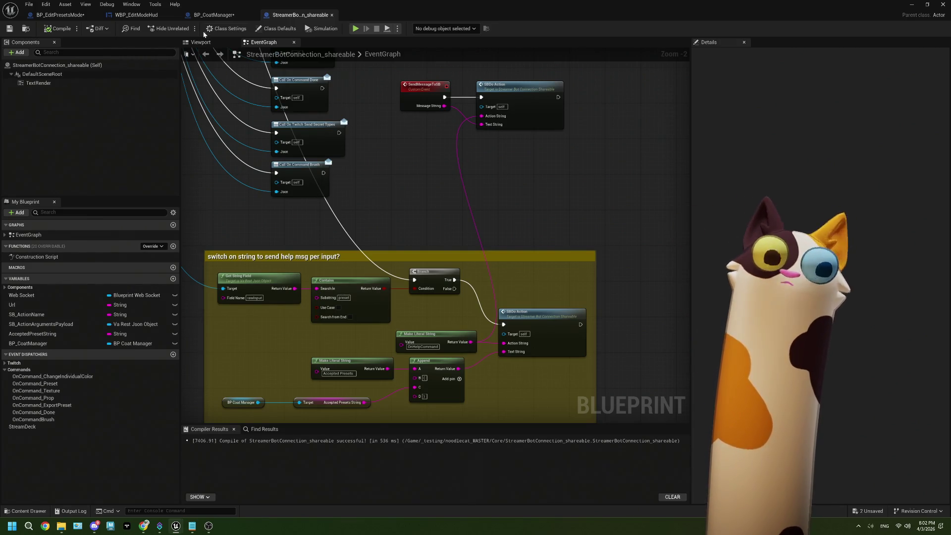
- Zoom out and pan over BP_CoatManager's event graph, then switch back to BP_EditPresetsMode
left_click(214, 15)
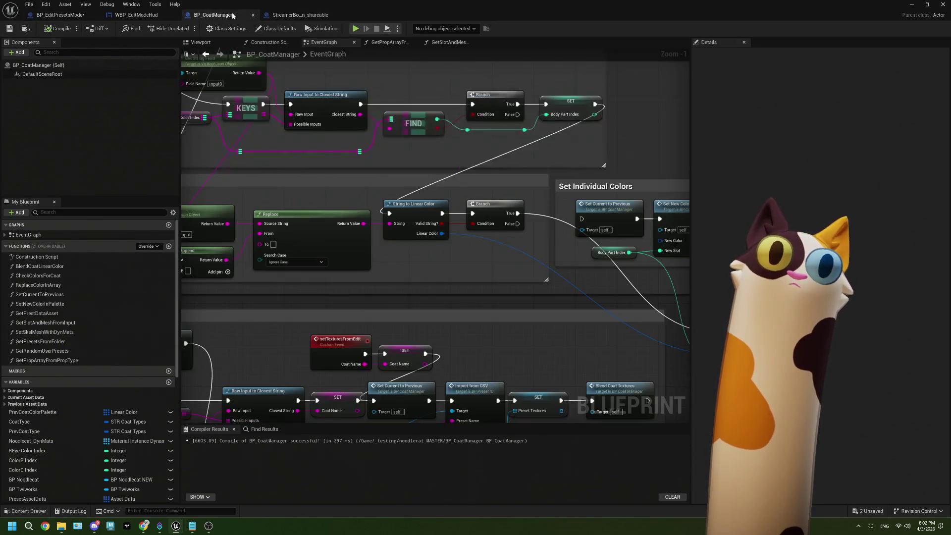
scroll(340, 132, "down", 1)
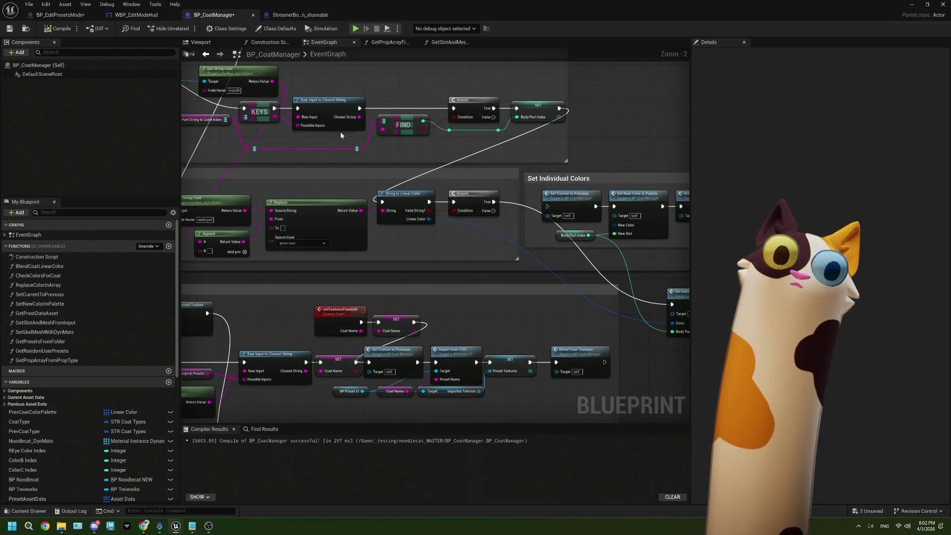
scroll(357, 202, "down", 1)
scroll(357, 202, "down", 2)
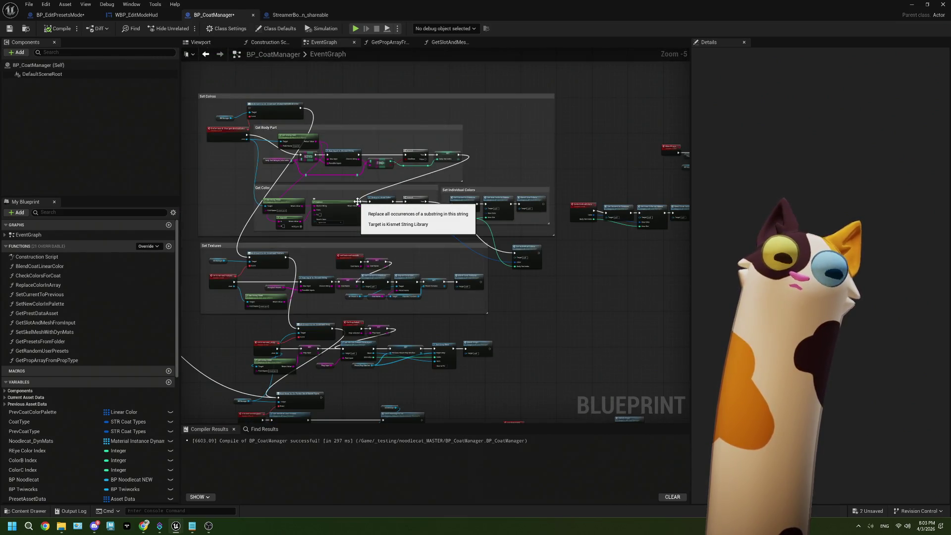
scroll(357, 201, "down", 1)
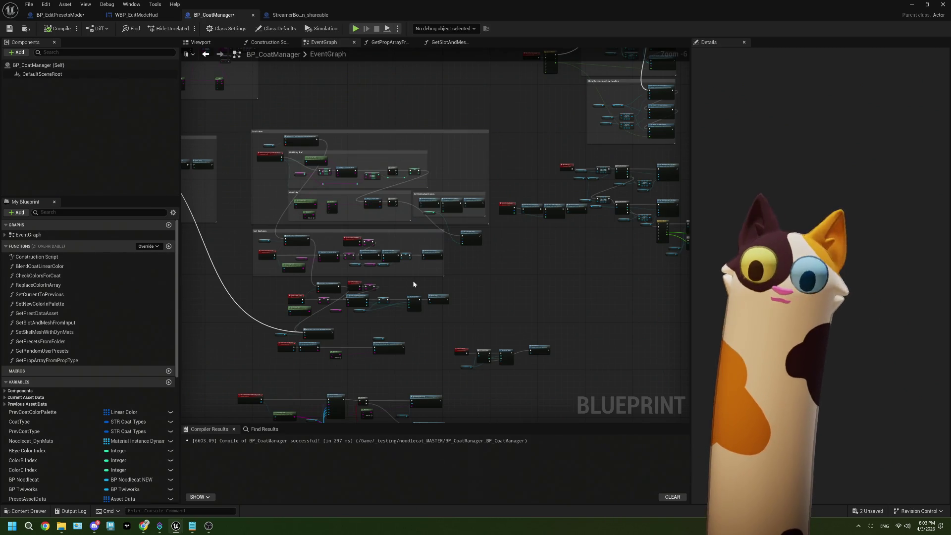
scroll(412, 277, "down", 3)
mouse_move(411, 275)
left_mouse_down()
mouse_move(461, 258)
mouse_move(399, 181)
mouse_move(386, 194)
left_mouse_up()
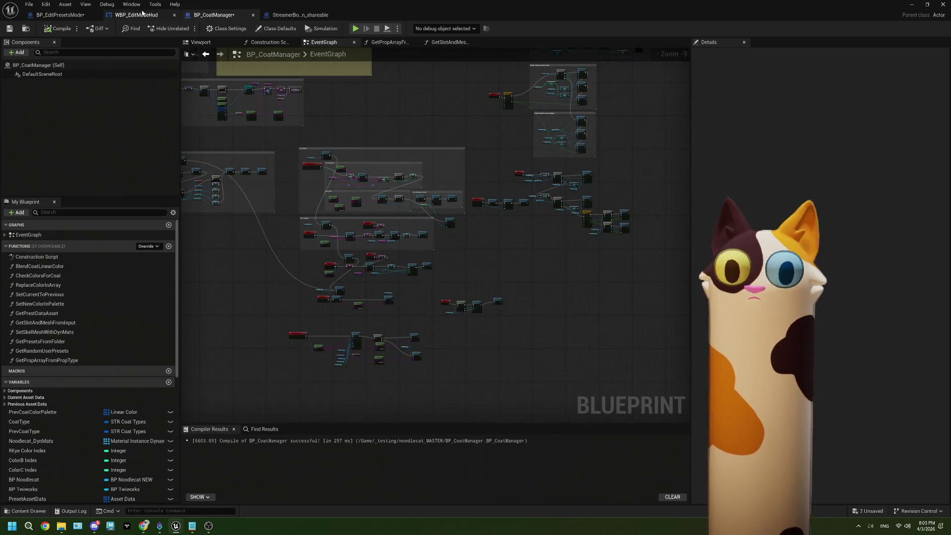
left_click(60, 15)
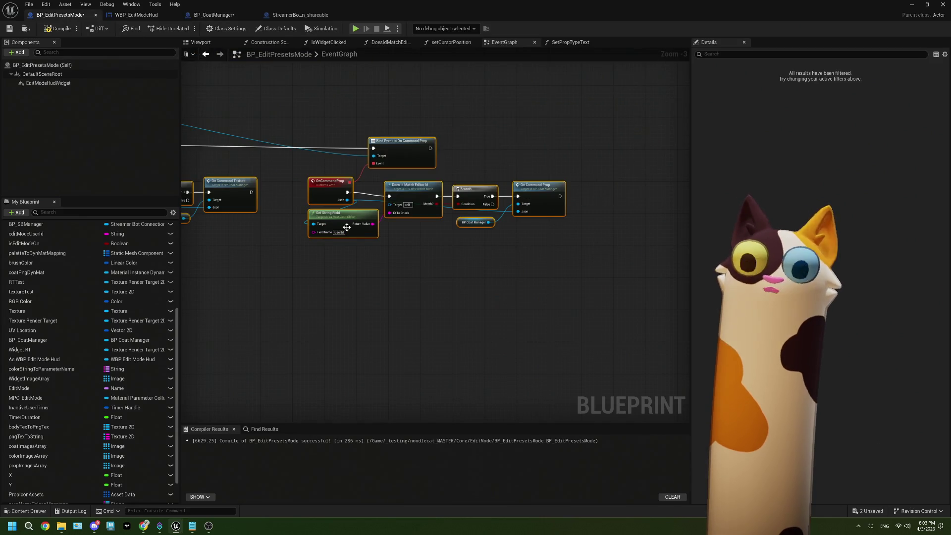
- From the BP_SBManager reference, add a Bind Event to On Command Brush node
scroll(357, 221, "down", 1)
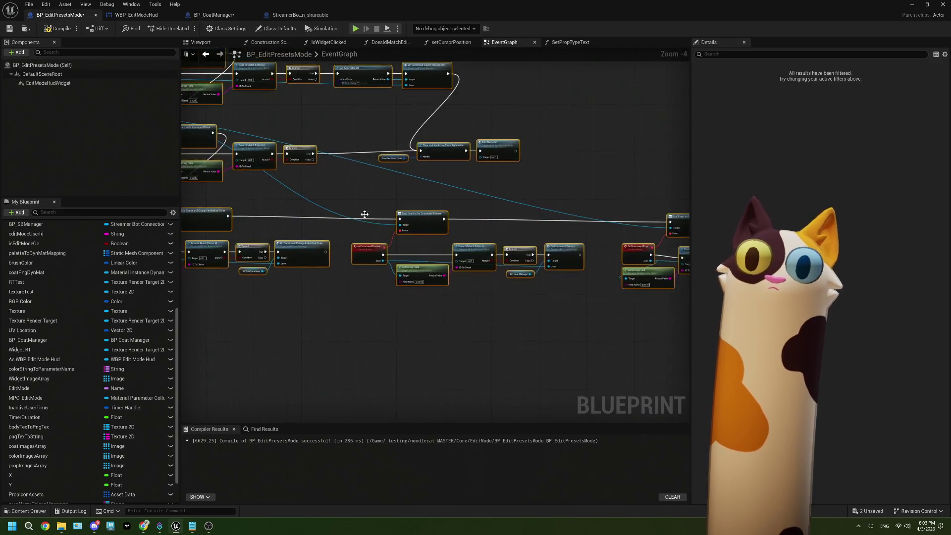
left_click_drag(365, 214, 502, 211)
left_click(254, 114)
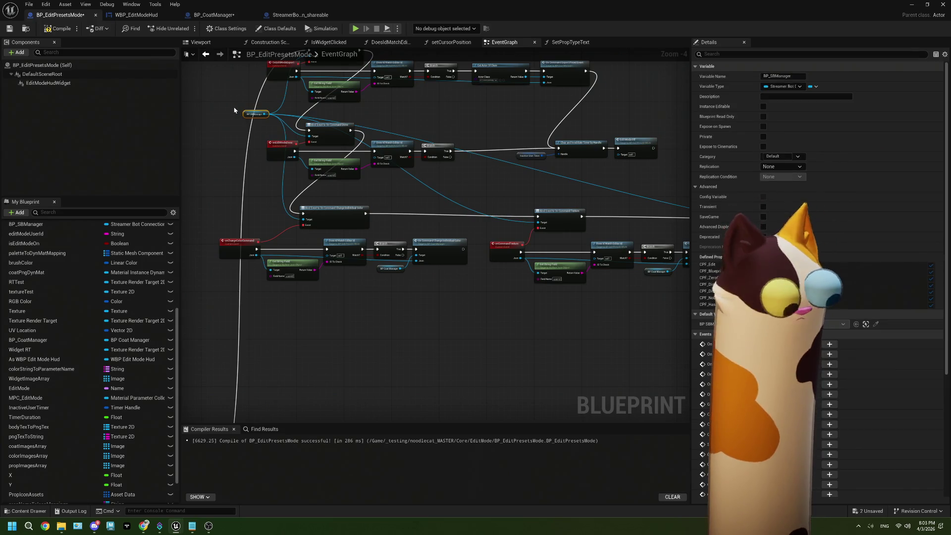
scroll(329, 180, "up", 5)
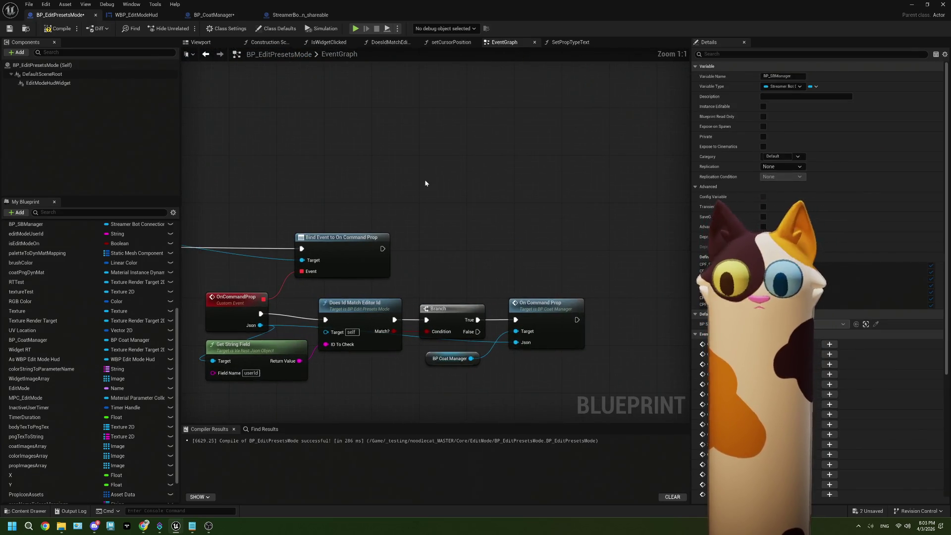
left_click(424, 181)
scroll(495, 211, "down", 2)
left_click(302, 175)
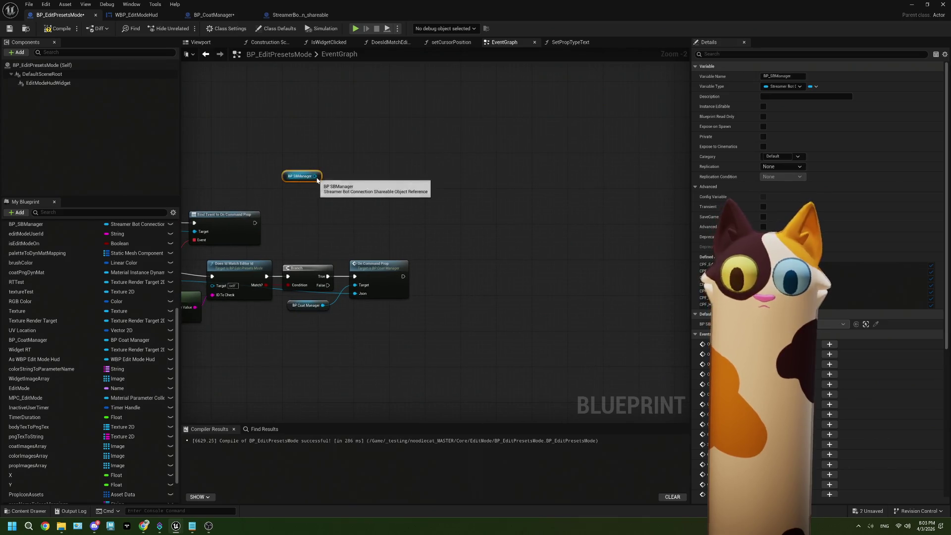
left_click_drag(315, 176, 471, 184)
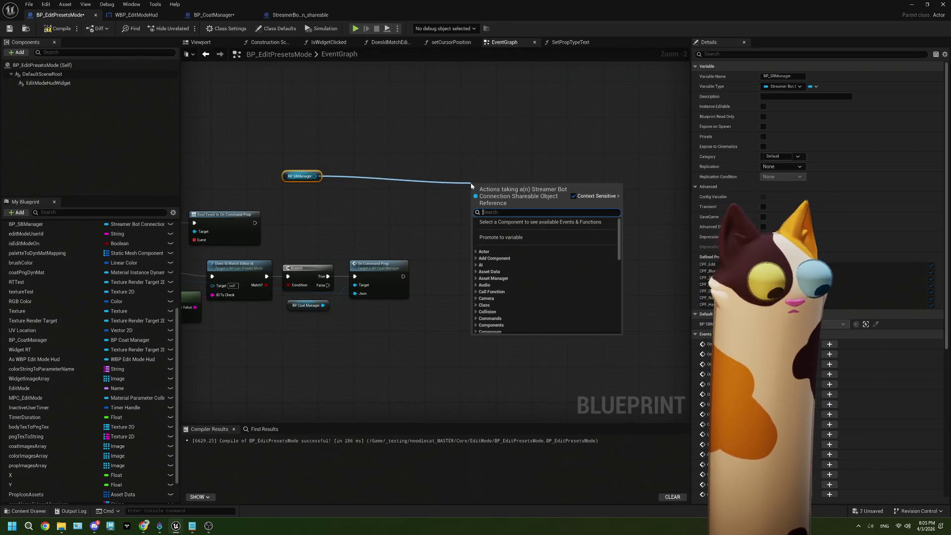
type("brush")
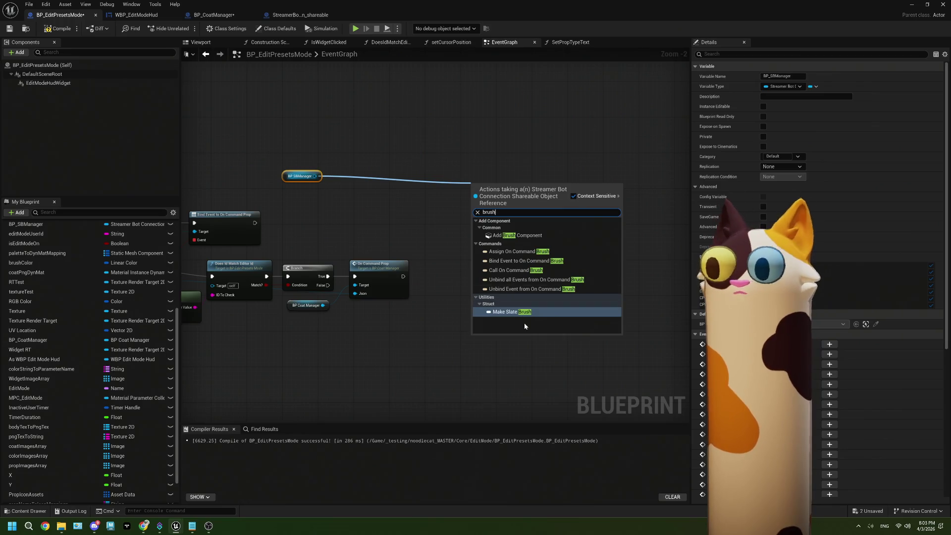
key("Up")
key("Up")
key("Up")
key("Return")
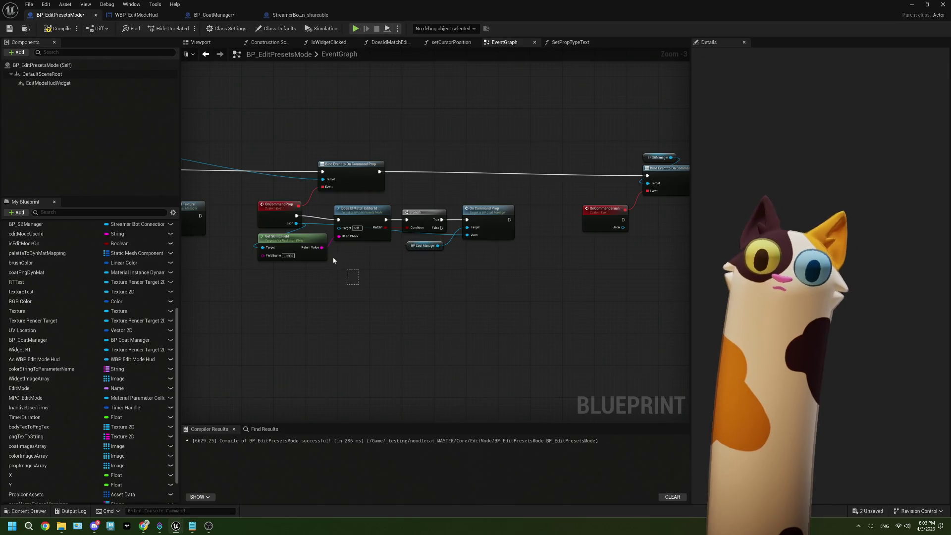
- Paste Get String Field and Does Id Match Editor Id, wiring the event's Json and execution into them
left_click(317, 248)
scroll(504, 241, "up", 2)
left_click(462, 250)
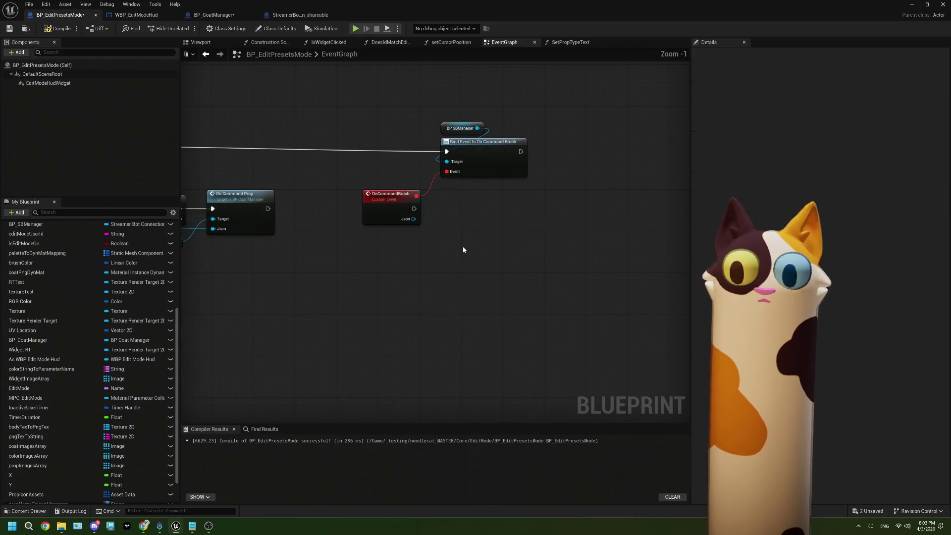
key("ctrl+v")
left_click_drag(414, 218, 416, 283)
mouse_move(340, 204)
left_mouse_down()
mouse_move(436, 243)
mouse_move(471, 207)
mouse_move(503, 202)
left_mouse_up()
mouse_move(550, 238)
left_mouse_down()
mouse_move(404, 235)
mouse_move(421, 231)
mouse_move(422, 220)
left_mouse_up()
- Inspect the Set Vector Parameter Value colour nodes, then drag from Match? to add a Branch
scroll(447, 283, "down", 3)
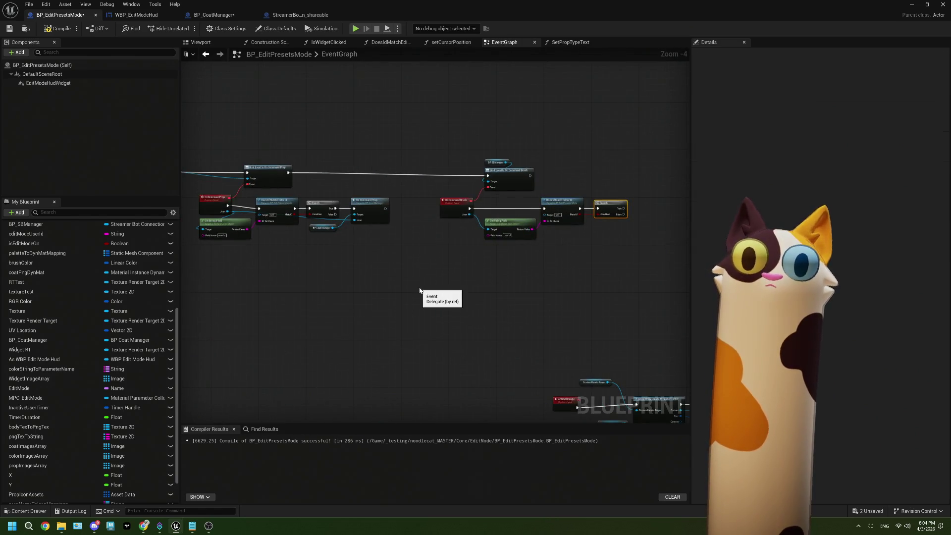
scroll(391, 268, "up", 3)
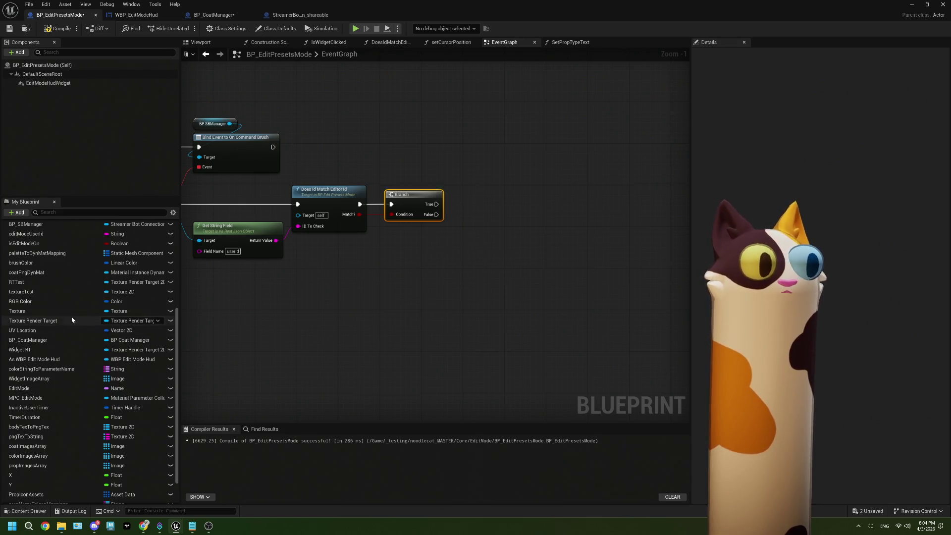
mouse_move(55, 340)
left_mouse_down()
mouse_move(376, 284)
mouse_move(395, 267)
mouse_move(89, 161)
mouse_move(347, 318)
left_mouse_up()
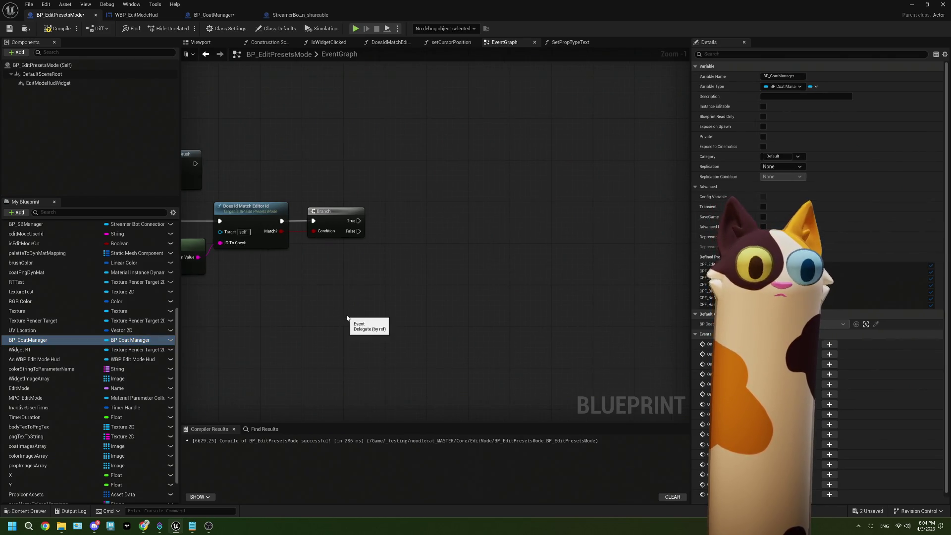
scroll(346, 318, "down", 8)
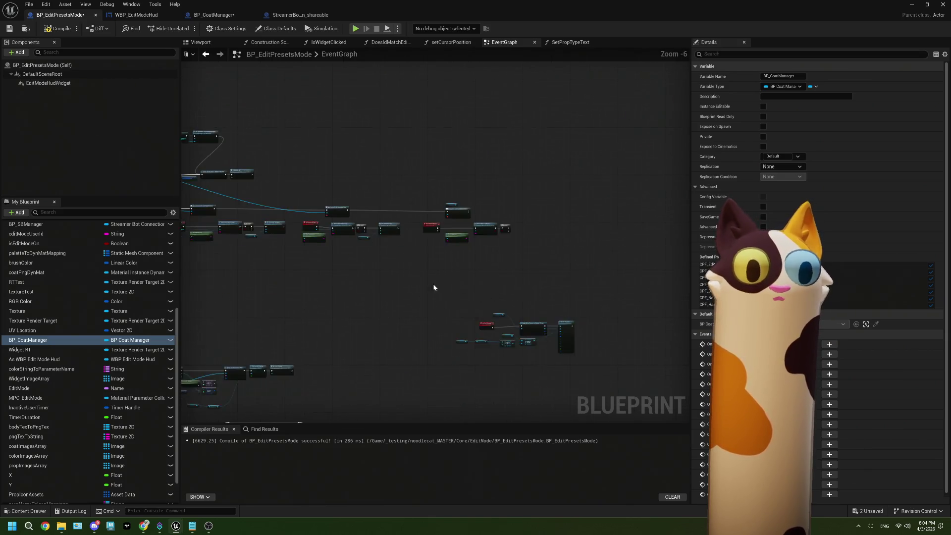
scroll(292, 345, "up", 6)
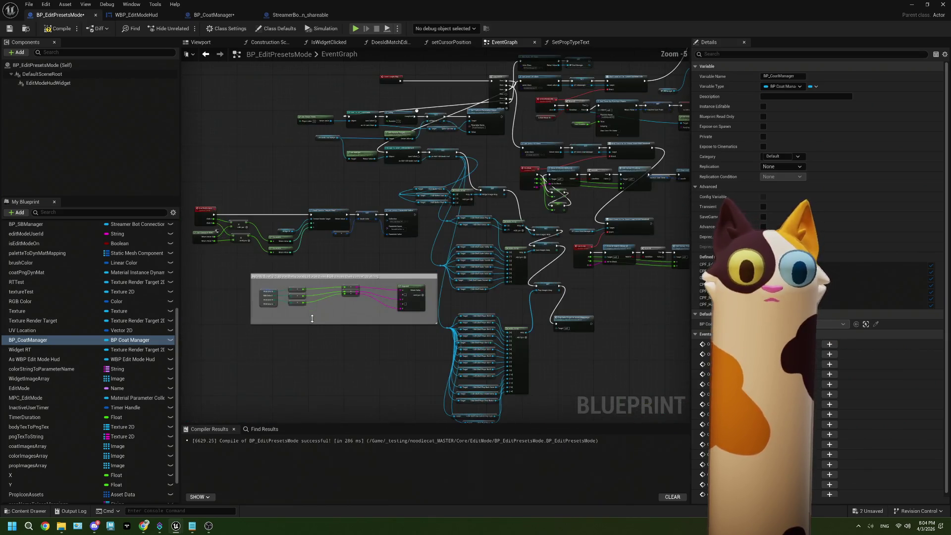
mouse_move(321, 254)
left_mouse_down()
mouse_move(350, 297)
mouse_move(385, 277)
mouse_move(282, 271)
left_mouse_up()
scroll(488, 256, "up", 3)
left_click(473, 225)
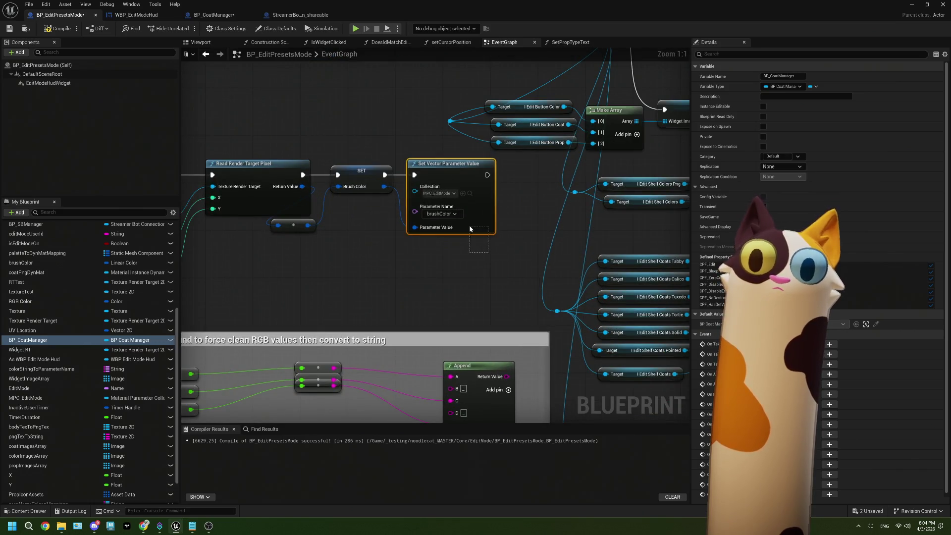
scroll(473, 226, "down", 6)
mouse_move(473, 225)
left_mouse_down()
mouse_move(382, 245)
mouse_move(511, 216)
mouse_move(618, 173)
mouse_move(388, 209)
mouse_move(442, 177)
mouse_move(413, 171)
mouse_move(487, 169)
left_mouse_up()
scroll(438, 201, "up", 5)
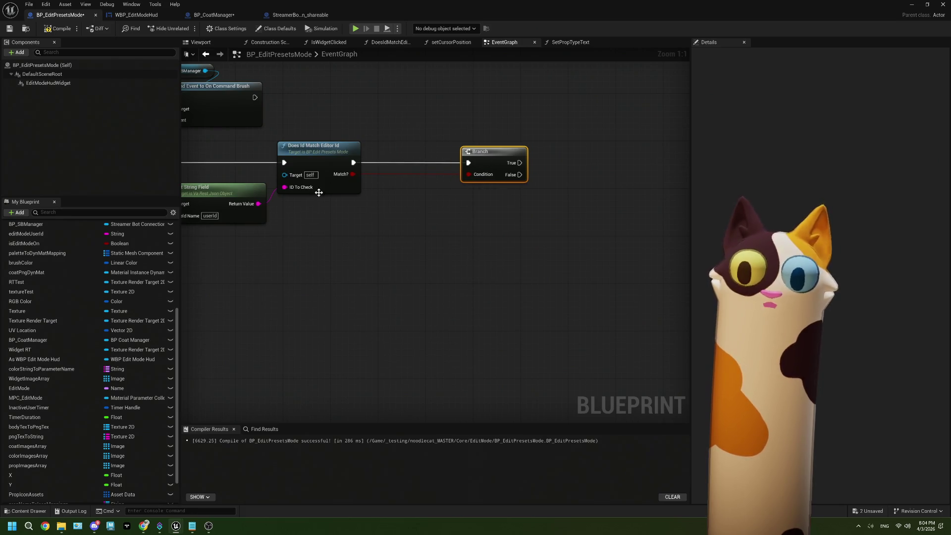
left_click_drag(352, 174, 387, 198)
- Add an AND node fed by Match? and move it down and right
type("and")
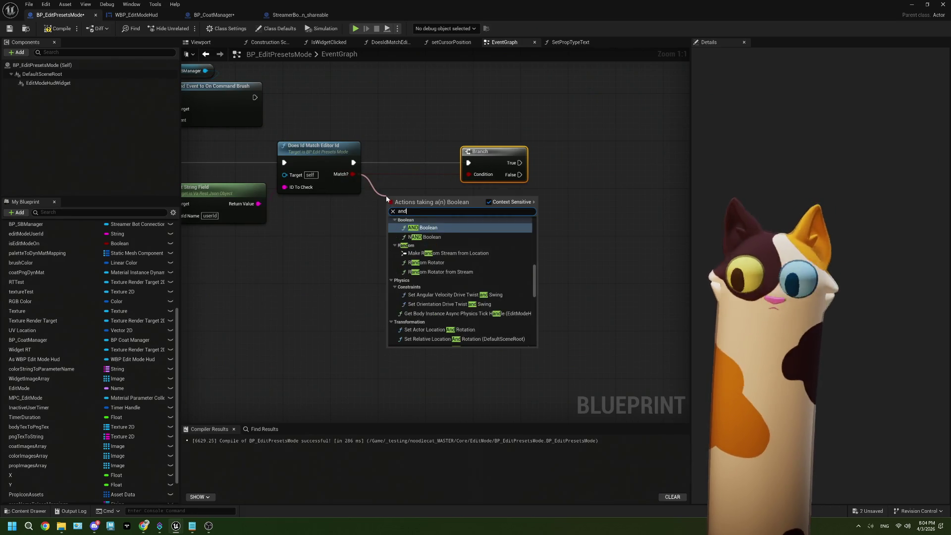
key("Return")
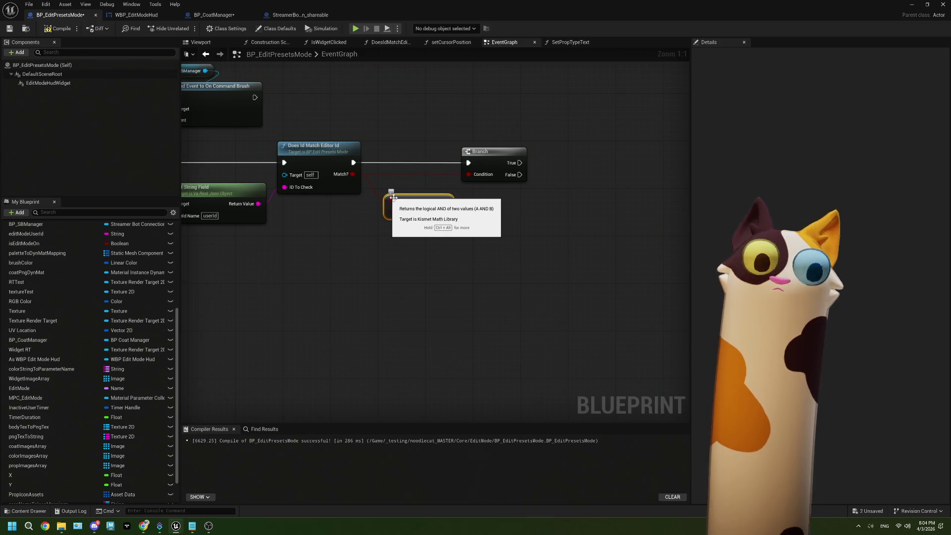
left_click_drag(386, 196, 439, 226)
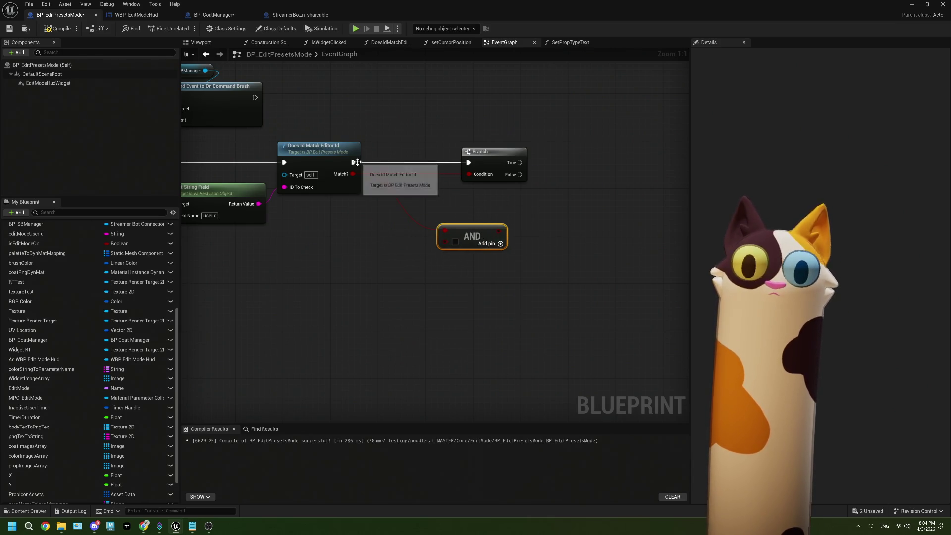
- Add a String to Linear Color node fed by Get String Field's value
left_click_drag(353, 163, 325, 232)
type("string")
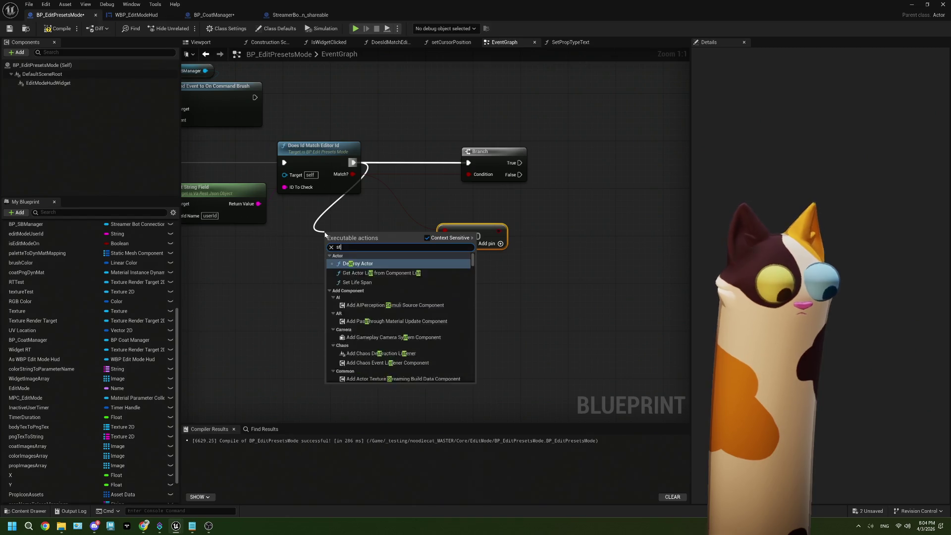
scroll(371, 303, "up", 3)
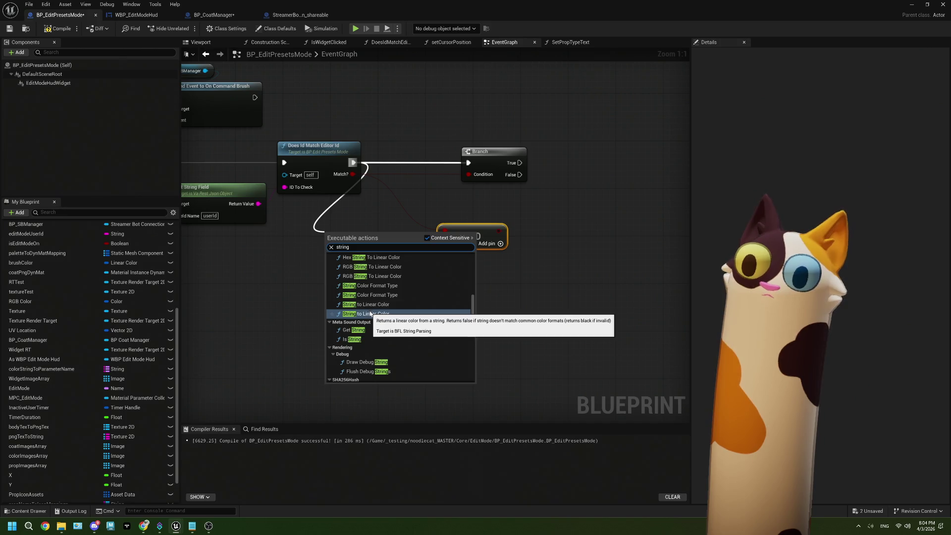
left_click(371, 305)
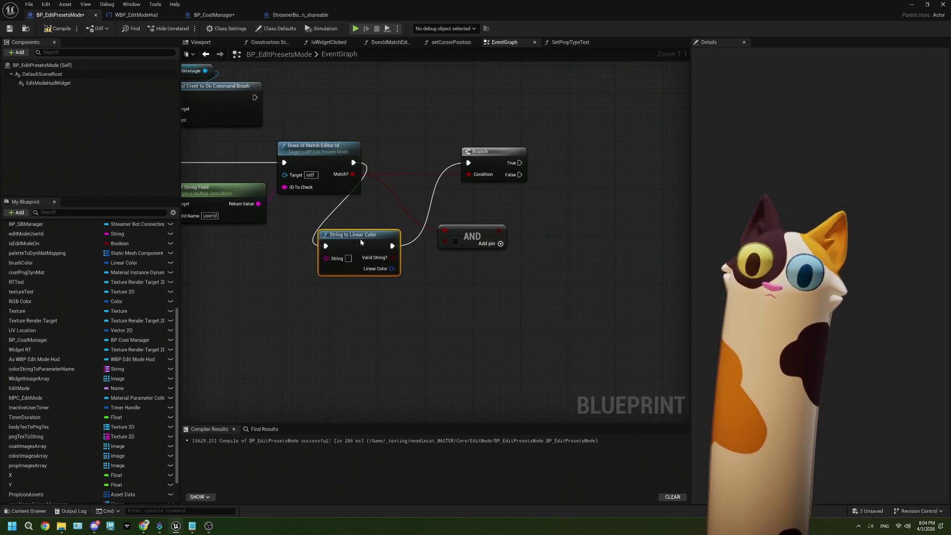
left_click_drag(361, 241, 318, 212)
mouse_move(259, 203)
left_mouse_down()
mouse_move(351, 214)
mouse_move(375, 238)
left_mouse_up()
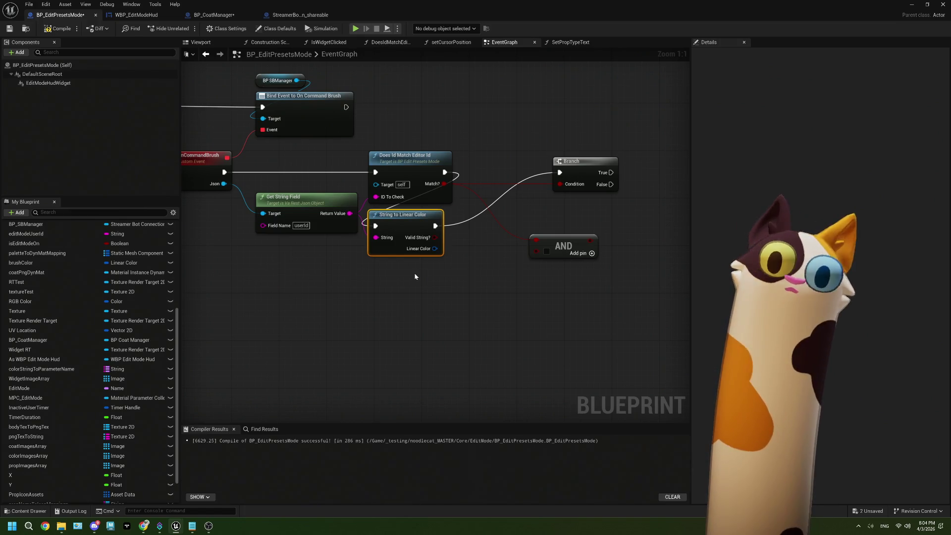
- Wire Valid String? into the AND node and the AND result into the Branch Condition
left_click_drag(415, 277, 355, 276)
mouse_move(374, 238)
left_mouse_down()
mouse_move(484, 261)
mouse_move(486, 252)
mouse_move(432, 215)
mouse_move(500, 183)
left_mouse_up()
left_click_drag(443, 207, 437, 207)
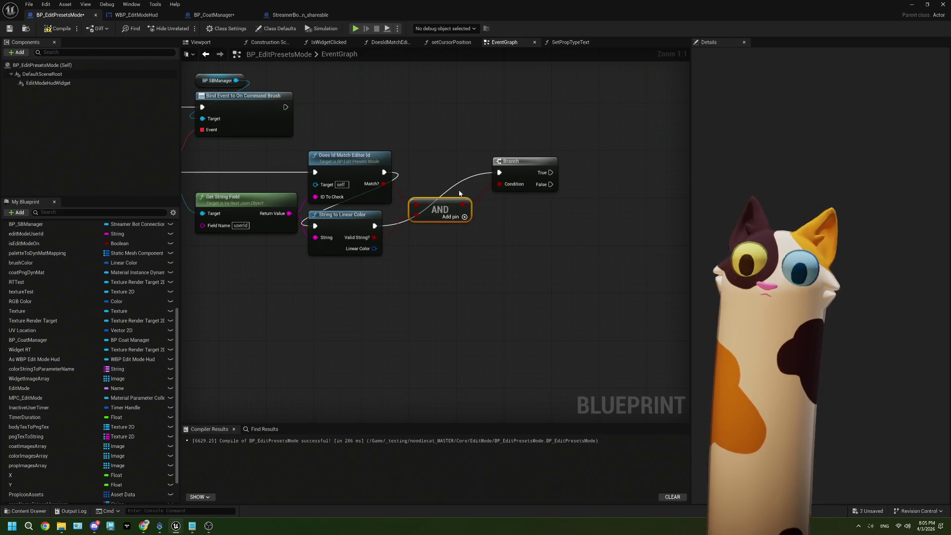
left_click_drag(533, 157, 517, 223)
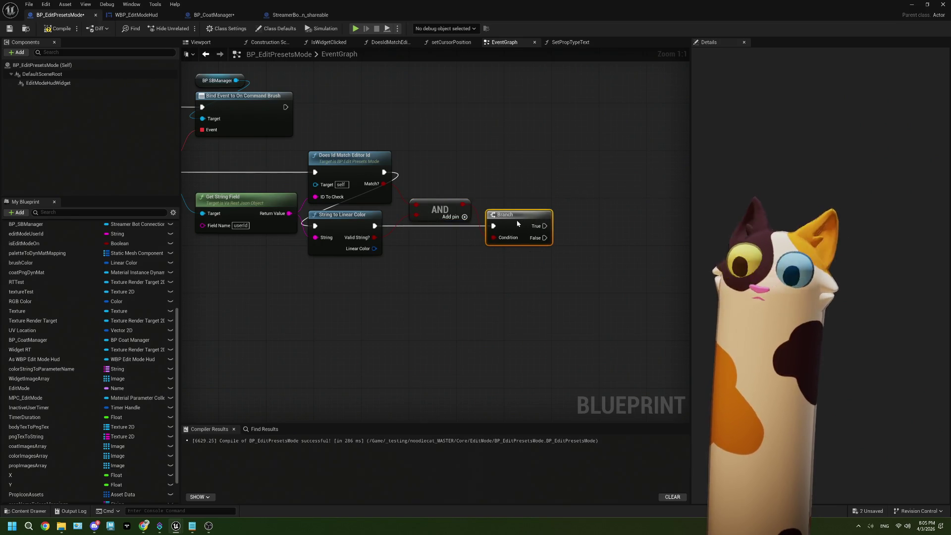
mouse_move(451, 201)
left_mouse_down()
mouse_move(445, 240)
mouse_move(427, 237)
left_mouse_up()
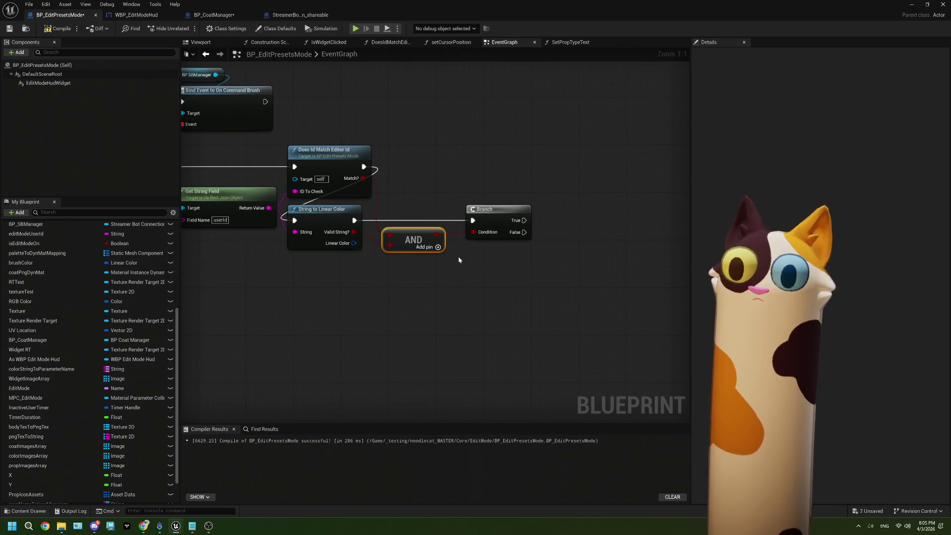
- Paste a Set Vector Parameter Value node and place it beside the Branch
left_click(337, 159)
left_click(337, 220)
left_click_drag(422, 270, 400, 268)
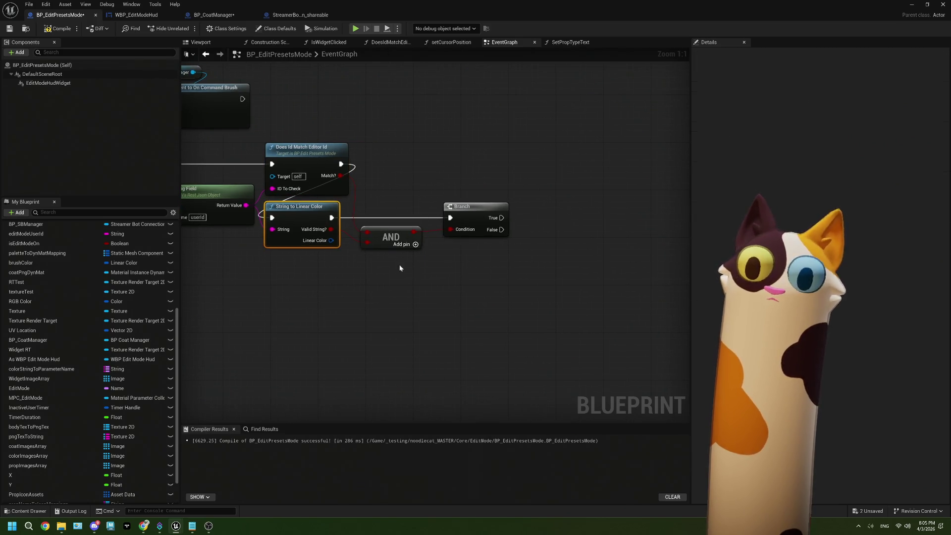
left_click_drag(460, 288, 447, 286)
left_click(496, 274)
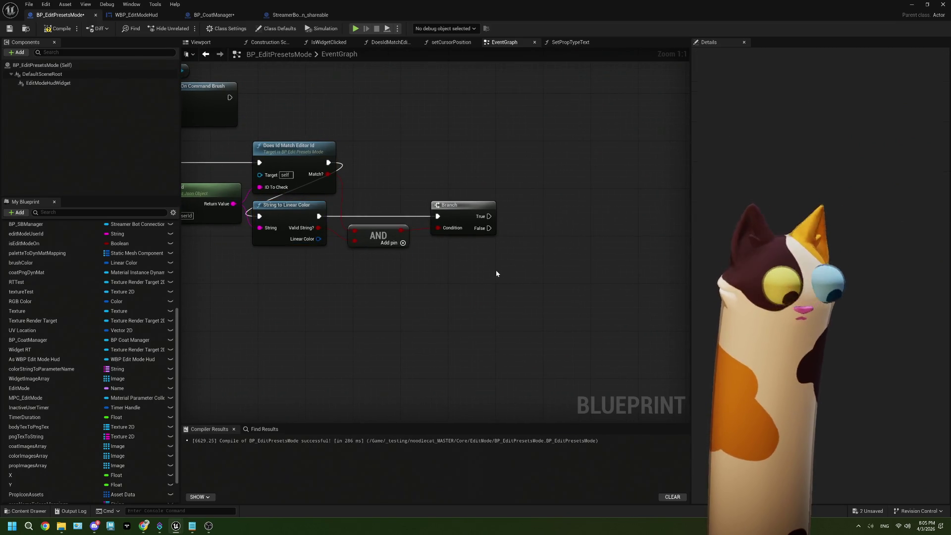
key("ctrl+v")
mouse_move(505, 270)
left_mouse_down()
mouse_move(535, 216)
mouse_move(532, 228)
mouse_move(558, 216)
left_mouse_up()
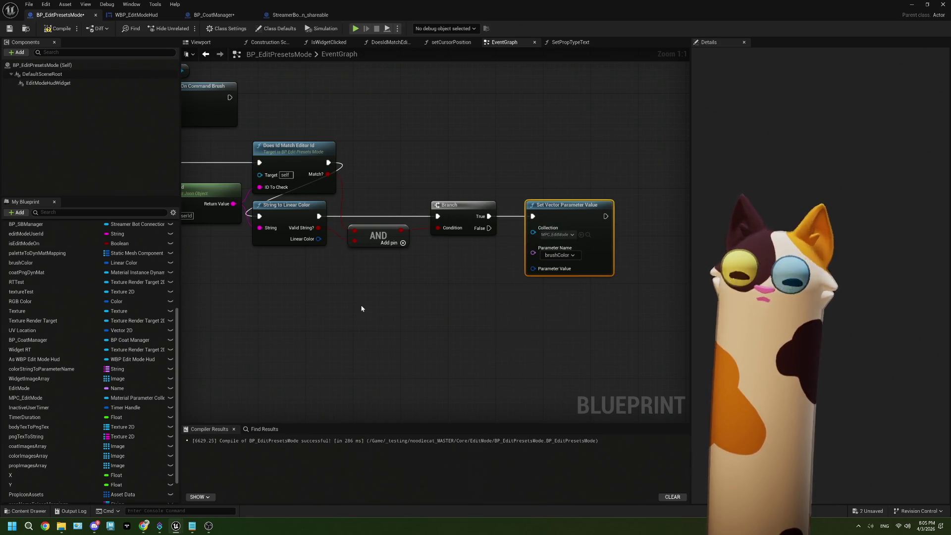
- Connect the Linear Color output to Parameter Value and minimize the Blueprint editor
scroll(361, 308, "down", 4)
scroll(378, 298, "up", 4)
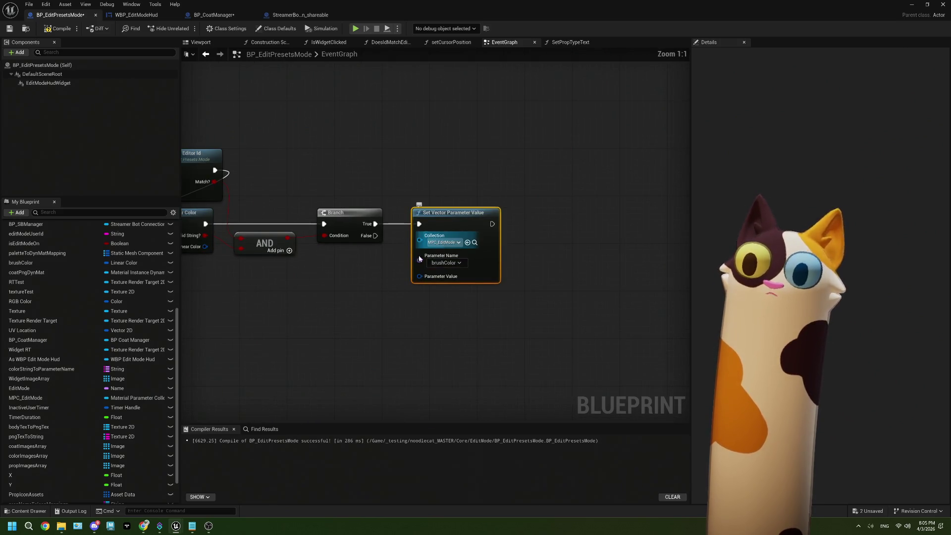
mouse_move(271, 226)
left_mouse_down()
mouse_move(459, 287)
mouse_move(484, 257)
left_mouse_up()
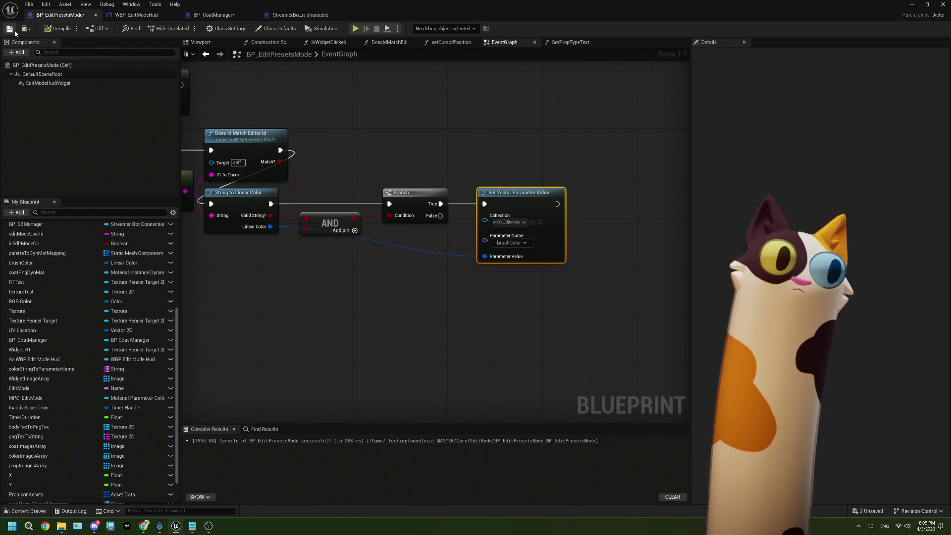
left_click(913, 8)
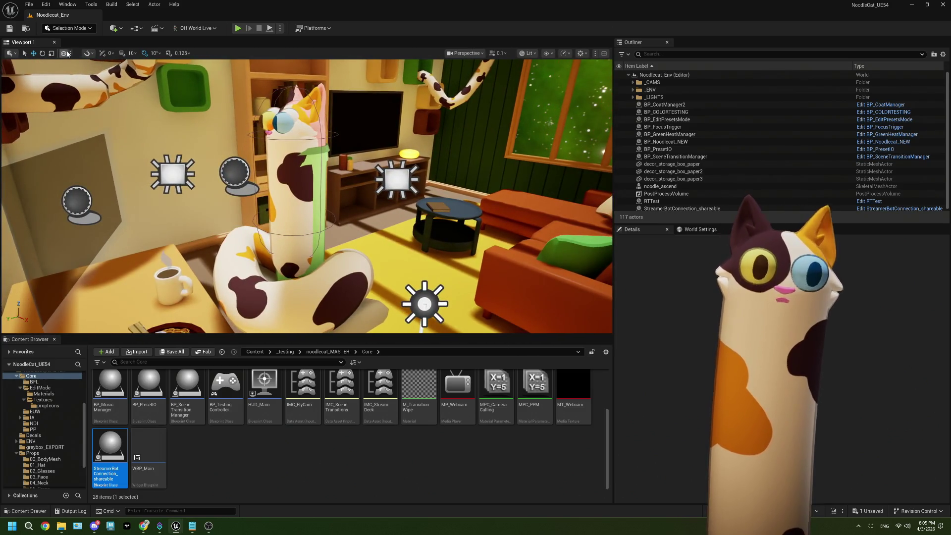
left_click(277, 452)
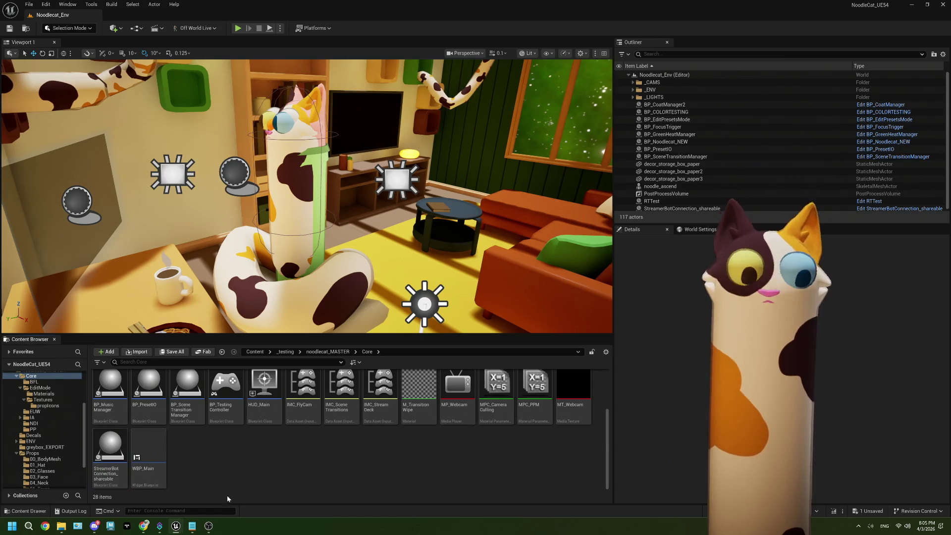
- Bring the Twitch browser forward and open the Edit Model channel-points reward
left_click(141, 529)
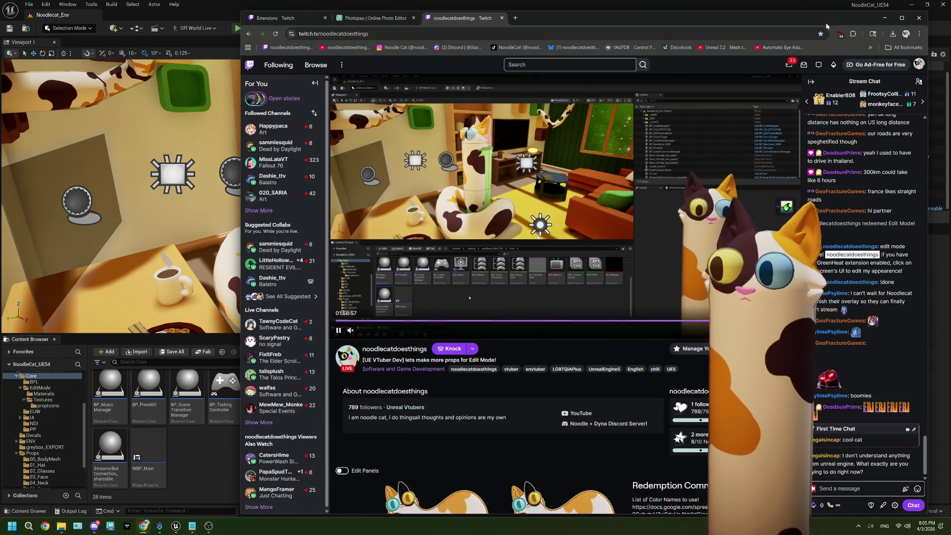
mouse_move(828, 19)
left_mouse_down()
mouse_move(556, 18)
mouse_move(578, 13)
left_mouse_up()
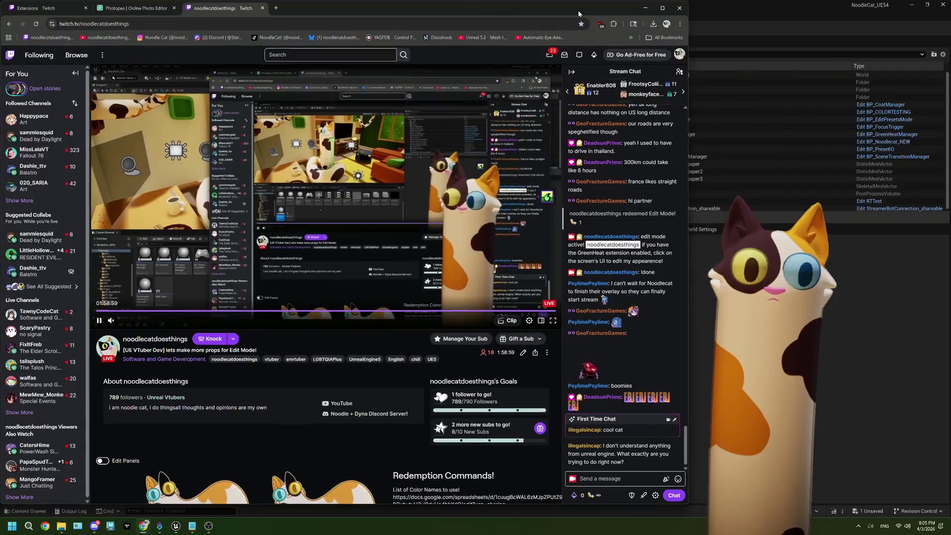
left_click(578, 495)
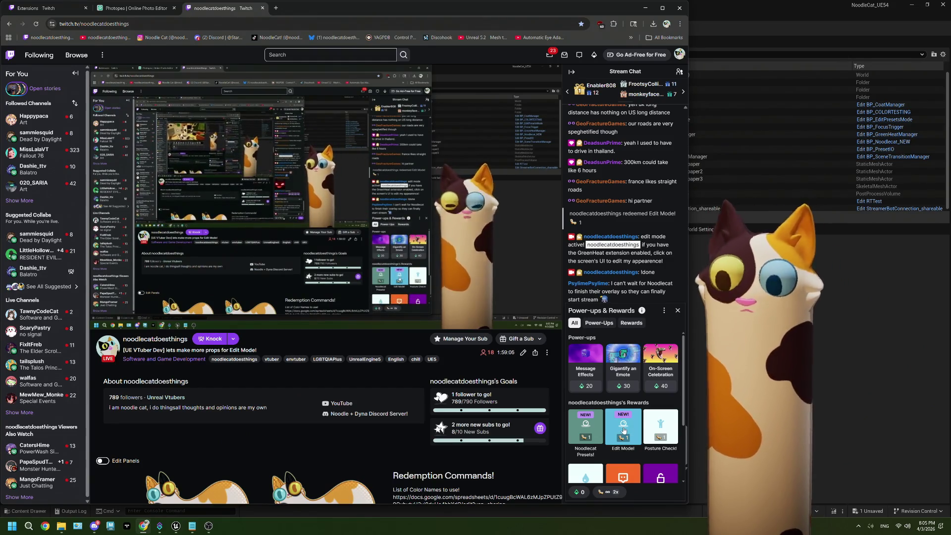
left_click(624, 431)
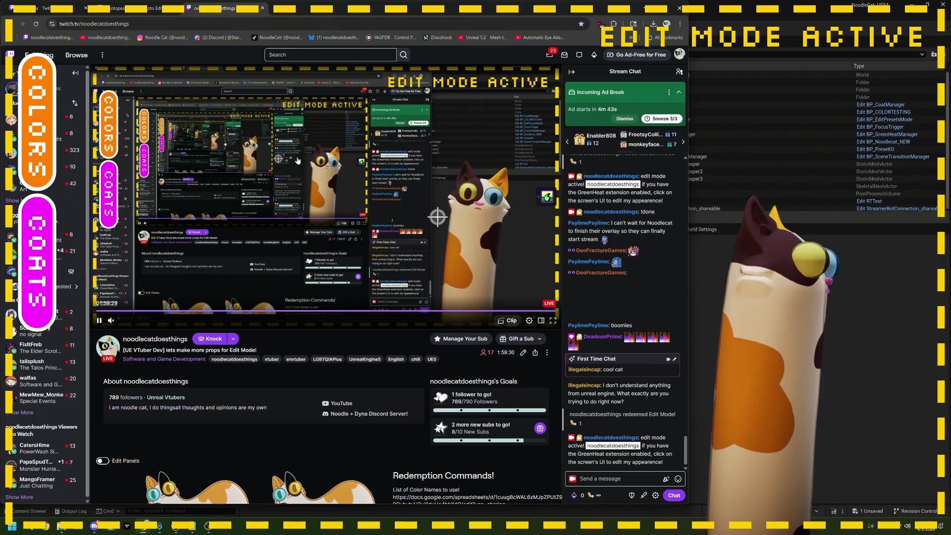
- Paint the cat red, its left ear green and right ear blue, then close the palette
left_click(50, 153)
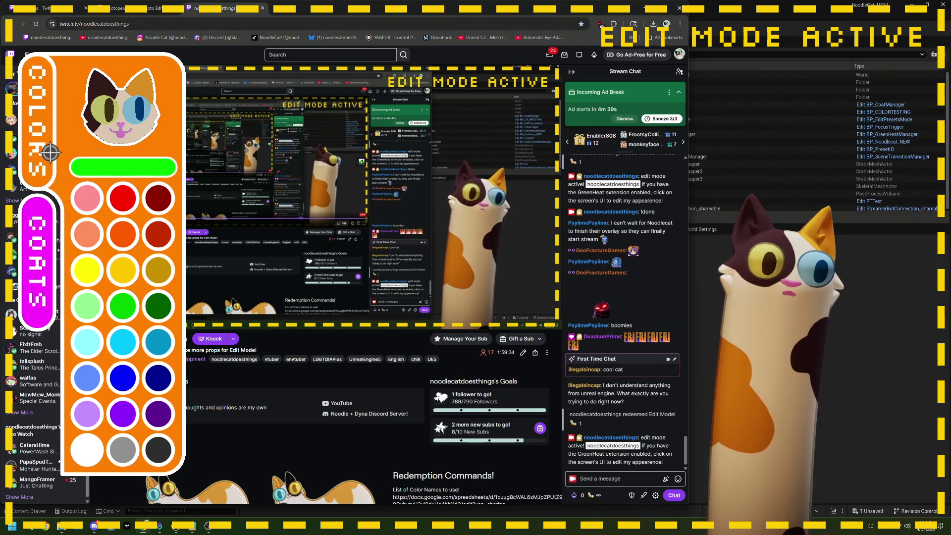
left_click(135, 208)
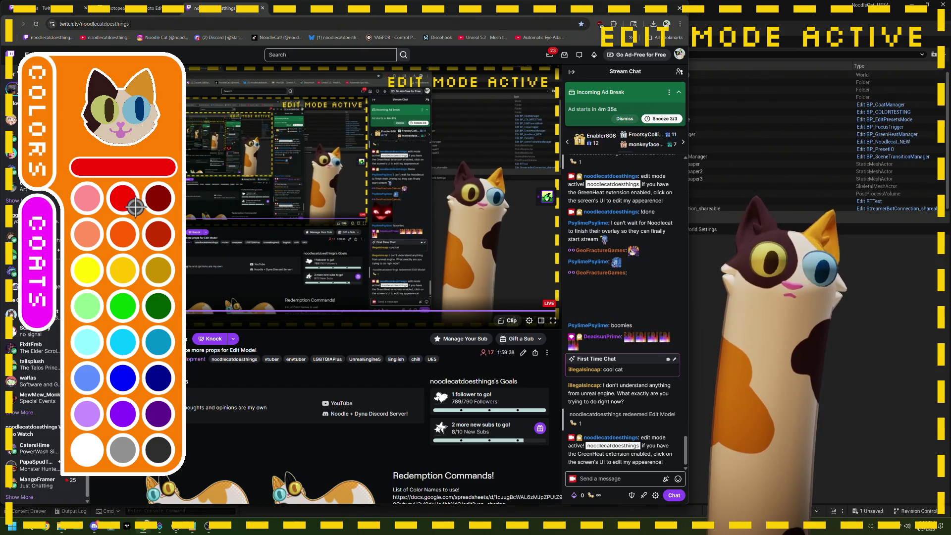
left_click(137, 168)
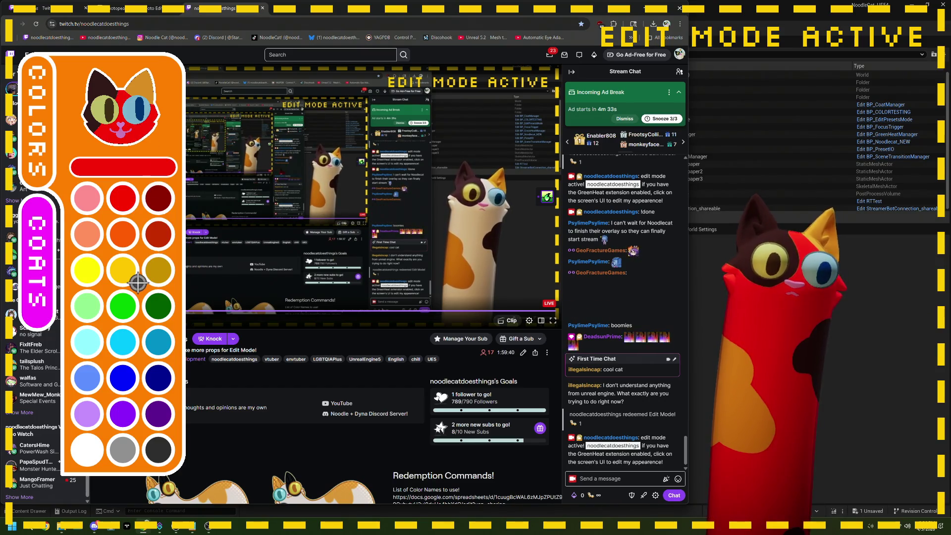
left_click(125, 307)
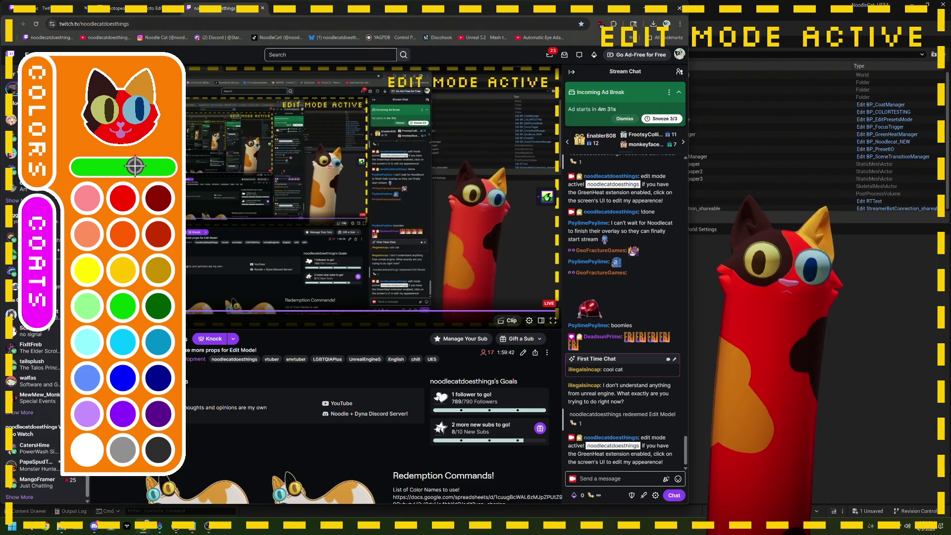
left_click(117, 95)
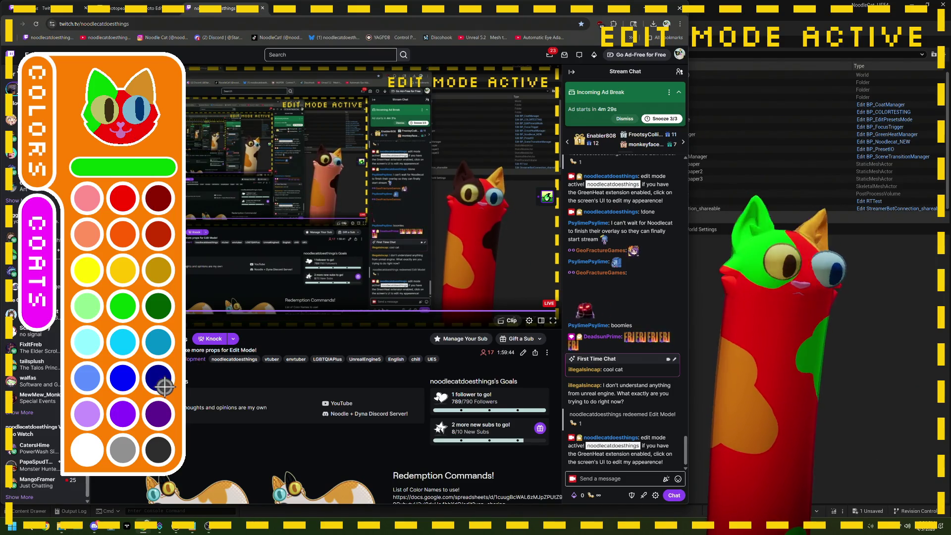
left_click(130, 379)
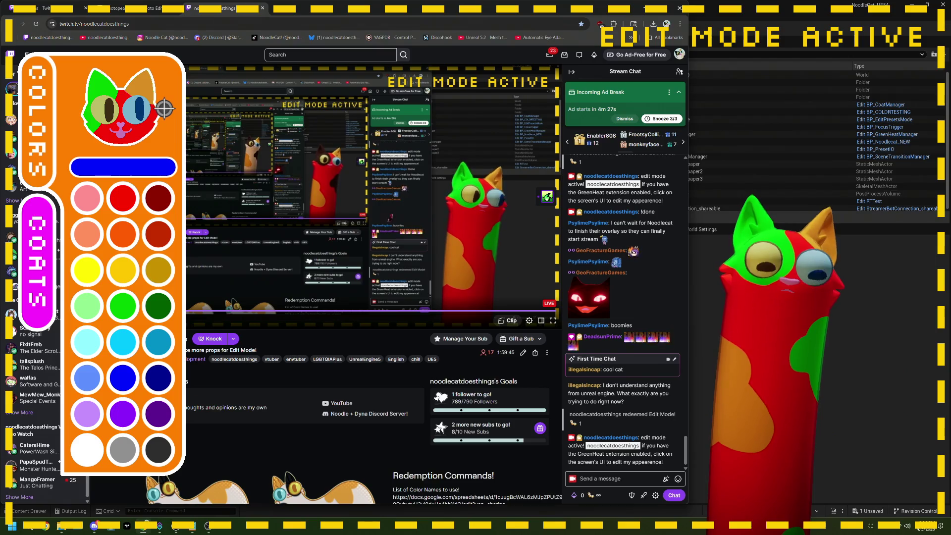
left_click(156, 95)
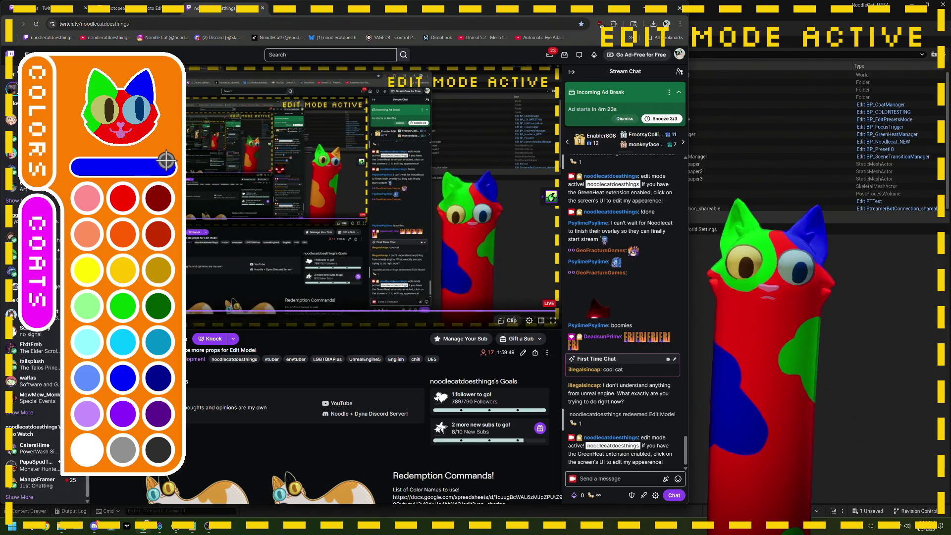
left_click(59, 142)
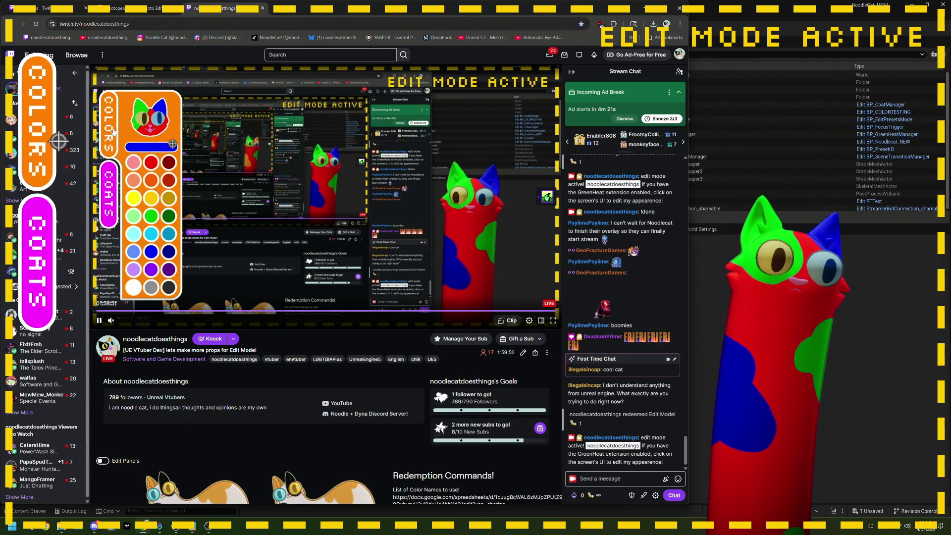
- Try the striped coat, settle on the blue-headed red-bodied coat, then close Coats
left_click(56, 254)
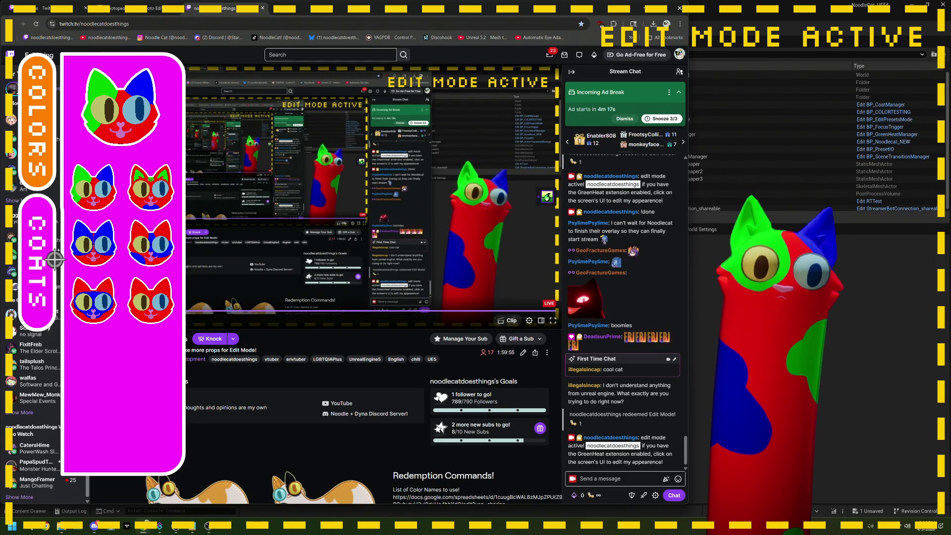
left_click(158, 202)
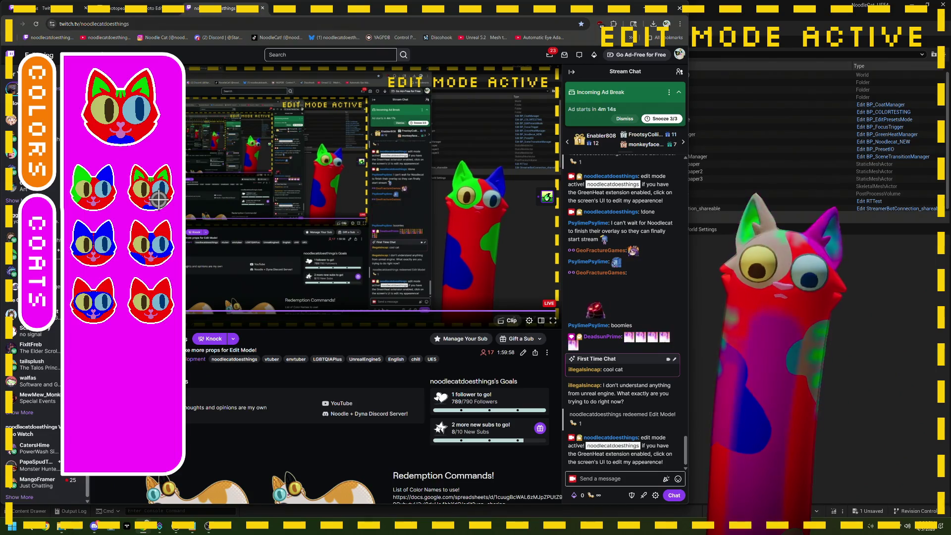
left_click(116, 258)
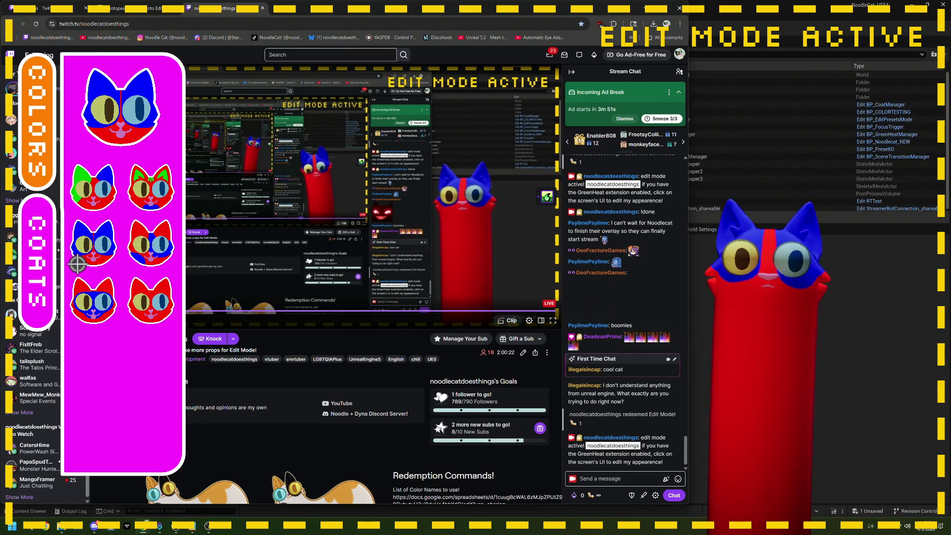
left_click(56, 261)
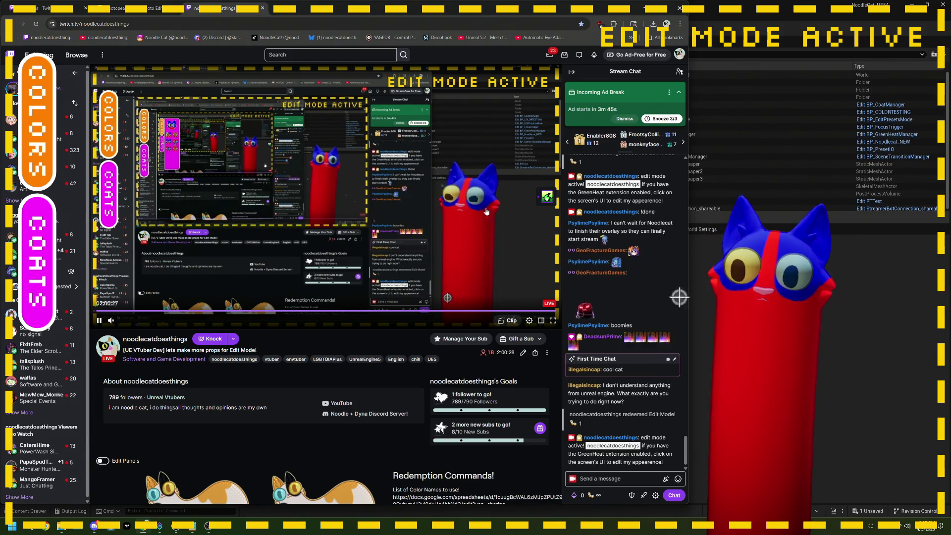
- Send !done in the Twitch chat and switch back to the Unreal Editor
left_click(609, 478)
type("!done")
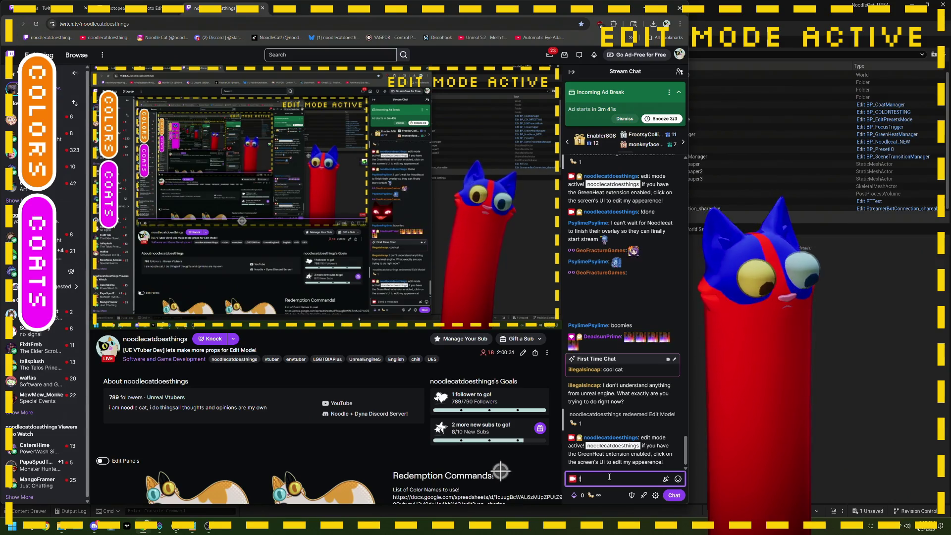
left_click(674, 495)
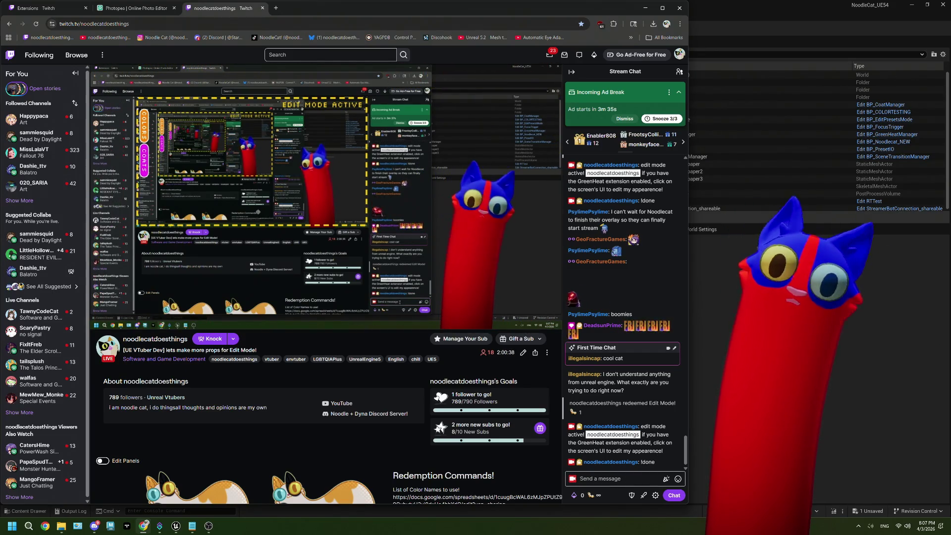
key("alt+Tab")
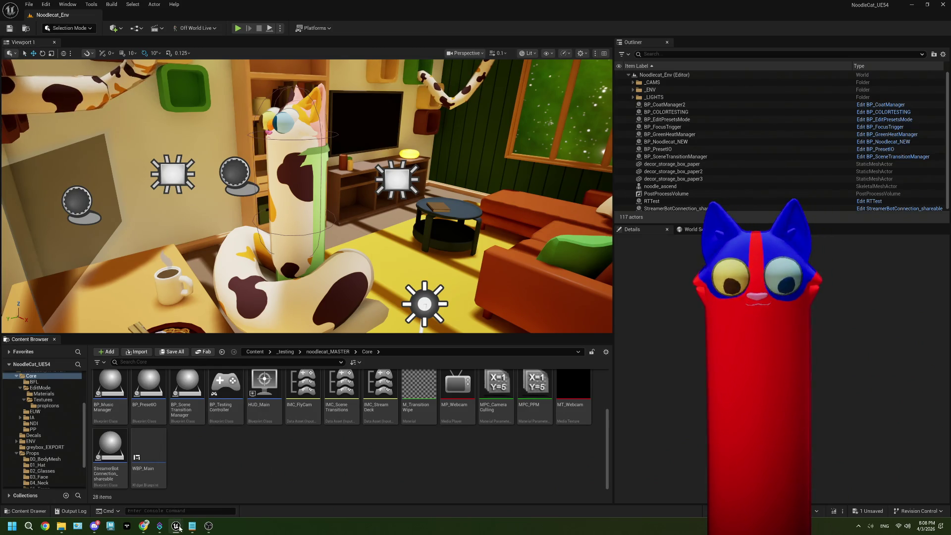
- Reopen and save BP_EditPresetsMode, then minimize the Blueprint editor again
mouse_move(179, 526)
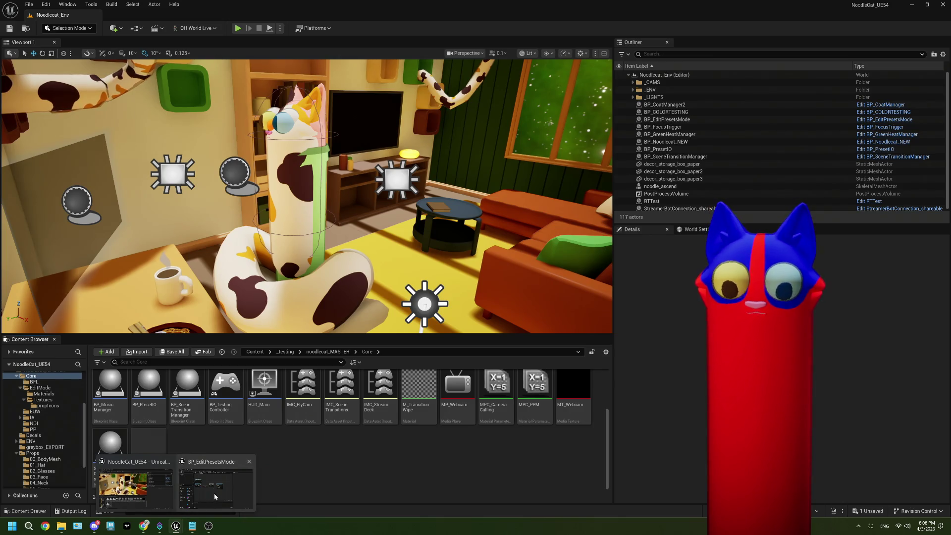
left_click(216, 488)
scroll(467, 318, "down", 2)
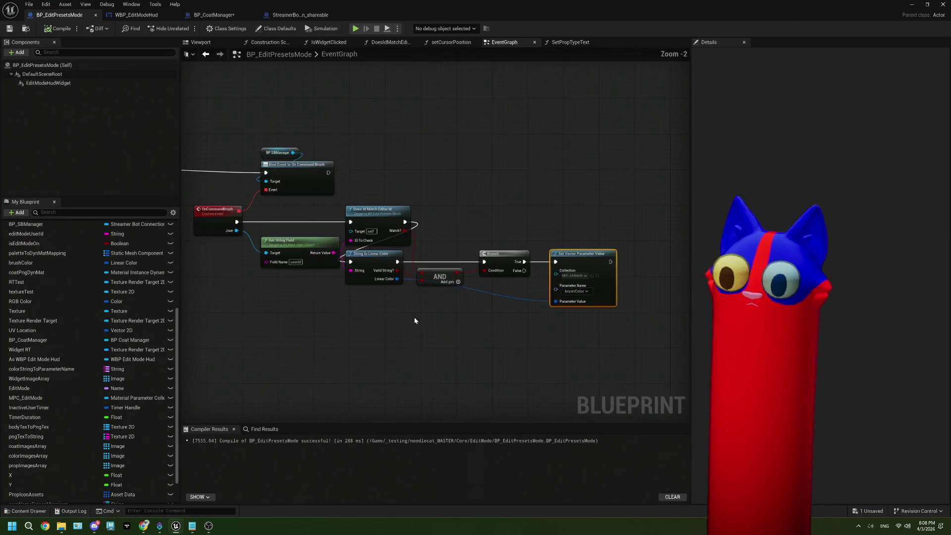
left_click(10, 28)
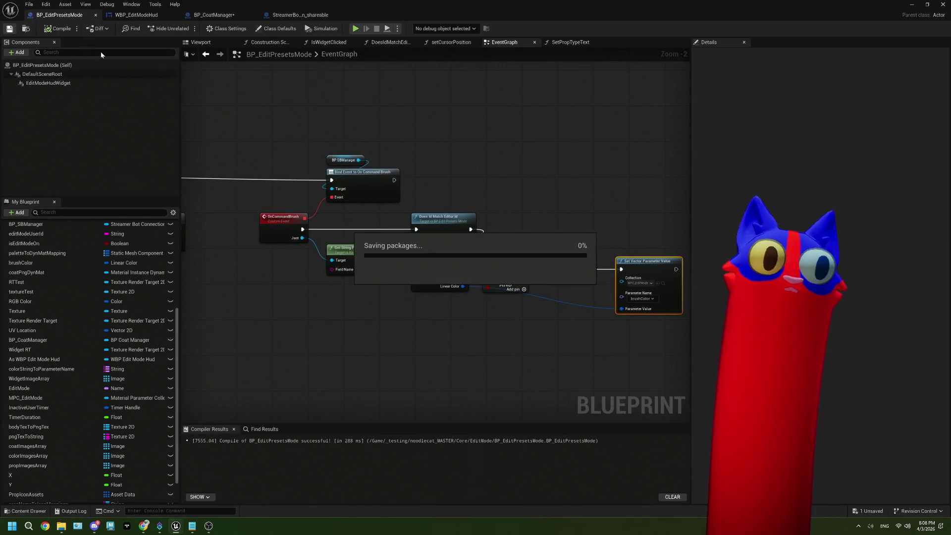
left_click(910, 6)
right_click(423, 387)
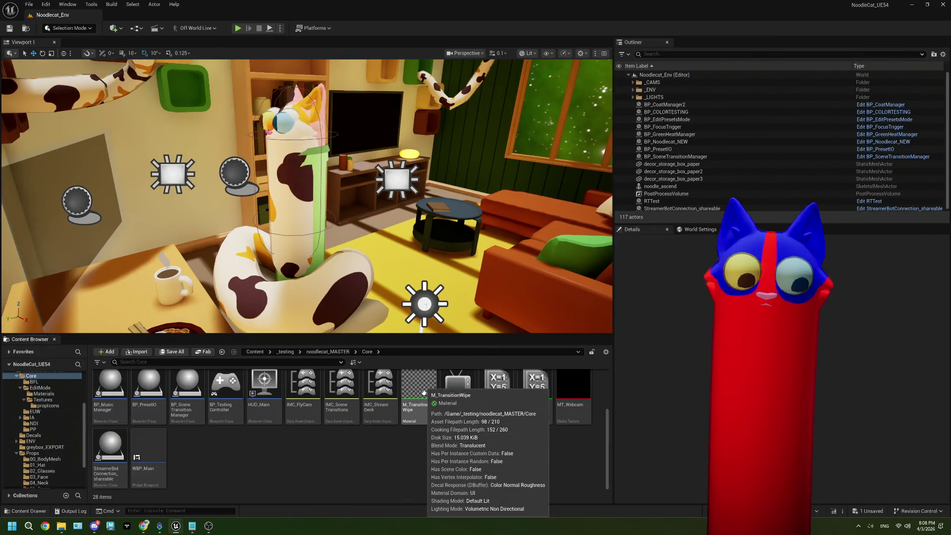
left_click(329, 441)
- In Streamer.bot's Commands page, add a new command named !brush with command text !brush
mouse_move(159, 526)
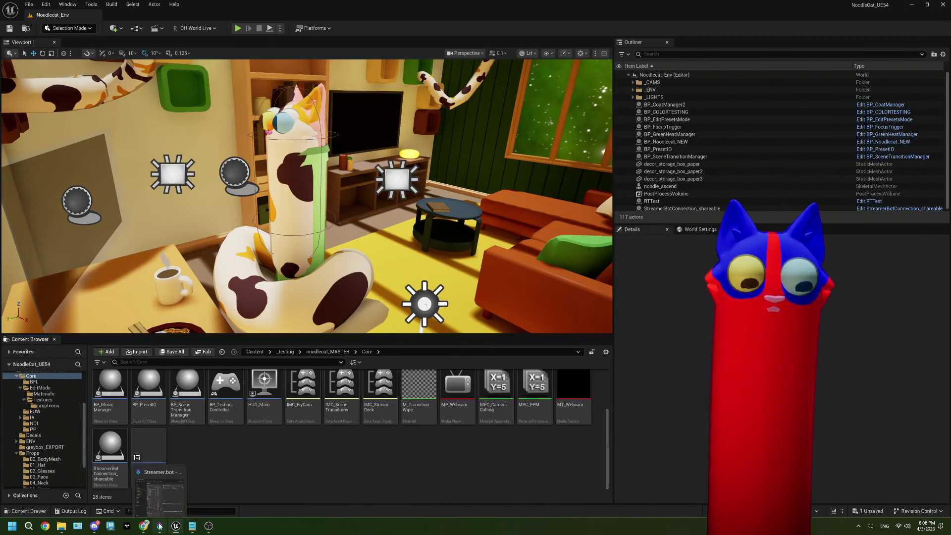
left_click(165, 504)
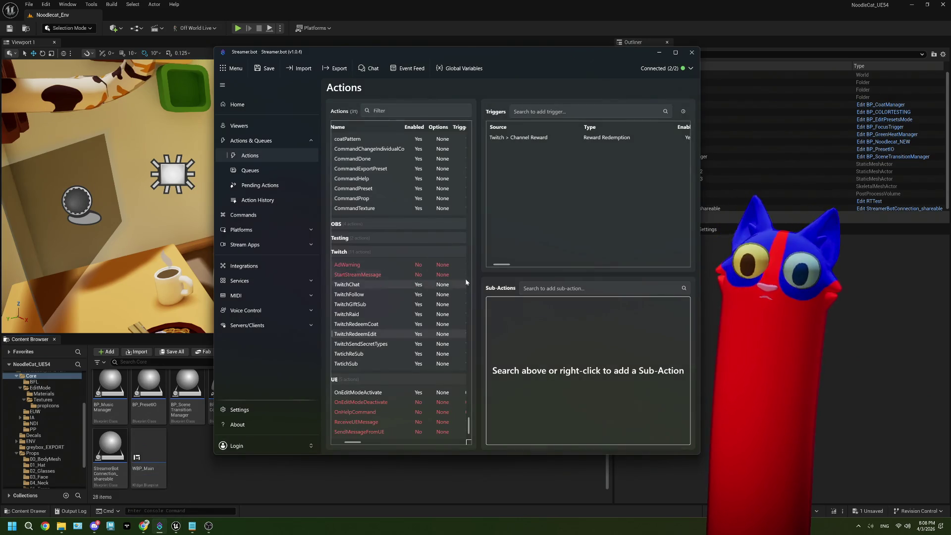
left_click_drag(700, 216, 780, 217)
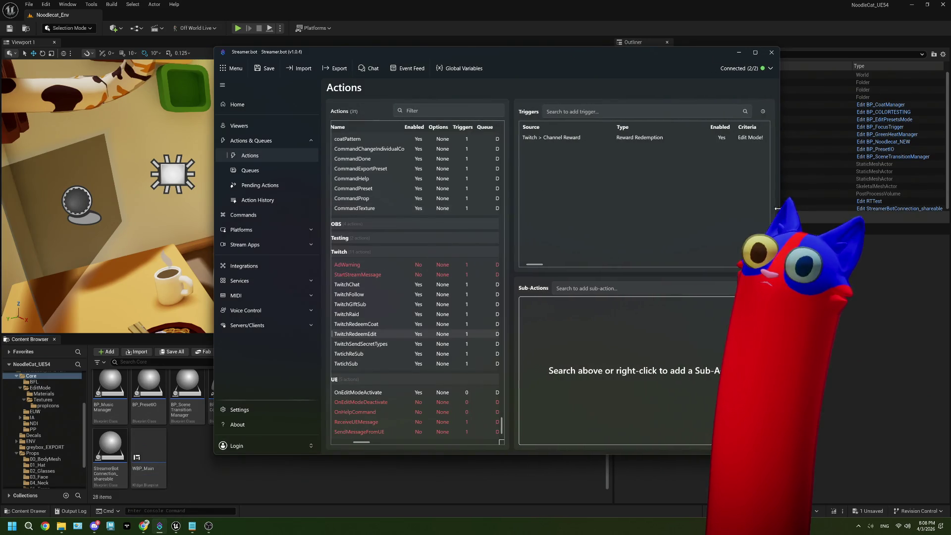
left_click(257, 217)
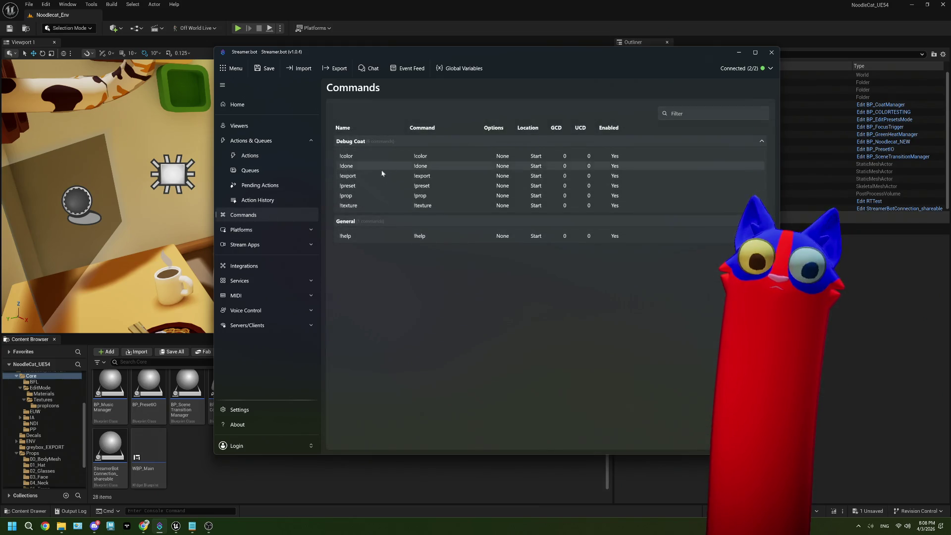
right_click(446, 282)
left_click(460, 287)
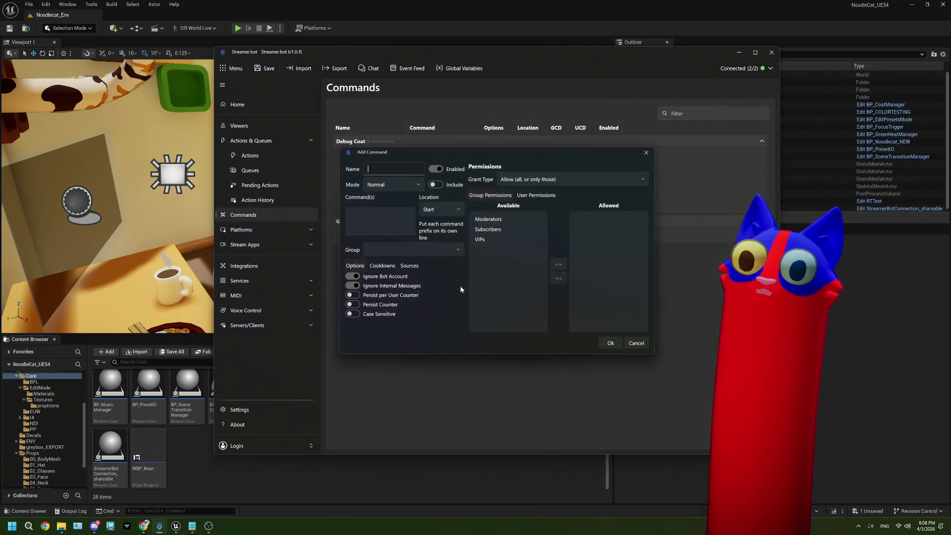
type("!brush")
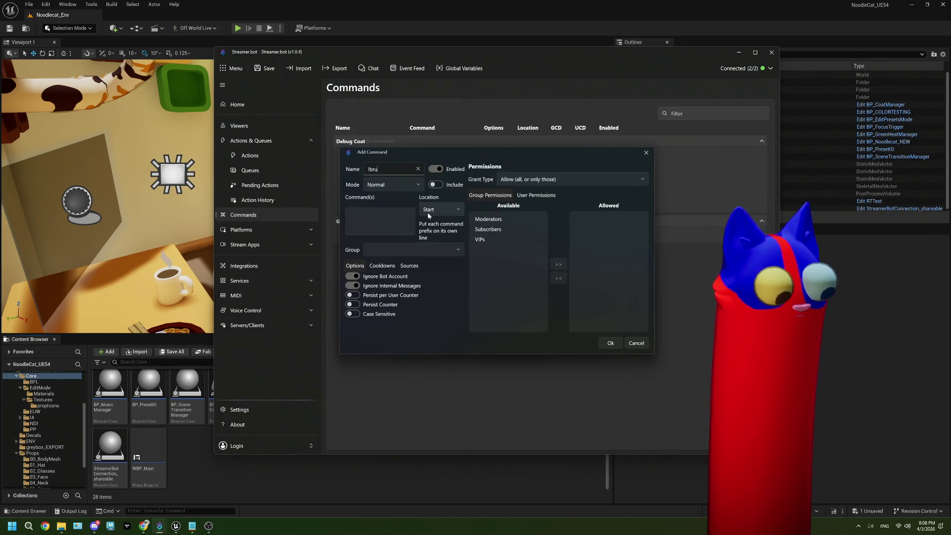
left_click(376, 218)
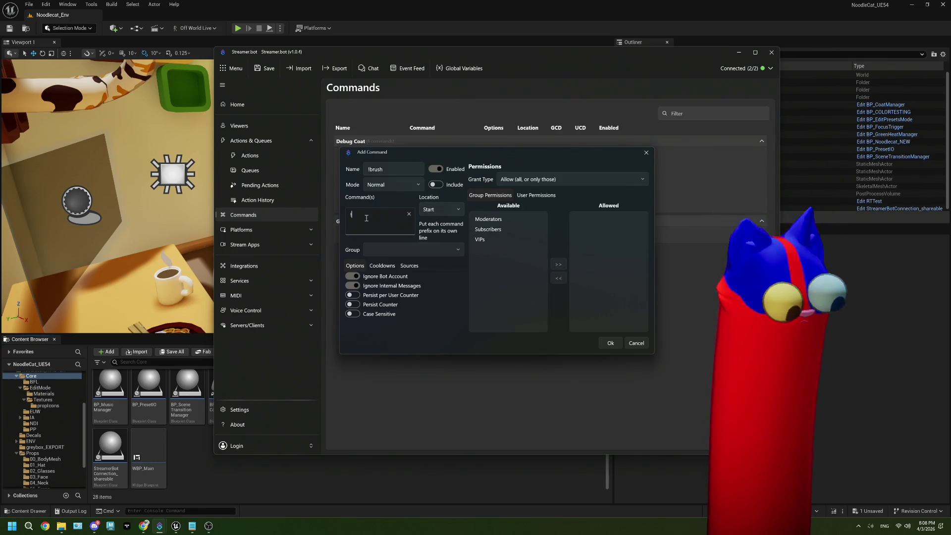
type("!brush")
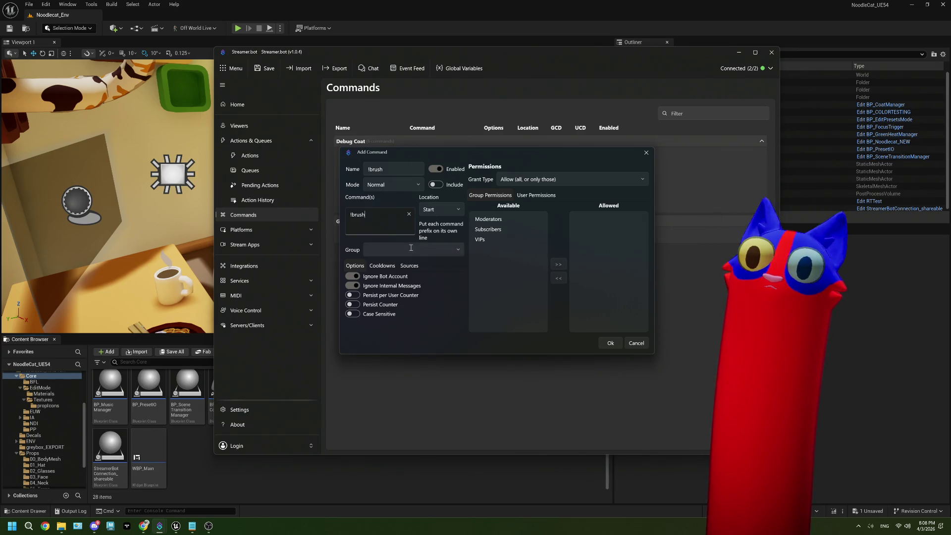
left_click(611, 343)
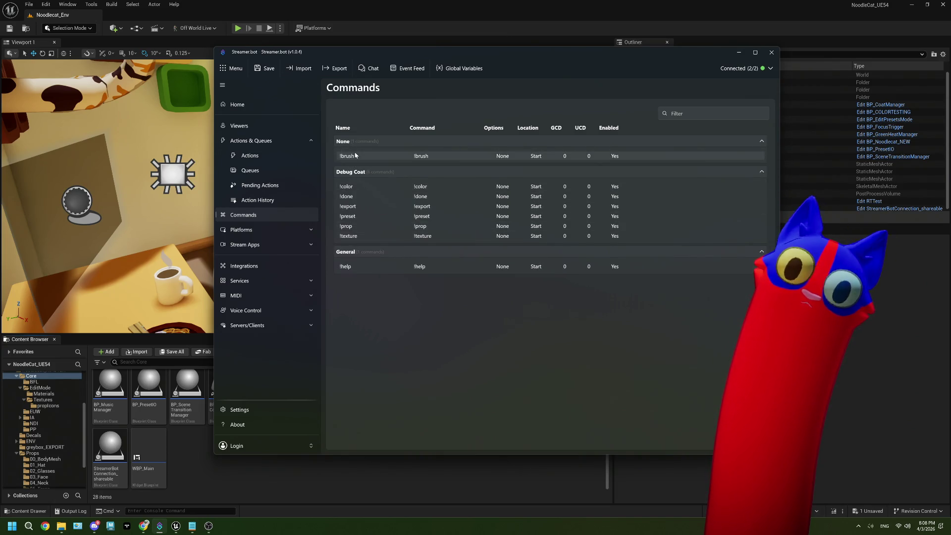
- Move the !brush command into the Debug Coat group and return to Actions
double_click(357, 156)
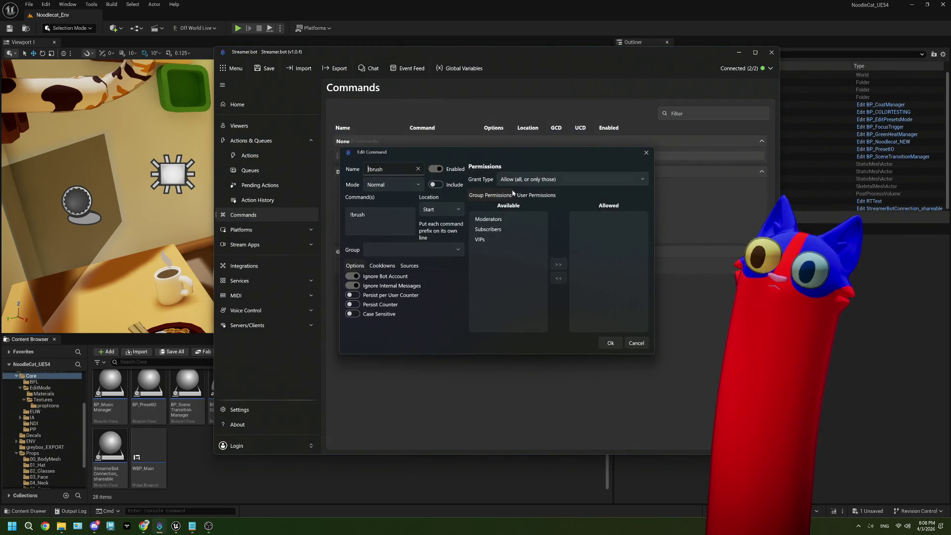
left_click(399, 250)
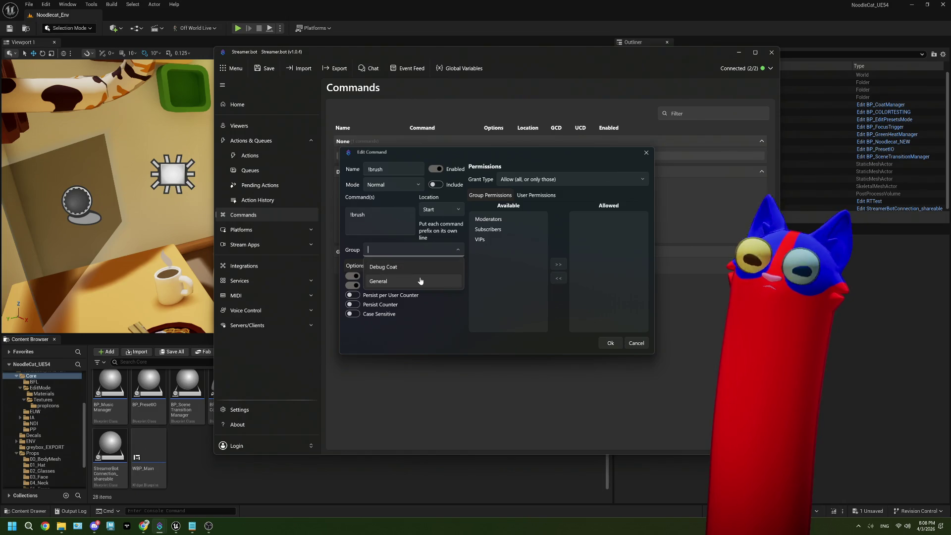
left_click(421, 269)
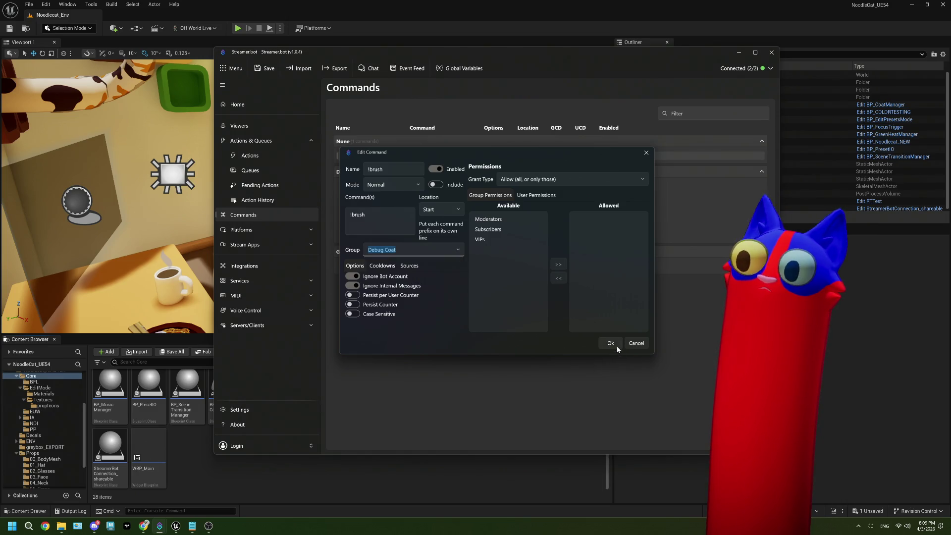
left_click(611, 344)
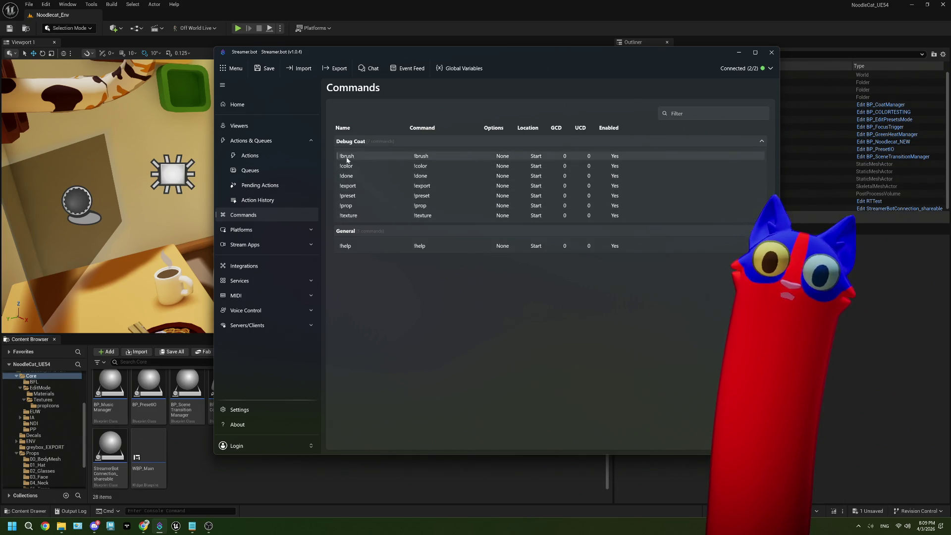
left_click(249, 155)
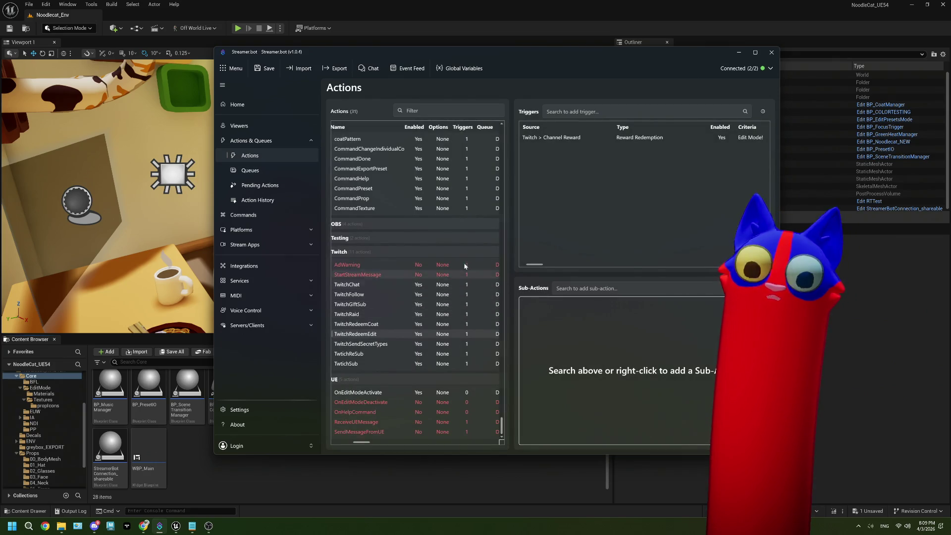
right_click(501, 349)
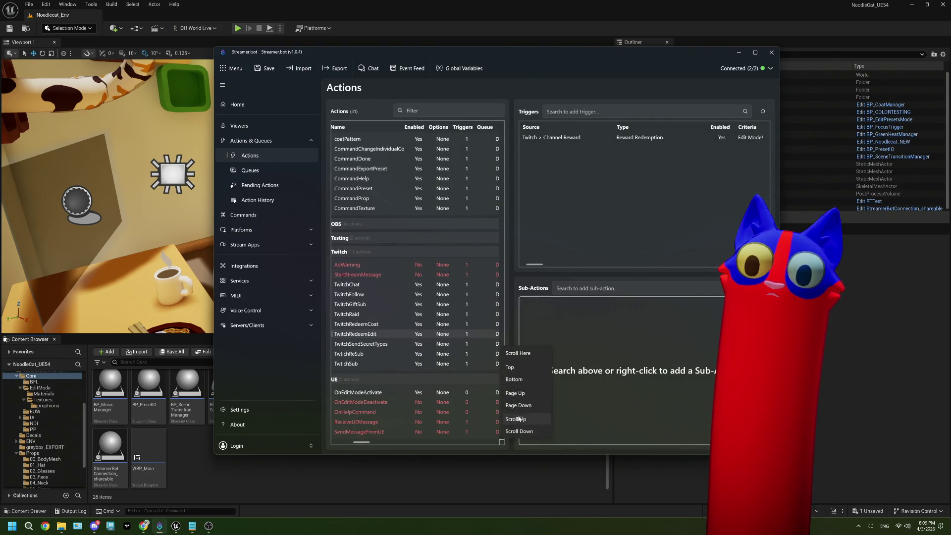
- Create a CommandBrush action filed under the Commands group
right_click(435, 374)
left_click(448, 384)
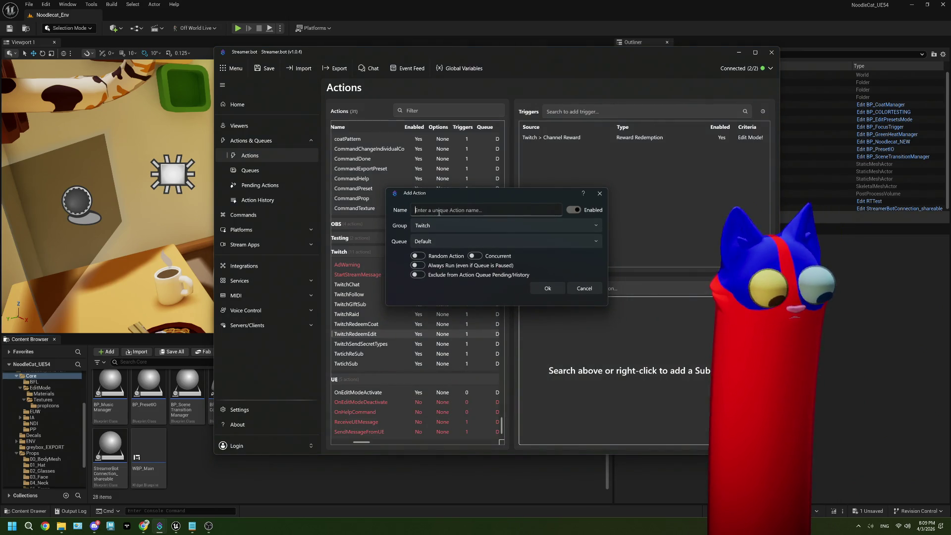
key("BackSpace")
key("BackSpace")
key("BackSpace")
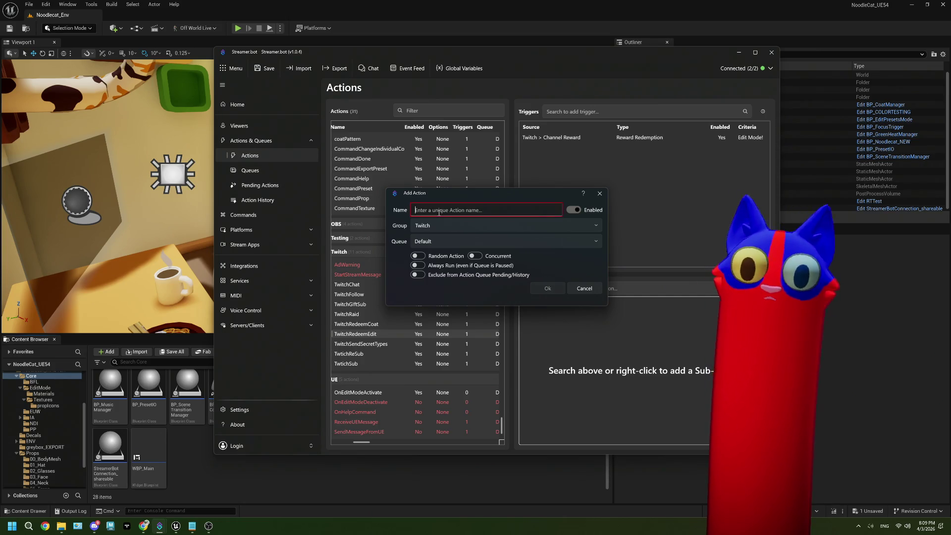
type("CommandBrush")
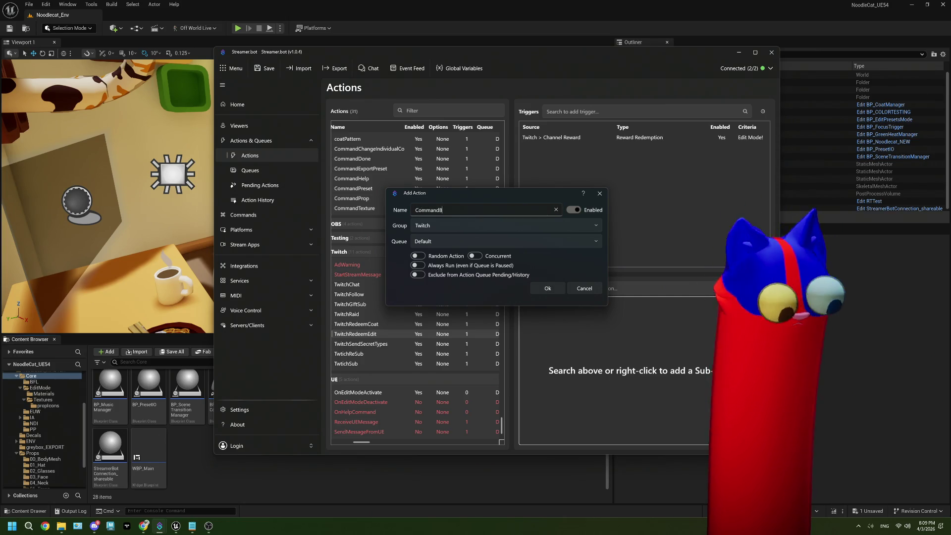
left_click(597, 230)
left_click(527, 241)
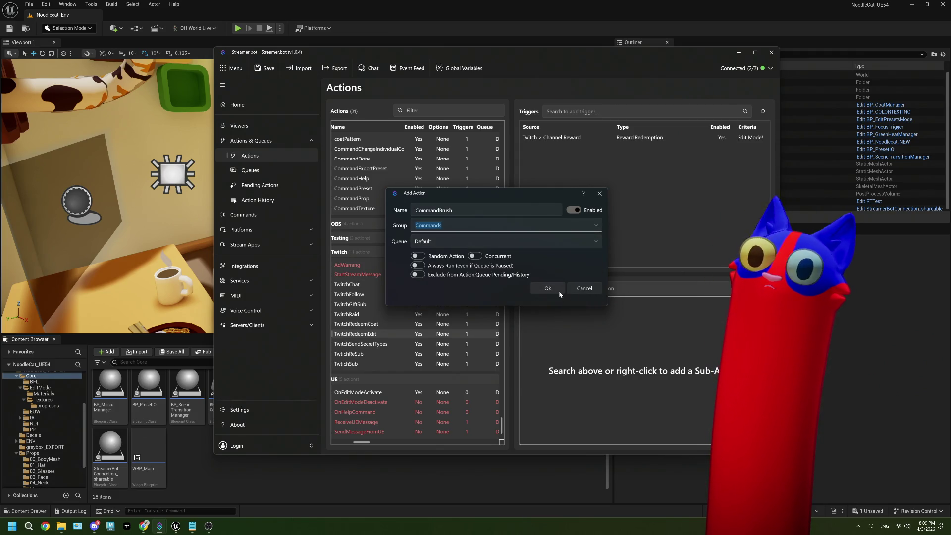
left_click(551, 287)
- Try a Twitch reward redemption trigger on CommandBrush, then cancel it
right_click(543, 165)
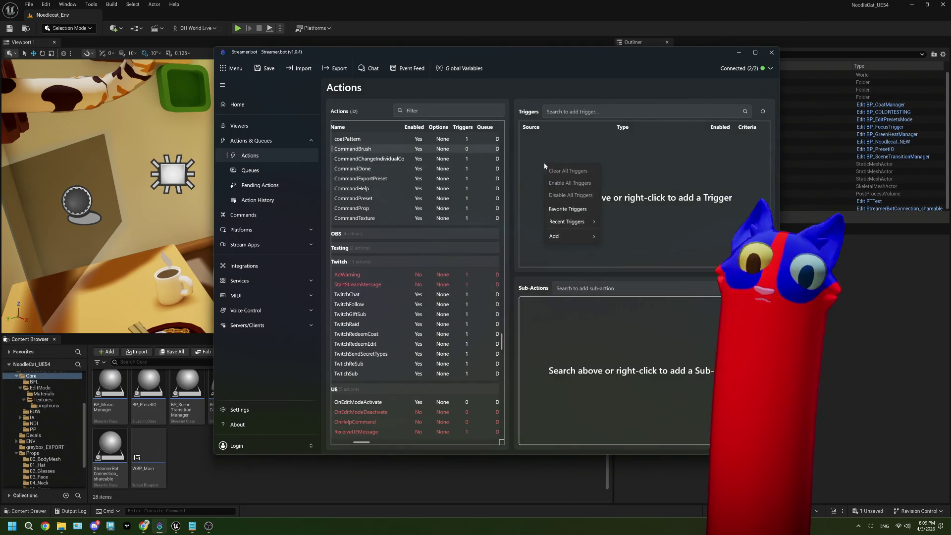
mouse_move(573, 236)
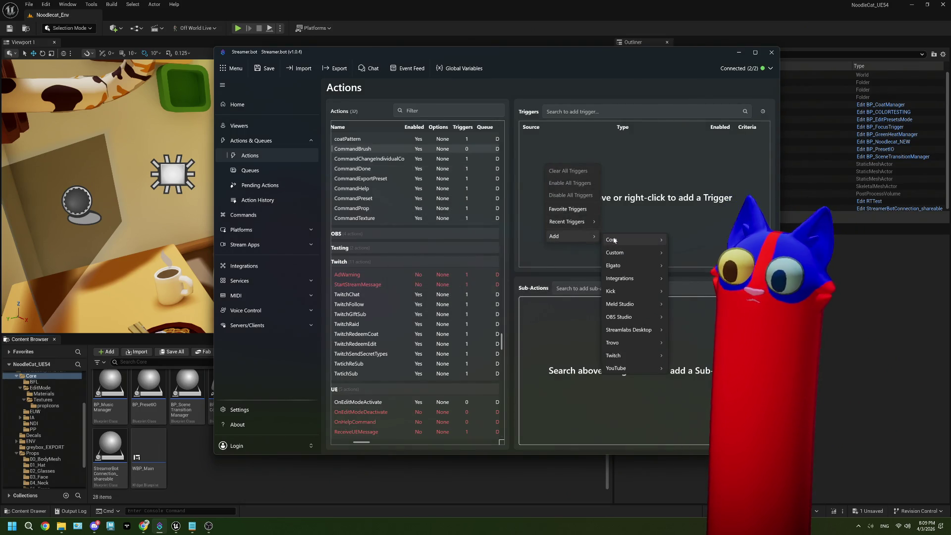
mouse_move(628, 355)
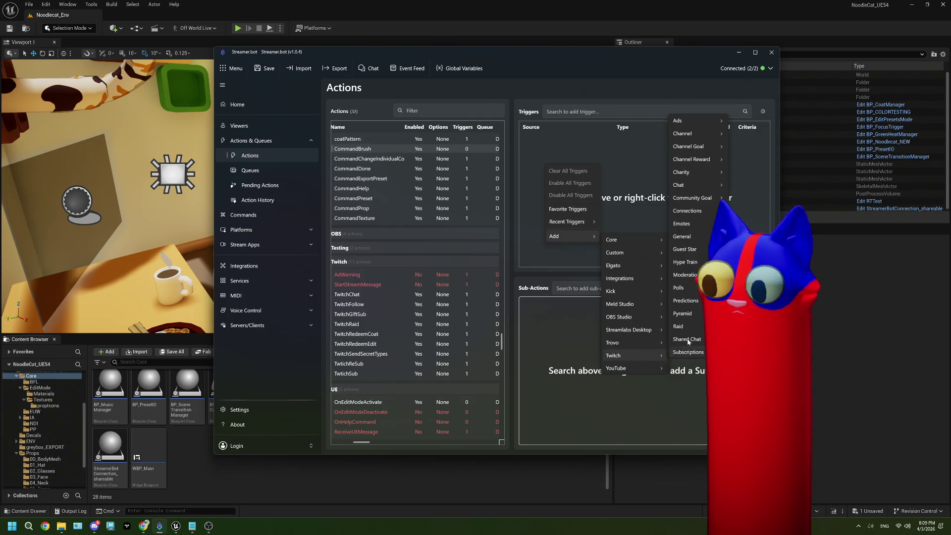
mouse_move(703, 158)
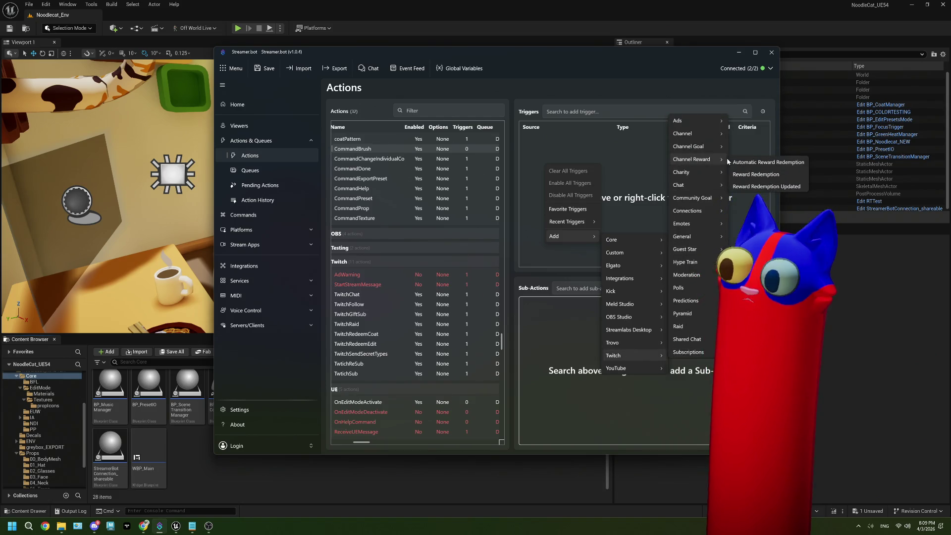
left_click(755, 174)
left_click(470, 241)
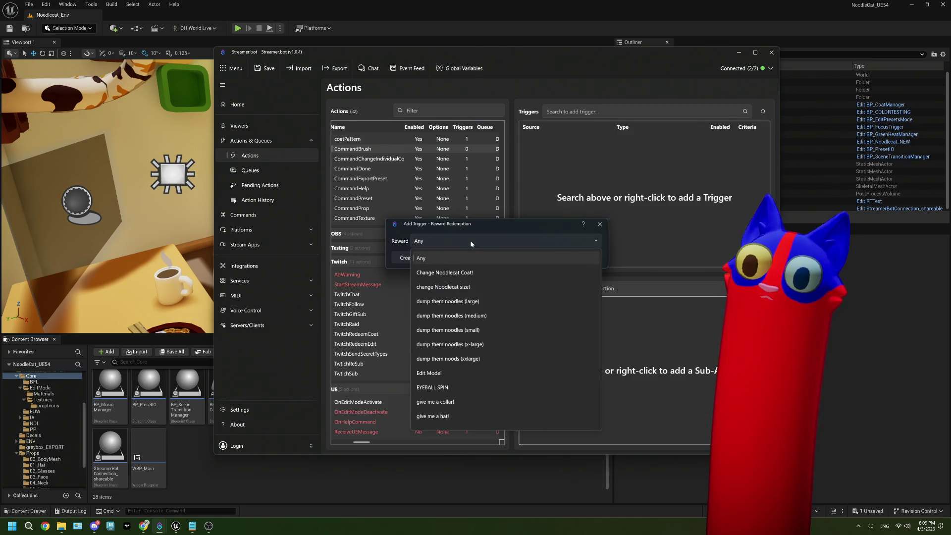
left_click(566, 182)
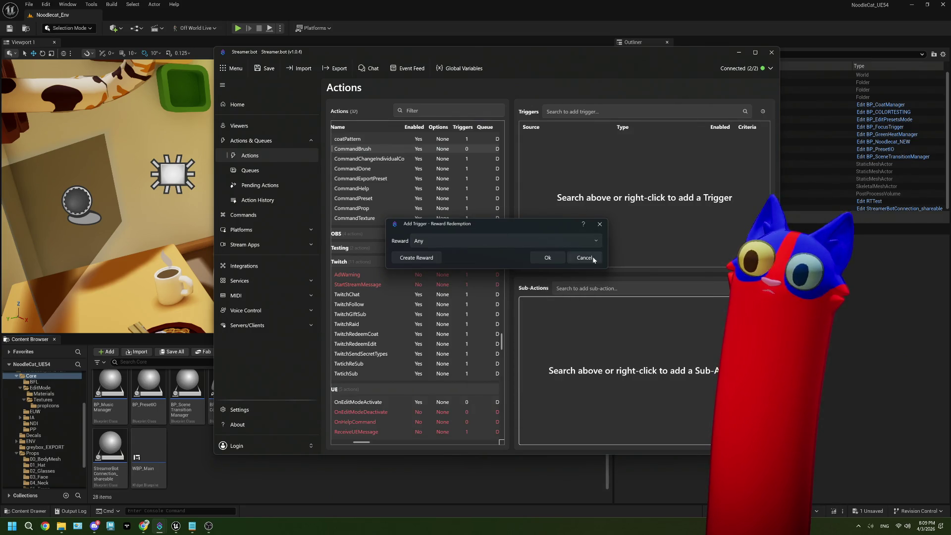
left_click(516, 240)
left_click(584, 258)
- Add a Command Triggered trigger using the !brush command
right_click(558, 182)
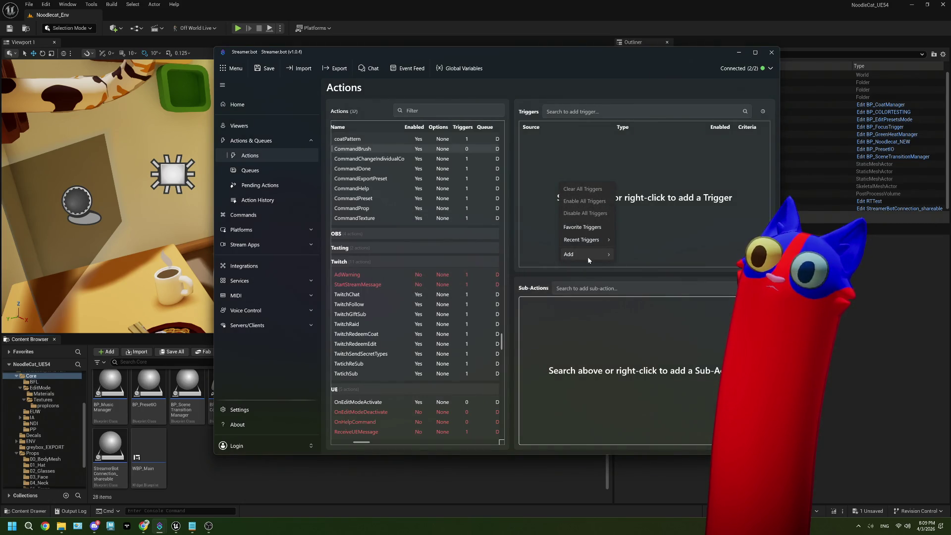
mouse_move(587, 256)
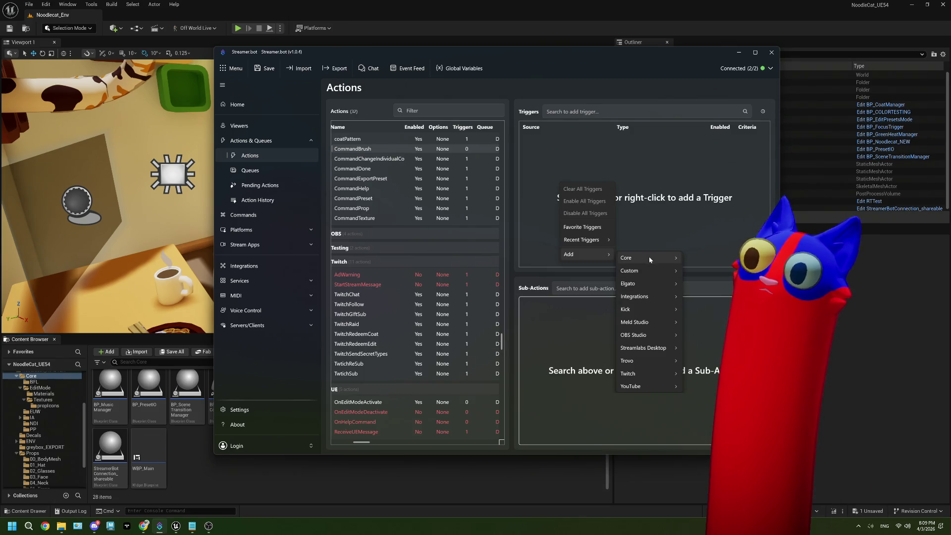
mouse_move(649, 258)
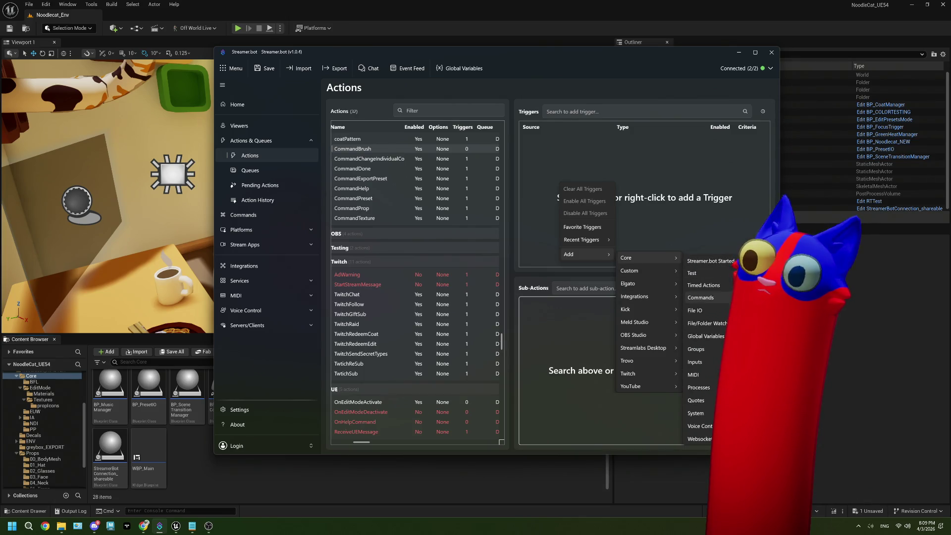
left_click(700, 297)
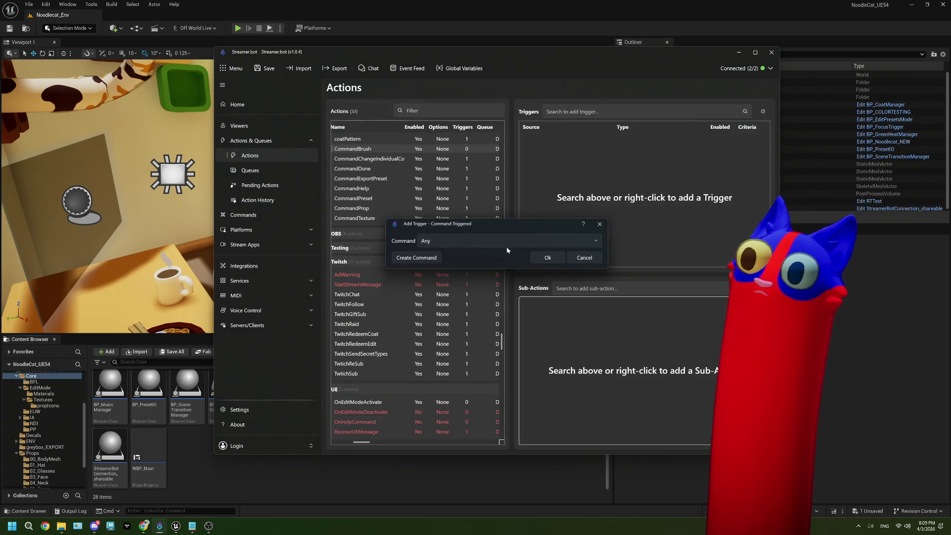
left_click(445, 244)
left_click(455, 288)
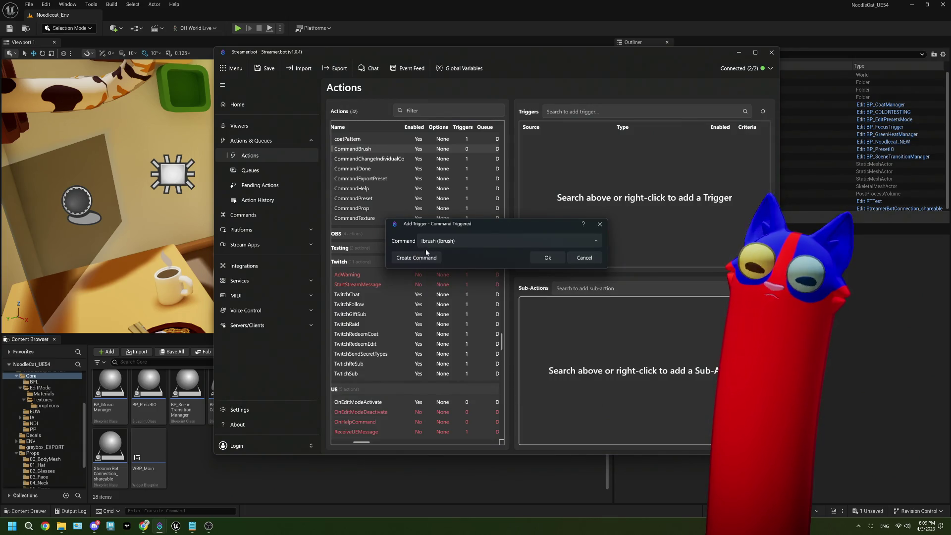
left_click(547, 258)
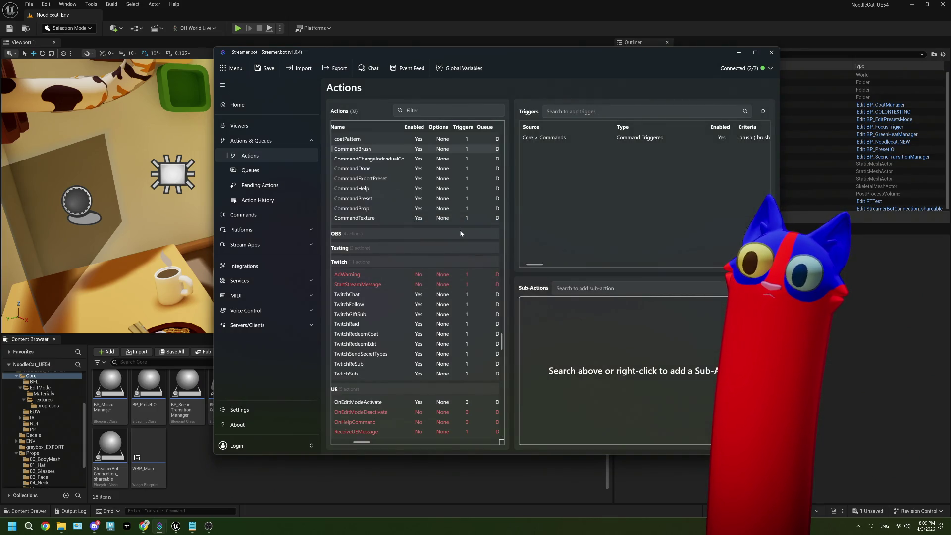
- Save Streamer.bot settings and start Play in the Unreal Editor
left_click(260, 72)
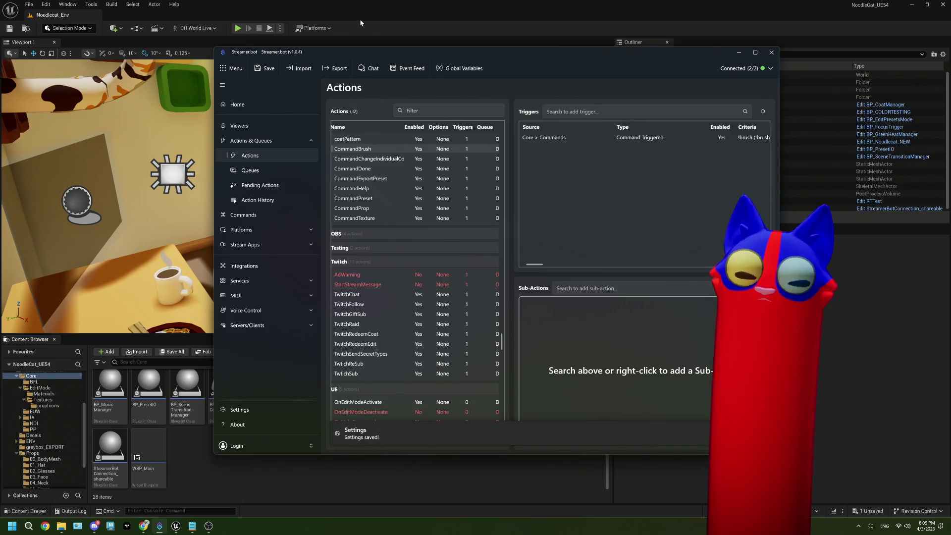
key("alt+Tab")
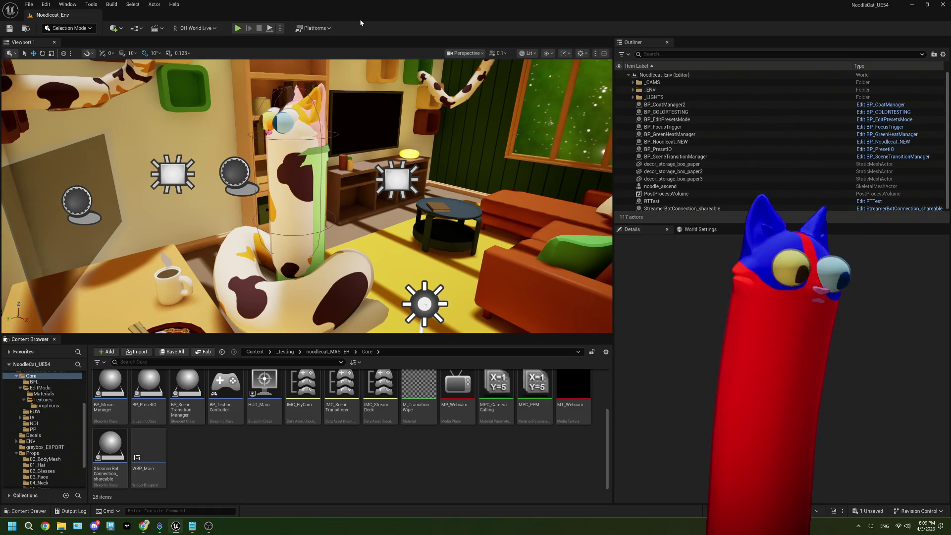
left_click(240, 31)
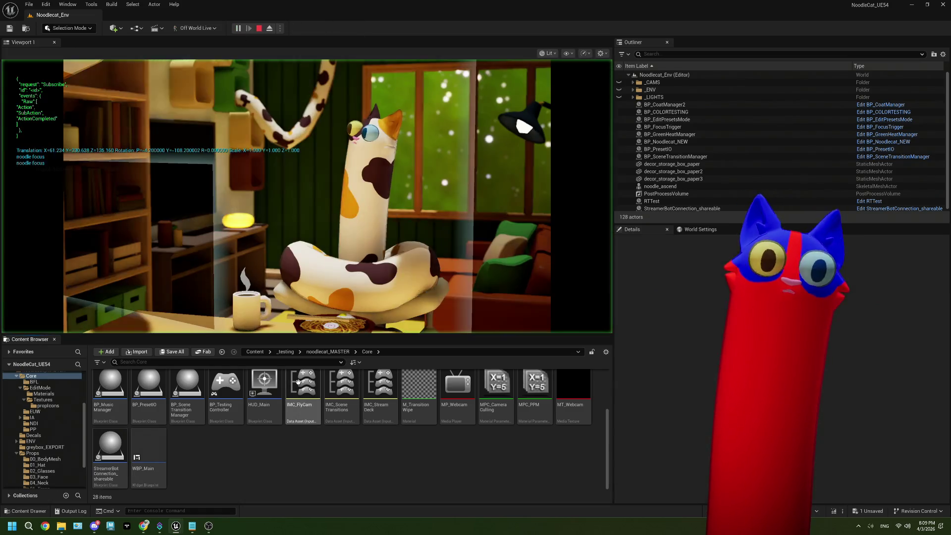
- On the Twitch channel, redeem the Edit Model reward and move the browser aside
left_click(208, 526)
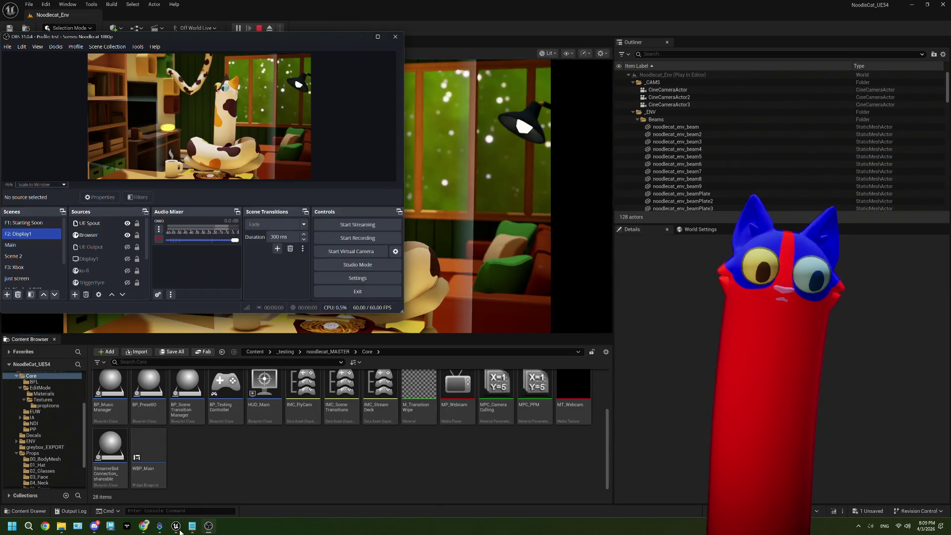
left_click(144, 526)
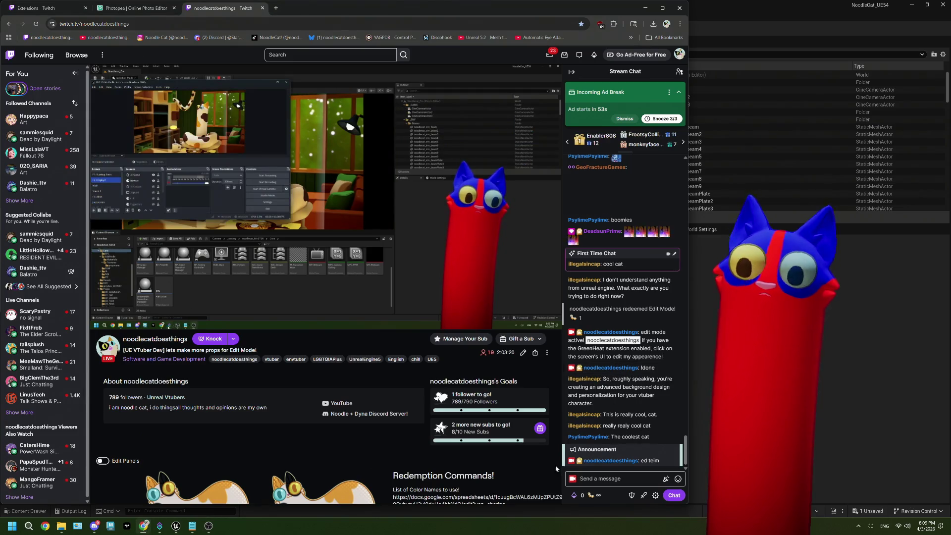
left_click(600, 478)
type("!edit")
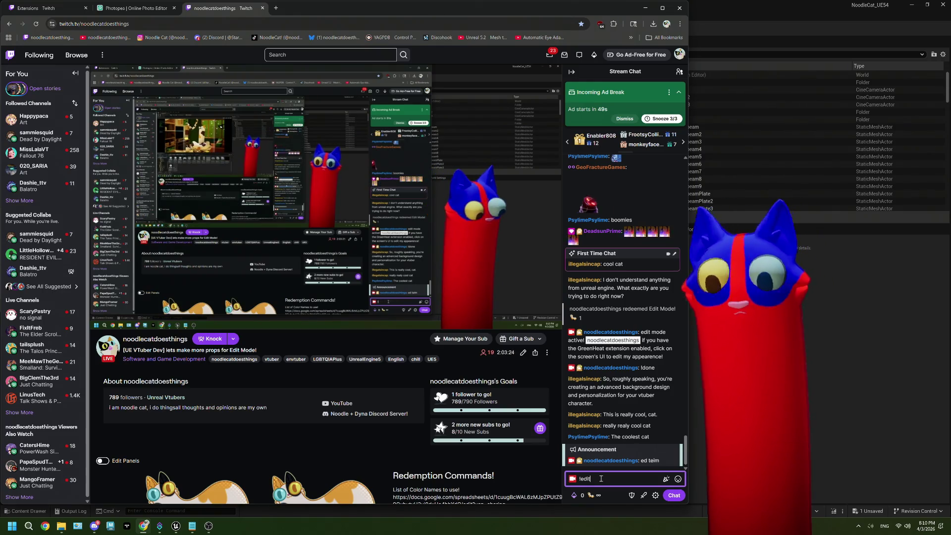
left_click(596, 495)
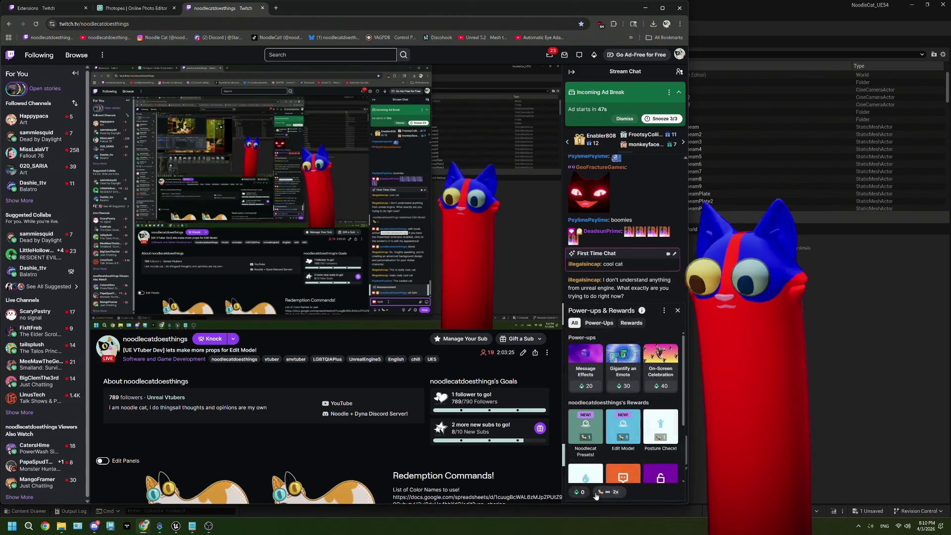
left_click(623, 426)
left_click(623, 401)
mouse_move(367, 9)
left_mouse_down()
mouse_move(659, 20)
mouse_move(634, 15)
left_mouse_up()
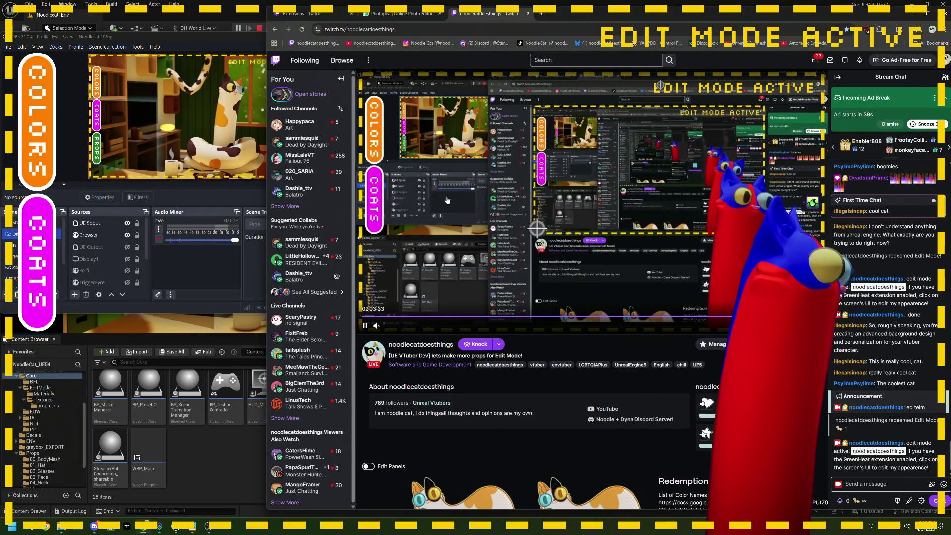
- Send '!brush white' in Twitch chat to recolour the avatar, then stop the Unreal play session
left_click(888, 487)
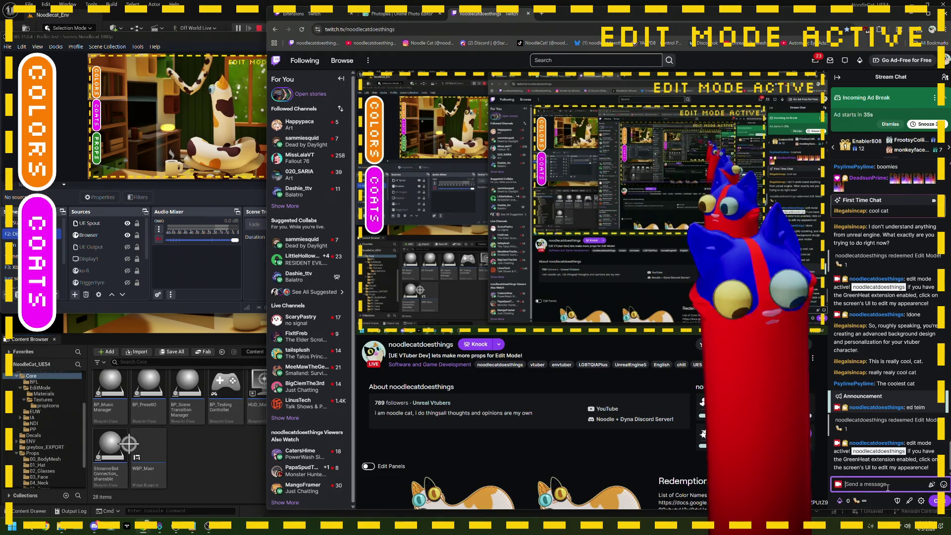
type("tbrush")
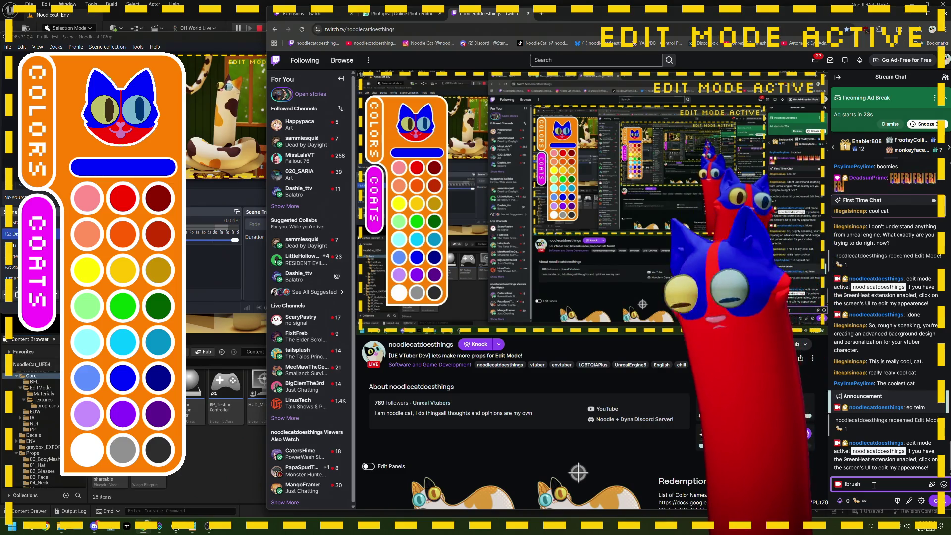
type("whit")
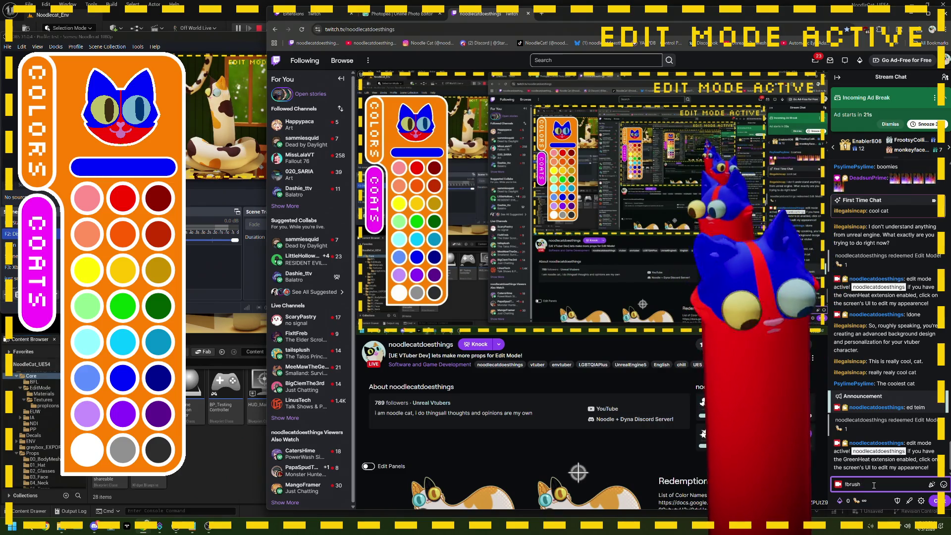
type("e")
key("Return")
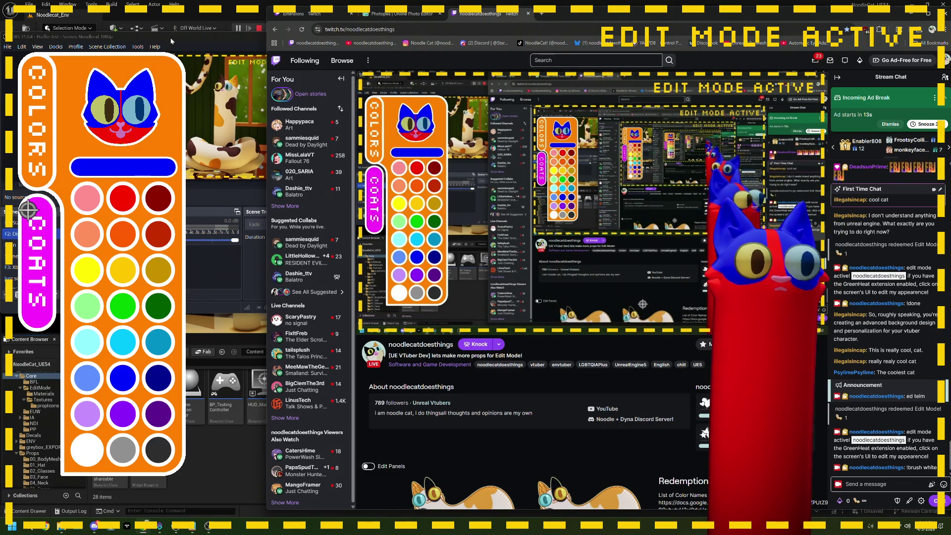
left_click_drag(172, 41, 289, 60)
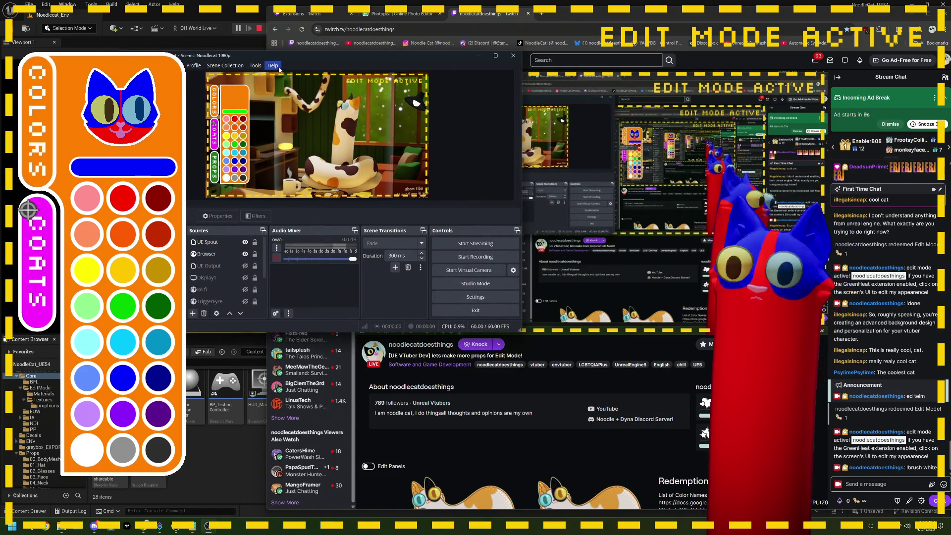
left_click(258, 29)
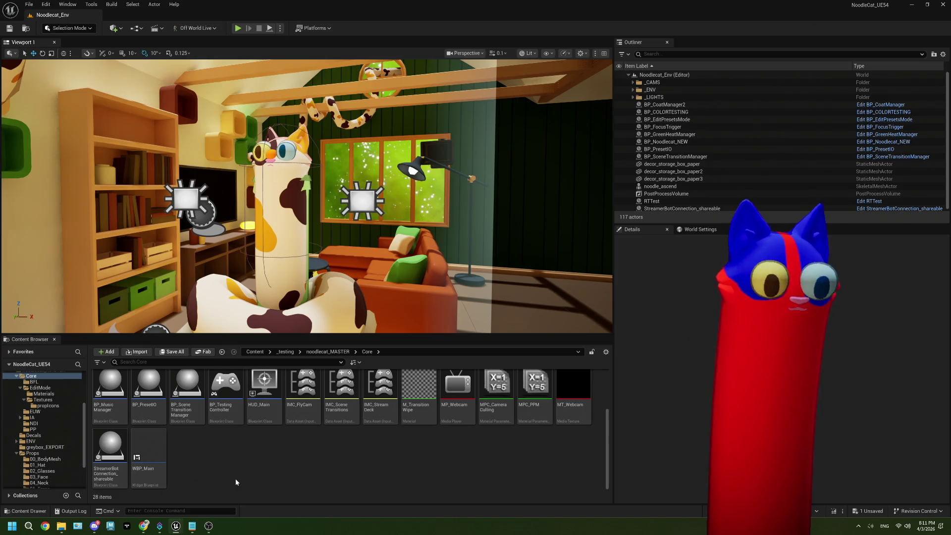
mouse_move(400, 129)
left_mouse_down()
mouse_move(396, 164)
mouse_move(377, 124)
left_mouse_up()
mouse_move(306, 173)
left_mouse_down()
mouse_move(317, 169)
mouse_move(306, 173)
left_mouse_up()
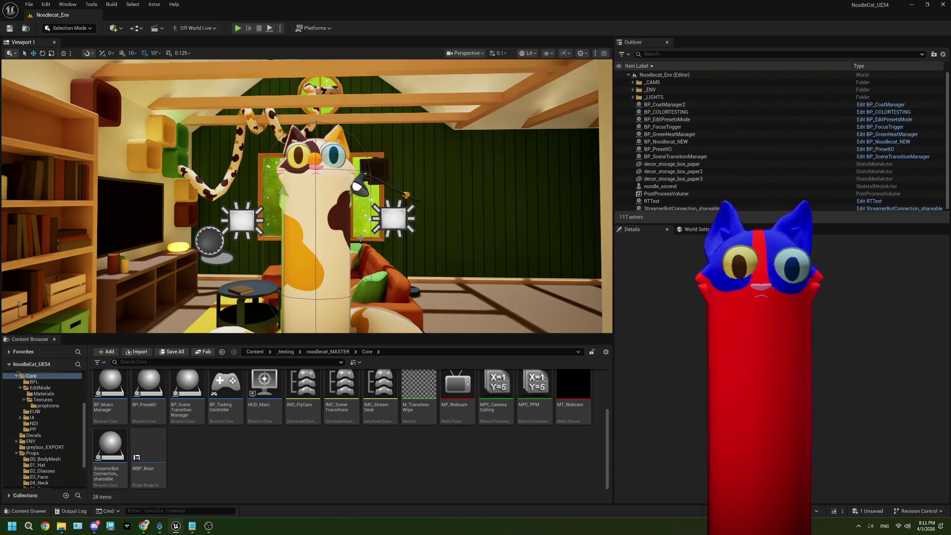
scroll(307, 196, "up", 10)
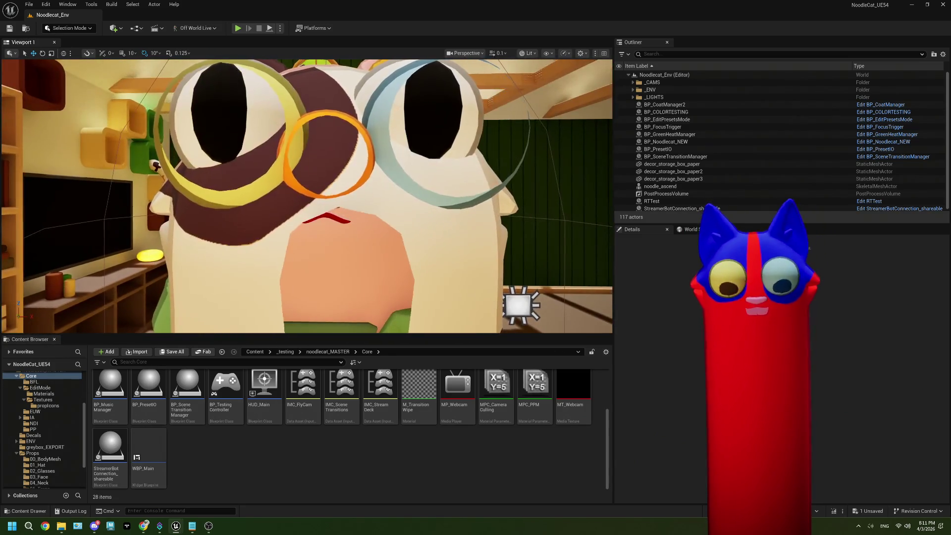
scroll(307, 196, "down", 5)
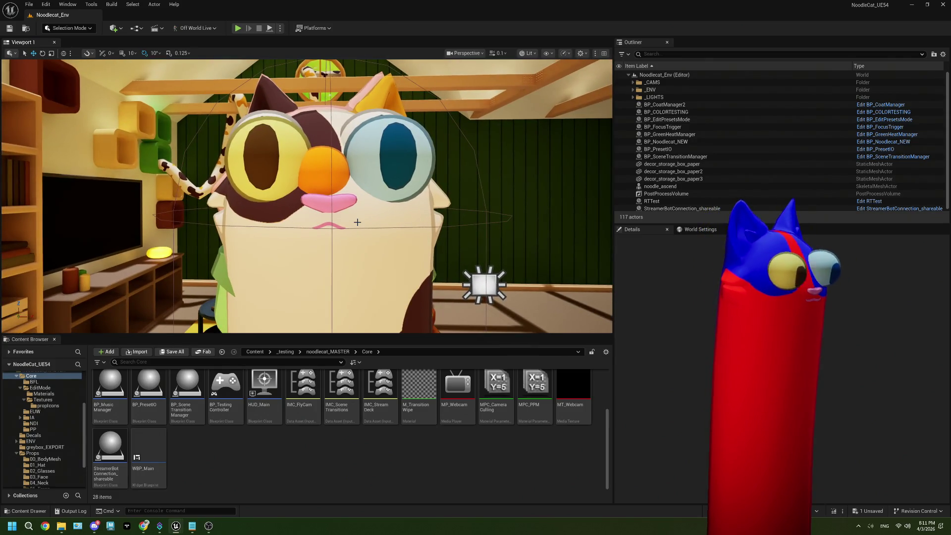
left_click_drag(357, 222, 357, 222)
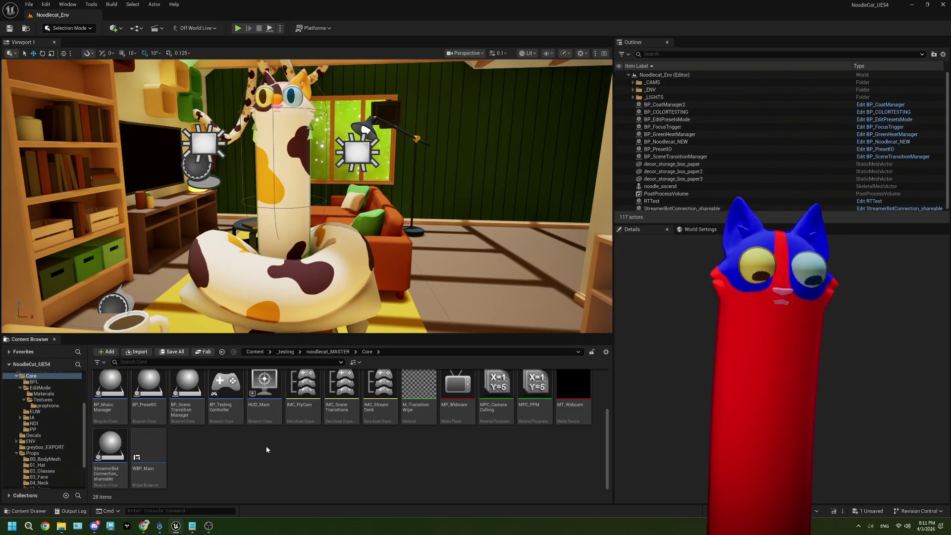
- Start a new play session, try dark red, red and pink swatches, settle on red, then stop
left_click(238, 28)
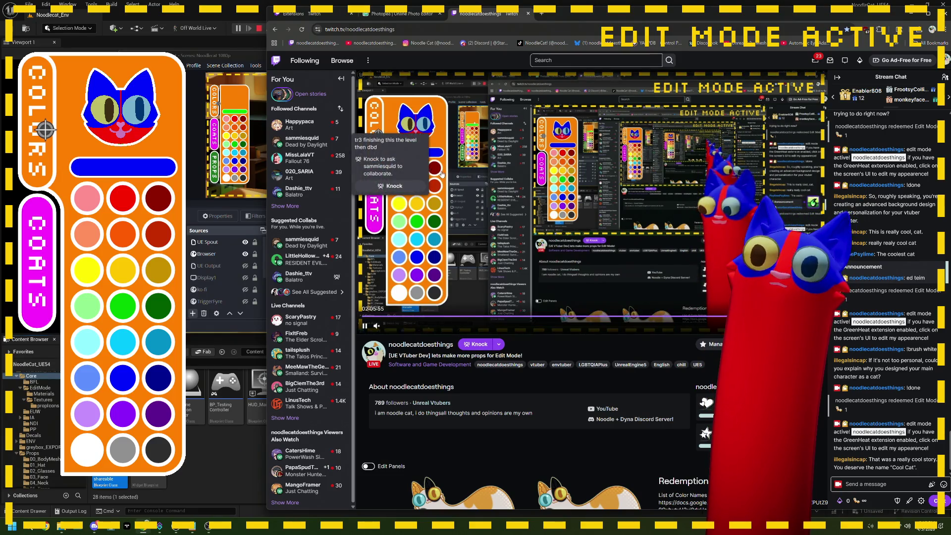
left_click(437, 172)
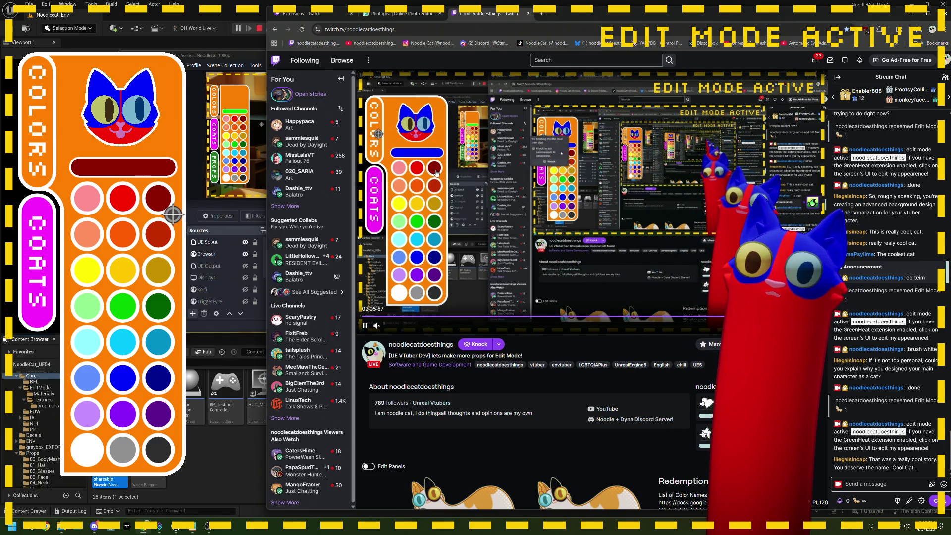
left_click(417, 172)
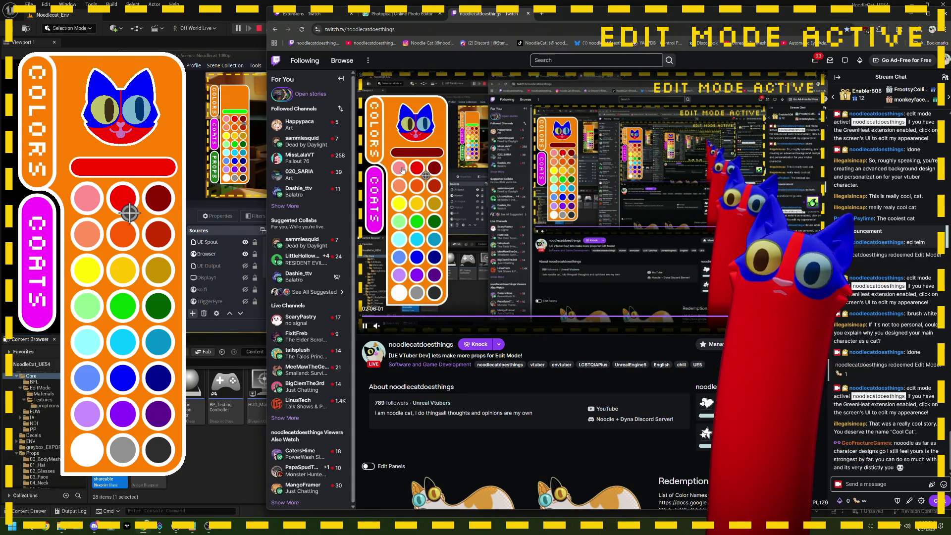
left_click(401, 168)
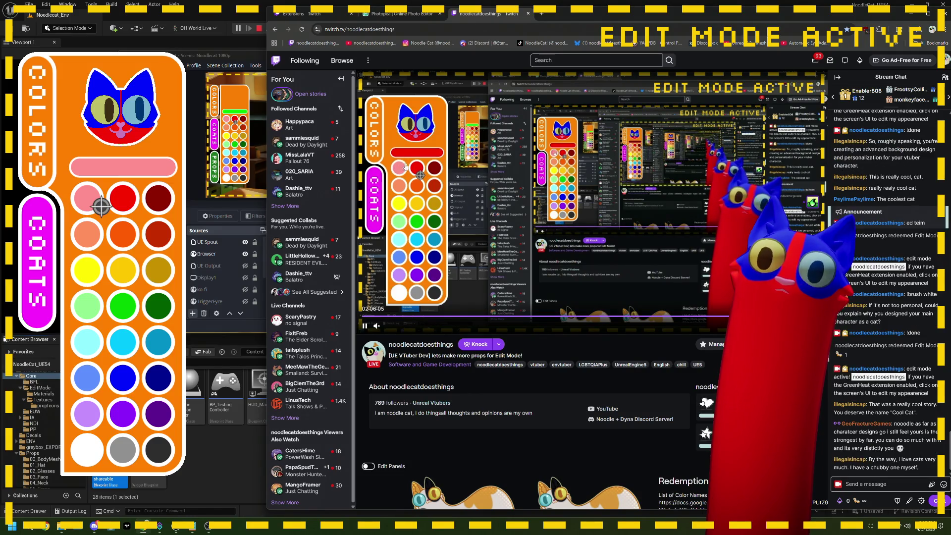
left_click(416, 168)
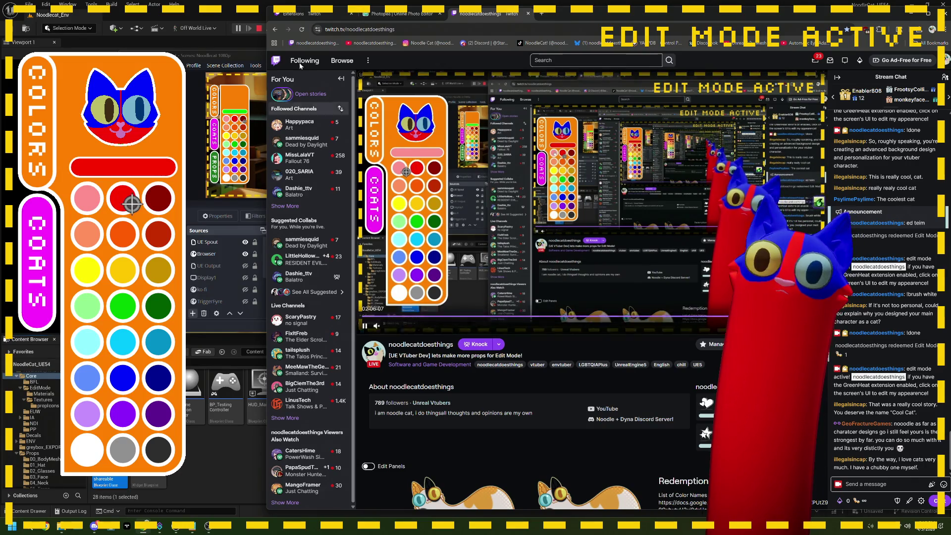
left_click(260, 29)
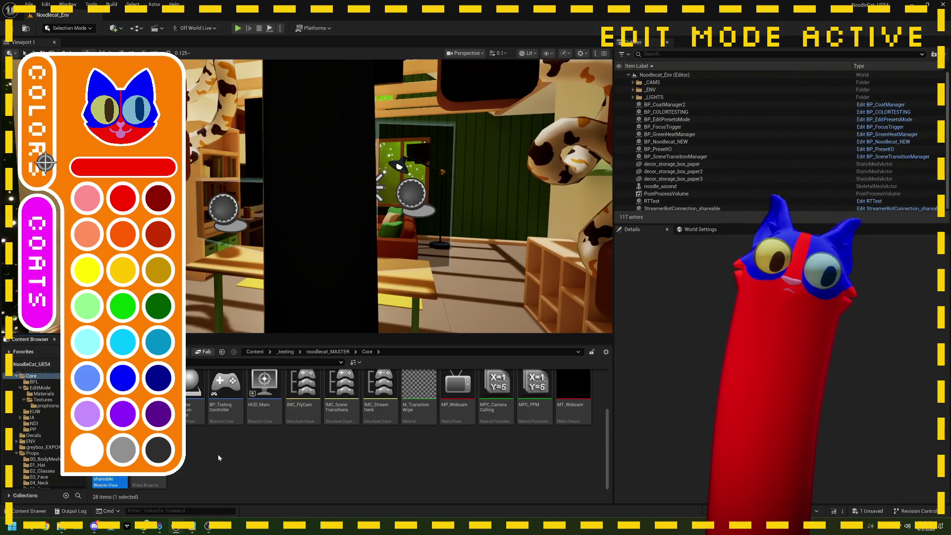
- Enter the EditMode folder and bring up BP_EditPresetsMode's event graph
scroll(272, 438, "up", 1)
scroll(276, 440, "up", 1)
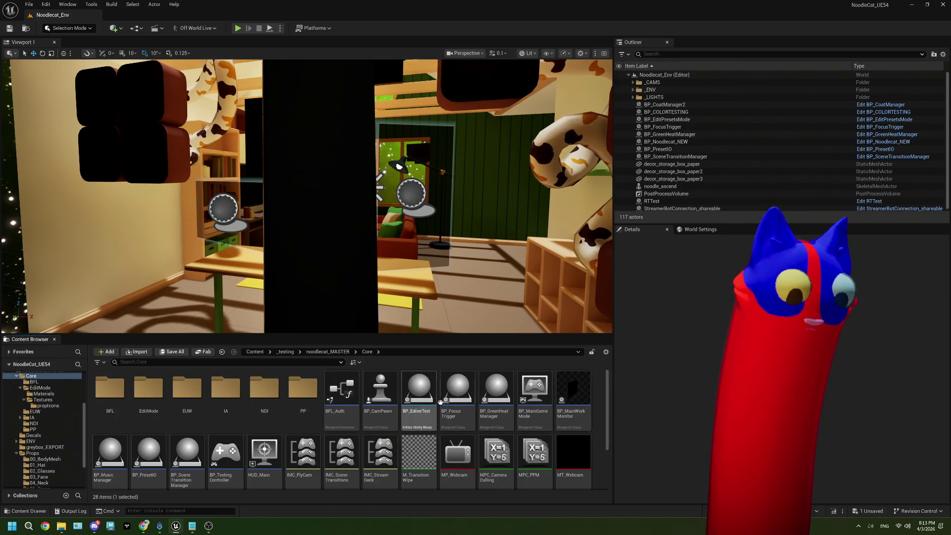
scroll(347, 421, "down", 2)
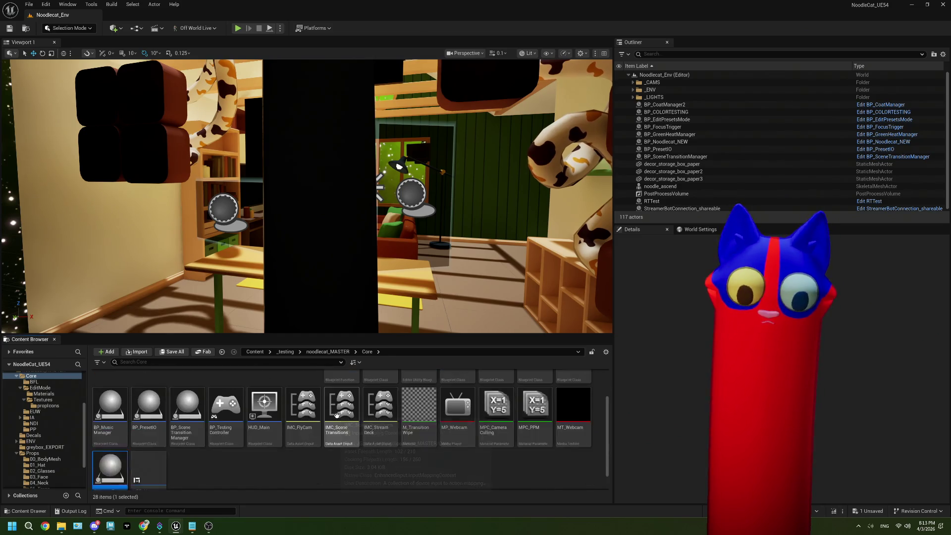
scroll(237, 444, "up", 2)
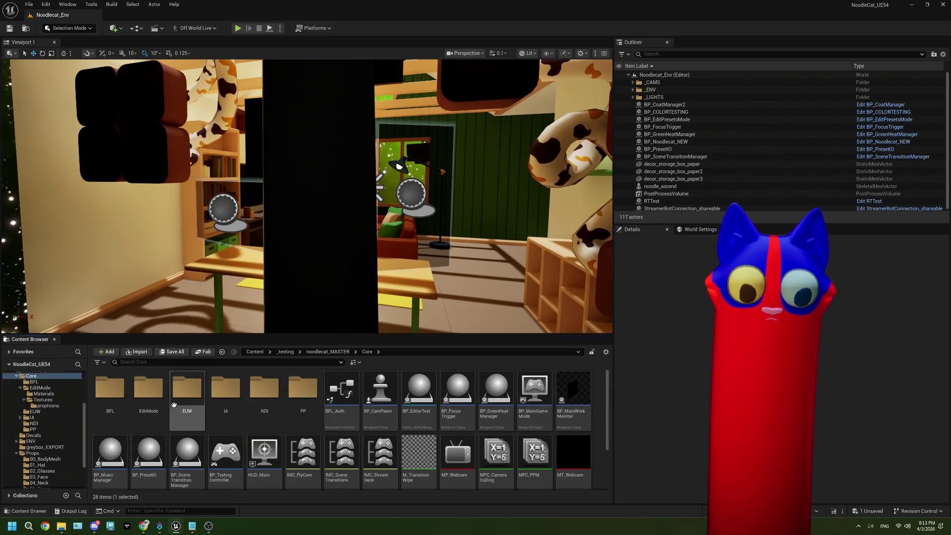
double_click(149, 384)
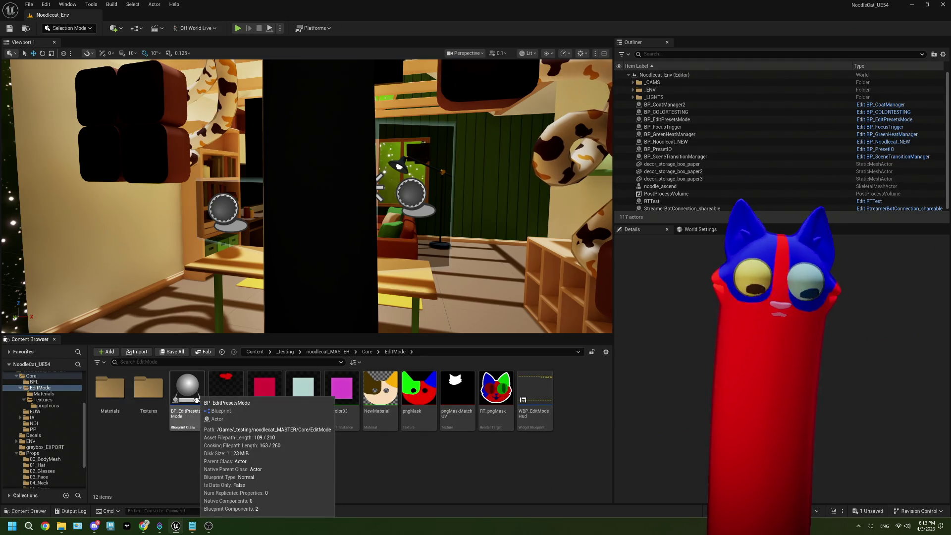
double_click(183, 399)
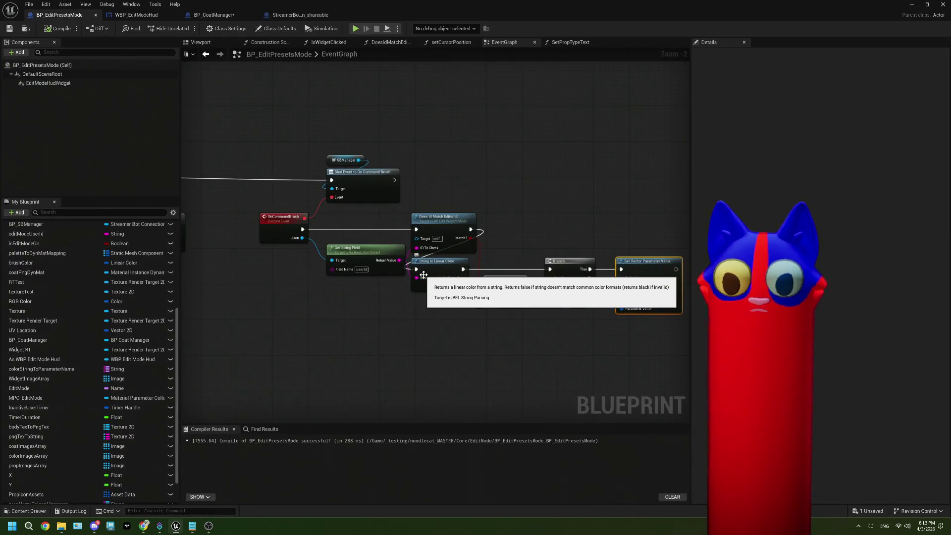
scroll(424, 278, "down", 9)
scroll(429, 272, "up", 10)
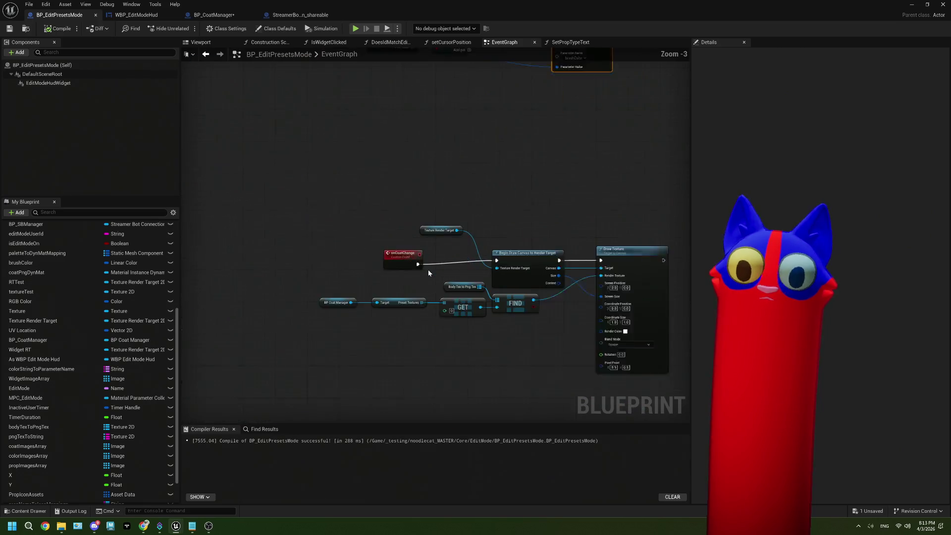
mouse_move(341, 232)
left_mouse_down()
mouse_move(350, 233)
mouse_move(322, 232)
left_mouse_up()
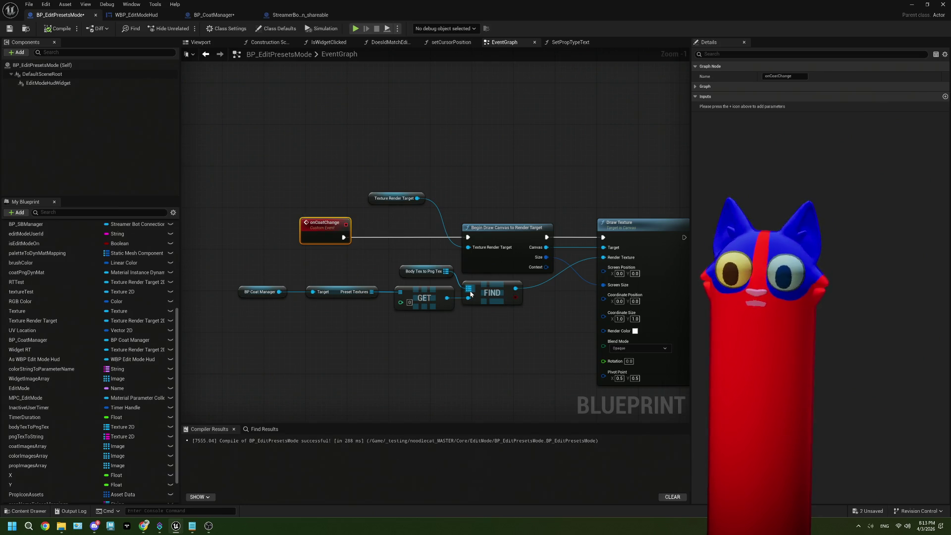
scroll(471, 294, "down", 5)
mouse_move(435, 303)
left_mouse_down()
mouse_move(568, 229)
mouse_move(544, 123)
mouse_move(566, 185)
left_mouse_up()
left_click(474, 233)
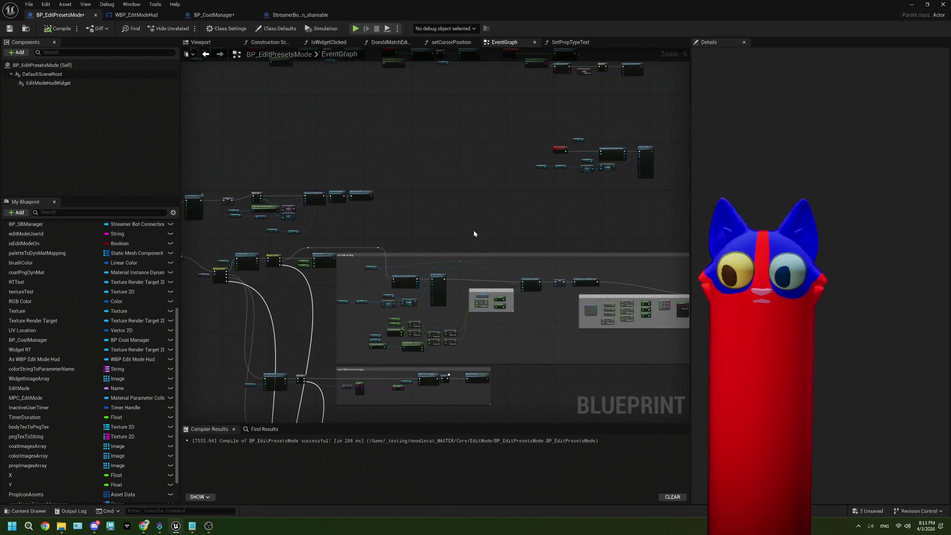
scroll(473, 233, "down", 3)
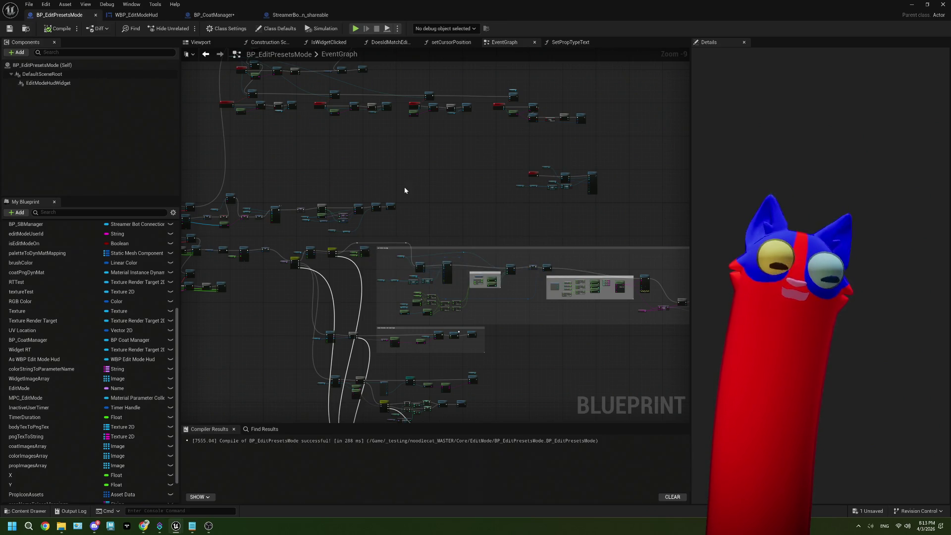
scroll(374, 222, "up", 6)
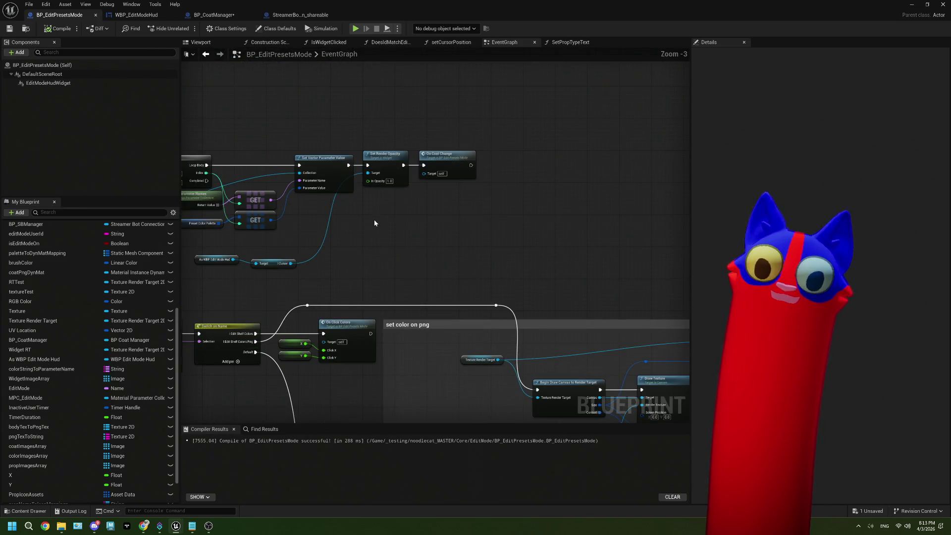
left_click(444, 169)
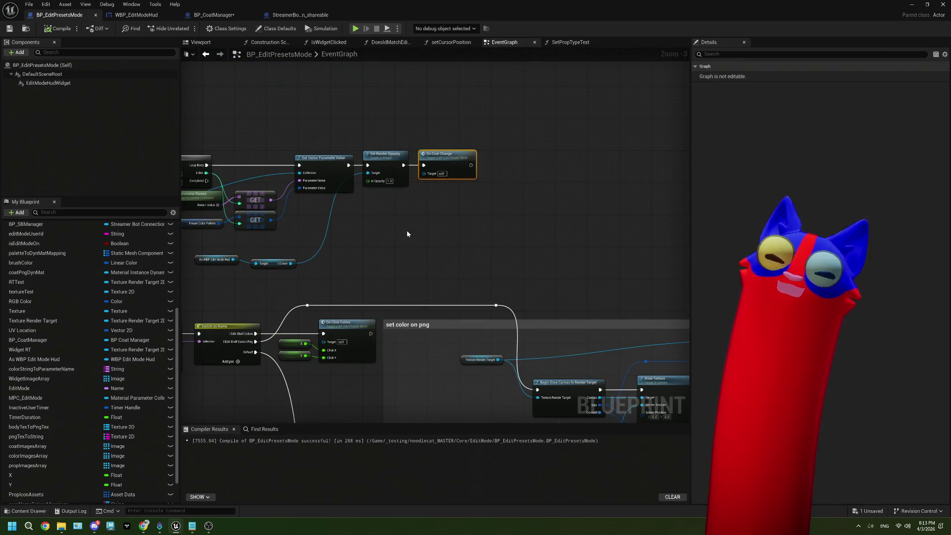
scroll(407, 232, "down", 2)
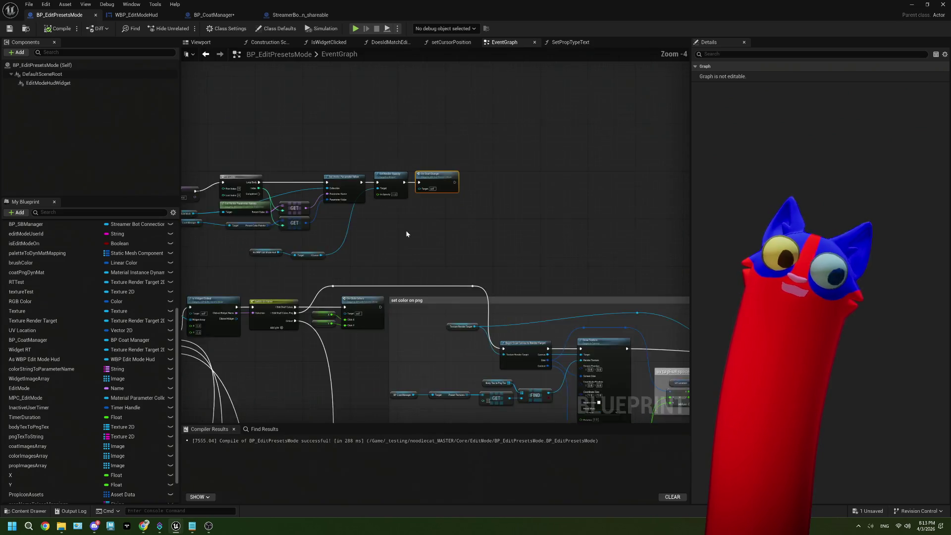
left_click_drag(406, 230, 443, 129)
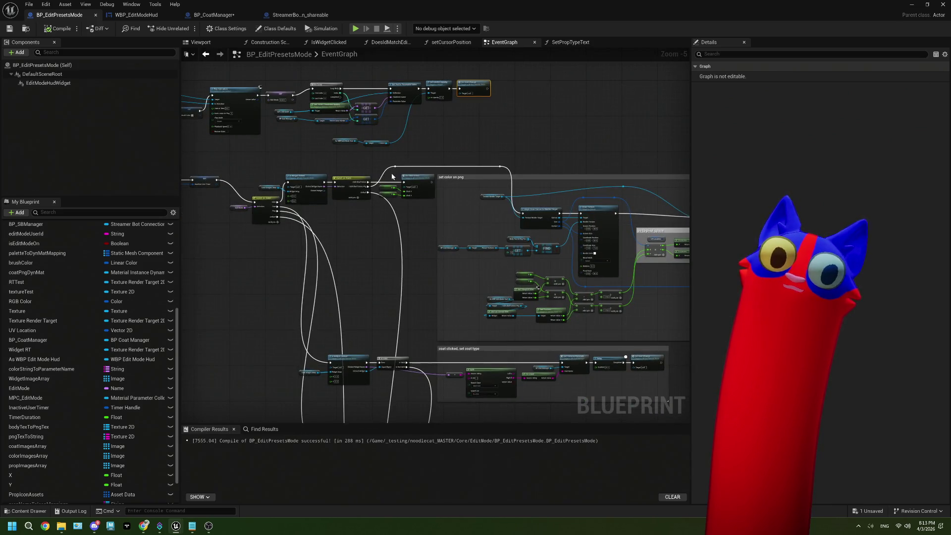
scroll(392, 176, "up", 4)
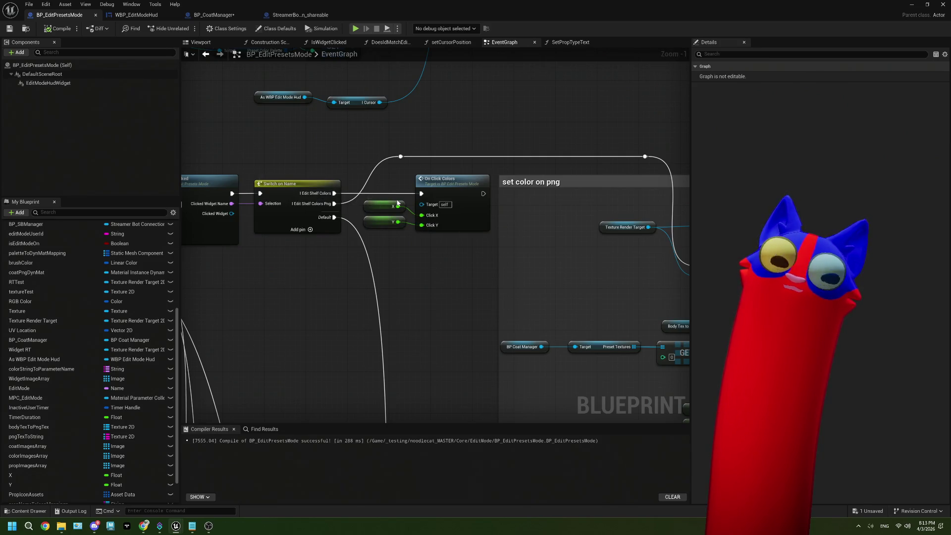
scroll(342, 208, "down", 2)
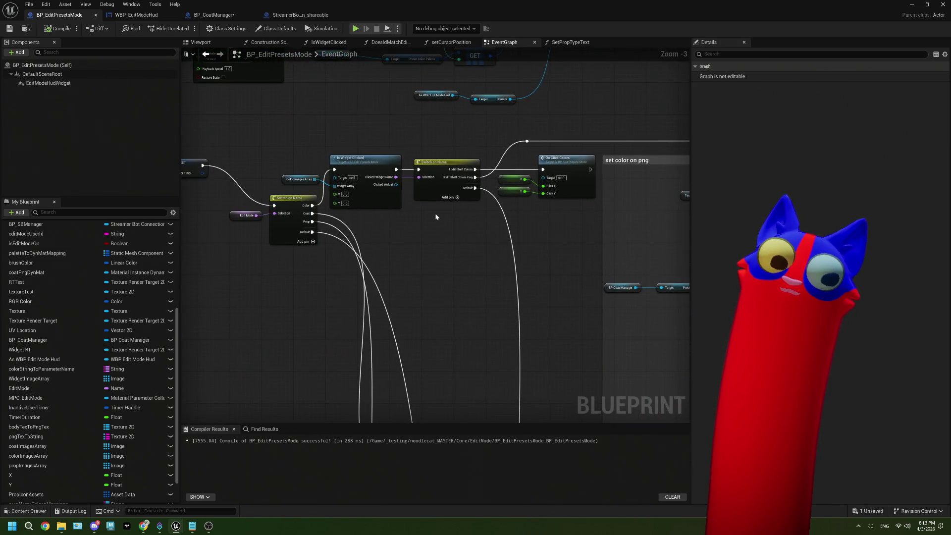
scroll(435, 216, "down", 3)
mouse_move(453, 255)
left_mouse_down()
mouse_move(421, 201)
mouse_move(403, 216)
left_mouse_up()
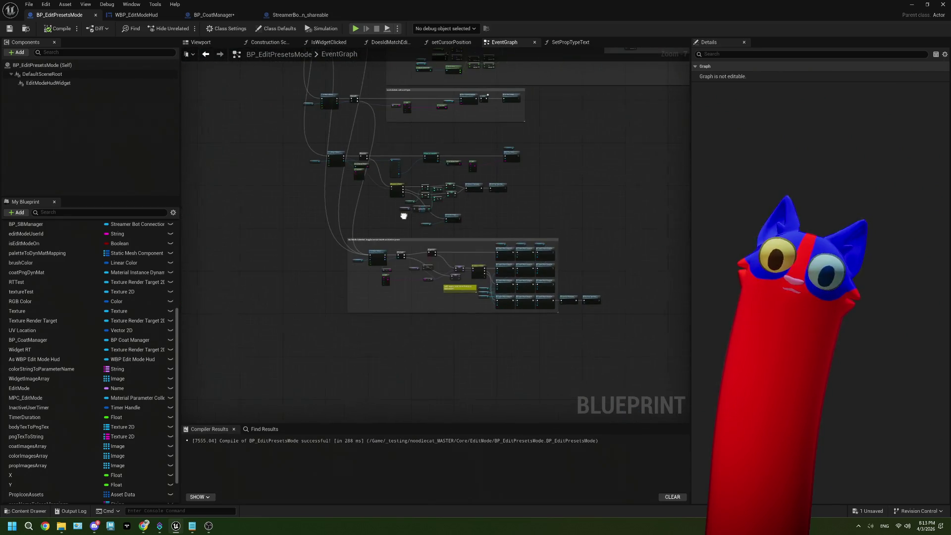
scroll(449, 266, "up", 4)
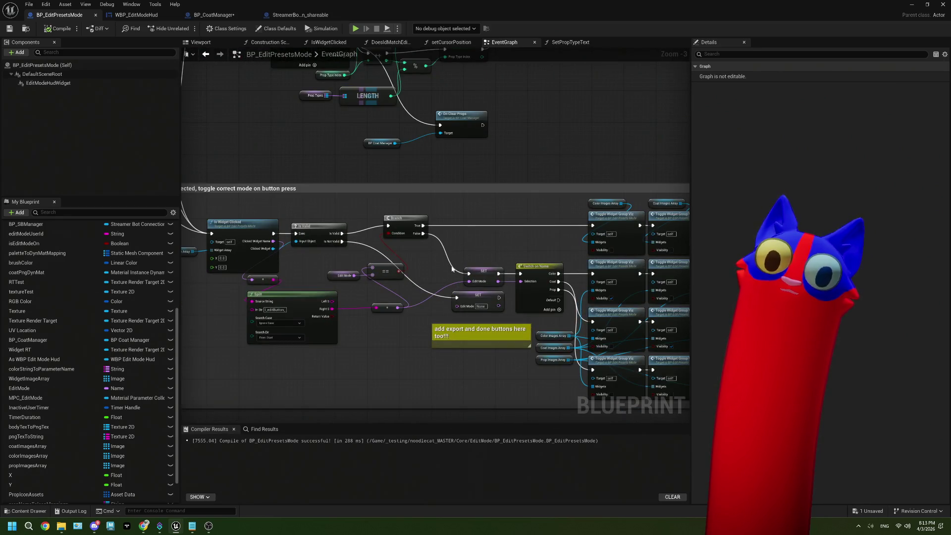
left_click_drag(451, 268, 385, 238)
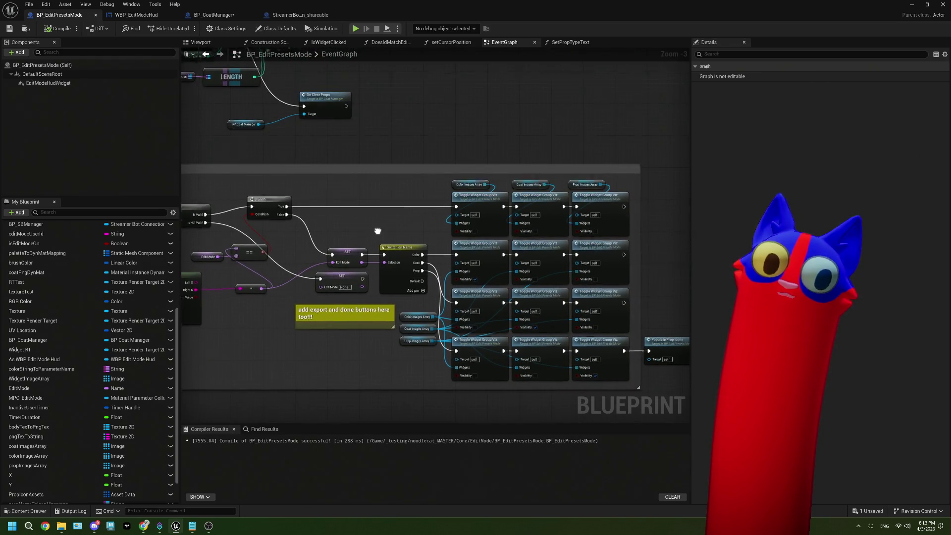
left_click_drag(378, 230, 399, 192)
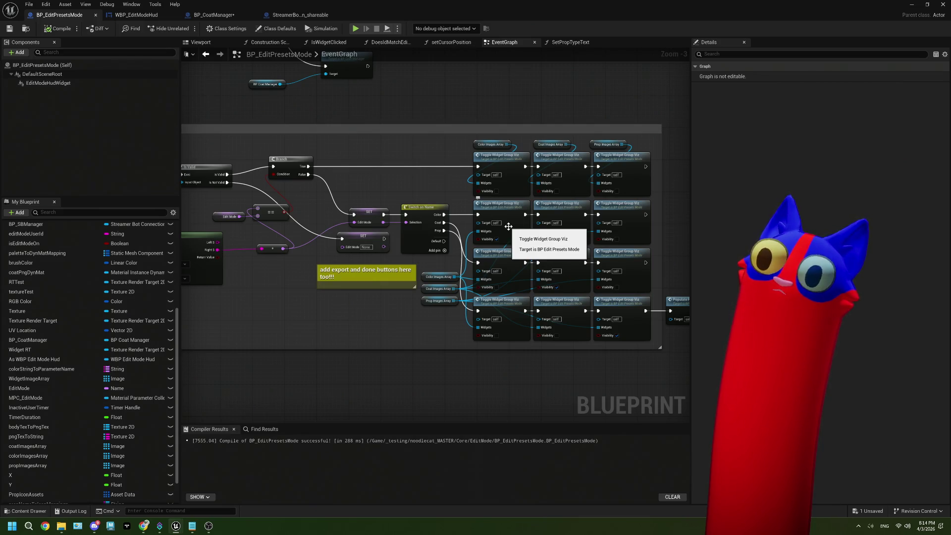
scroll(508, 227, "down", 3)
left_click_drag(363, 149, 389, 240)
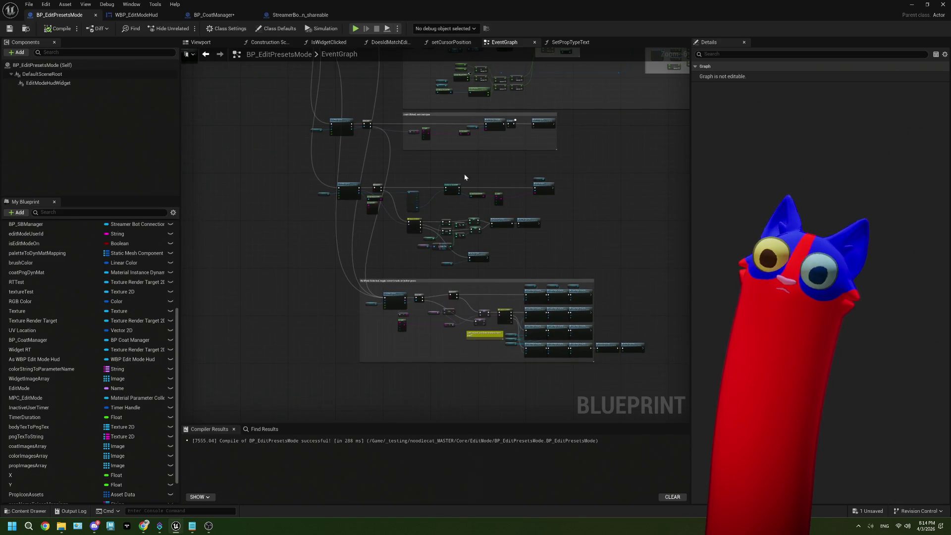
left_click_drag(464, 177, 387, 233)
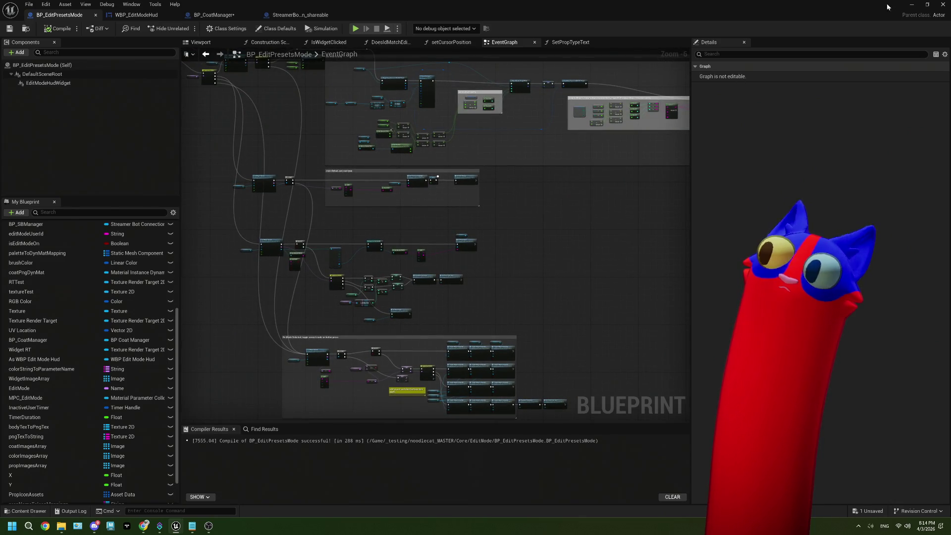
left_click(911, 5)
- Show the RT_pngMask render target in a smaller floating window beside the Outliner
double_click(505, 394)
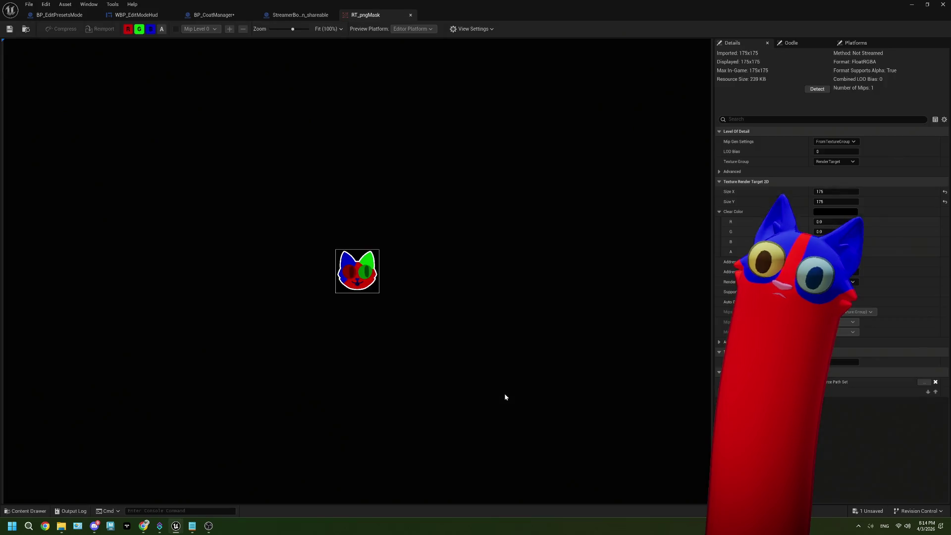
scroll(376, 275, "up", 20)
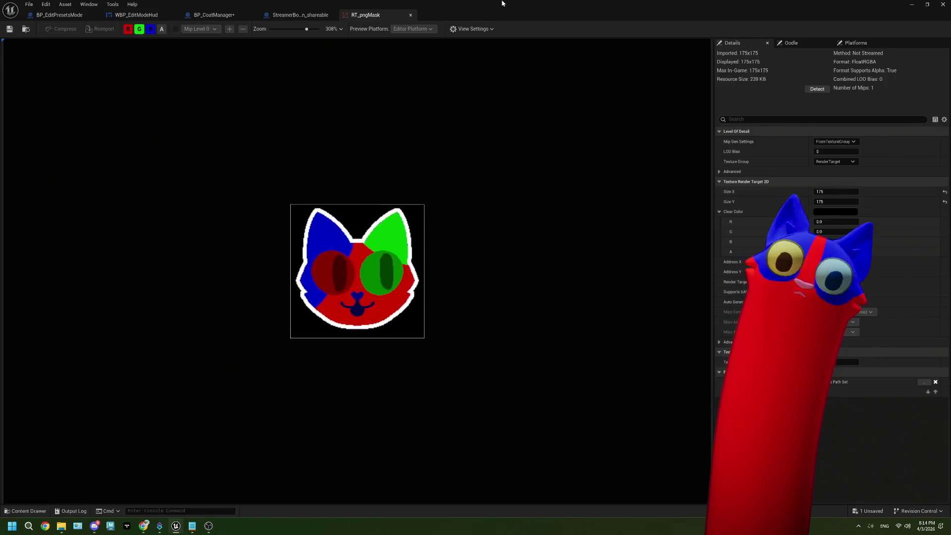
mouse_move(502, 4)
left_mouse_down()
mouse_move(542, 20)
mouse_move(384, 37)
mouse_move(446, 34)
left_mouse_up()
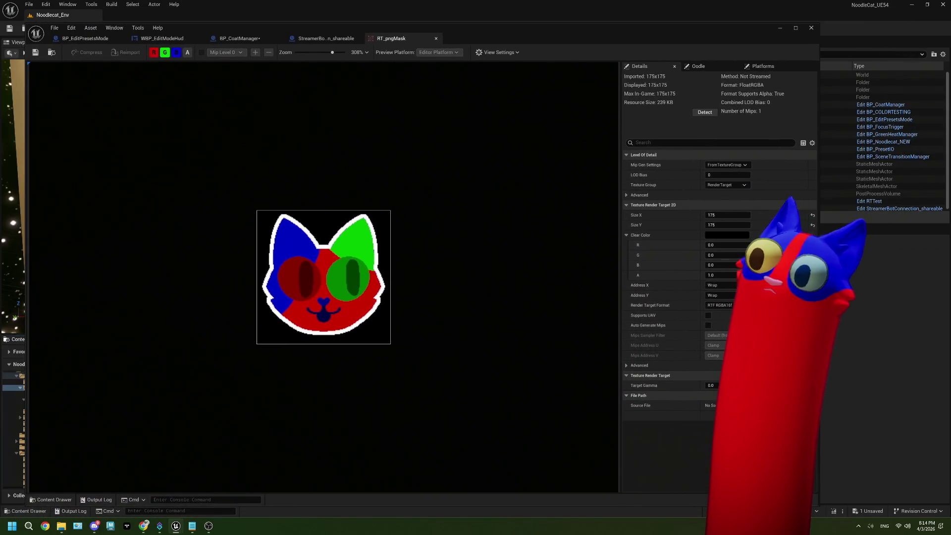
left_click_drag(819, 253, 561, 253)
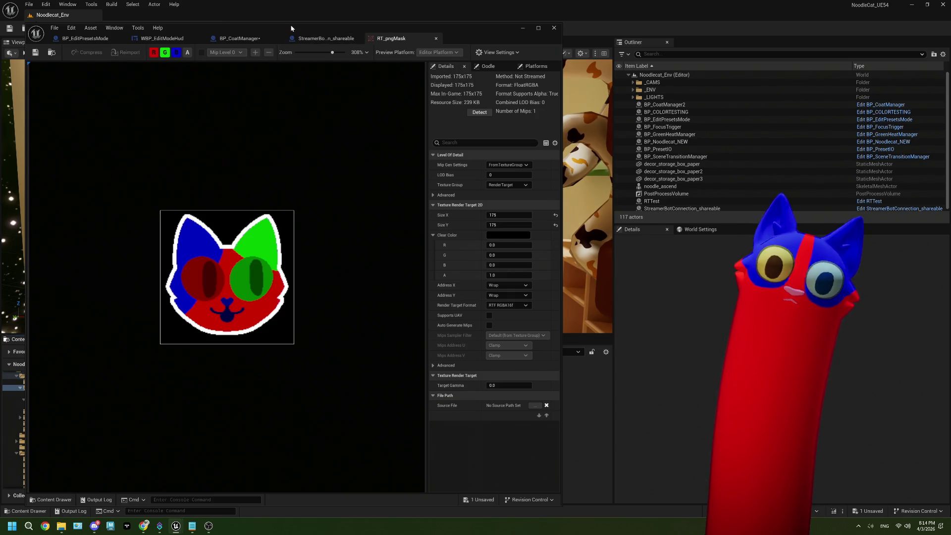
mouse_move(292, 23)
left_mouse_down()
mouse_move(293, 82)
mouse_move(253, 74)
mouse_move(393, 82)
left_mouse_up()
- Start playing the level and bring the Twitch stream page to the front
left_click(236, 28)
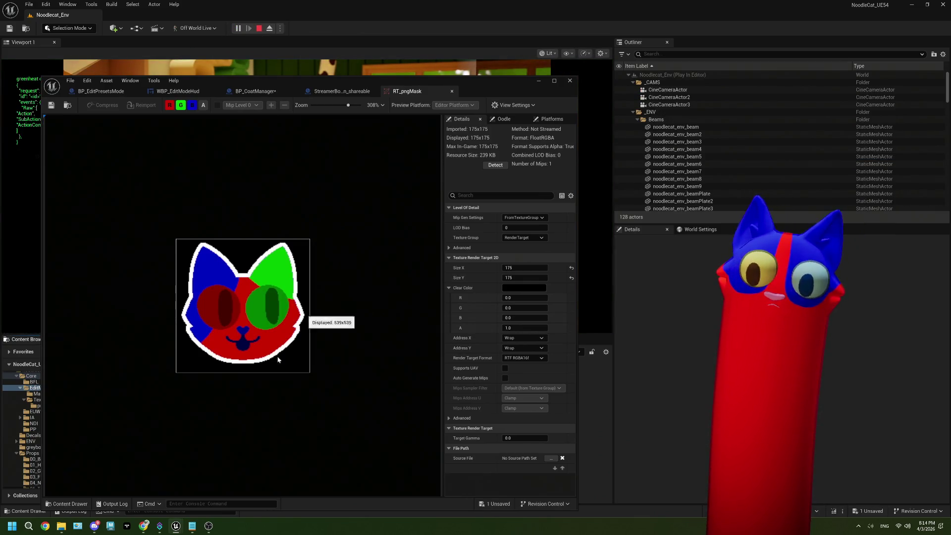
mouse_move(205, 530)
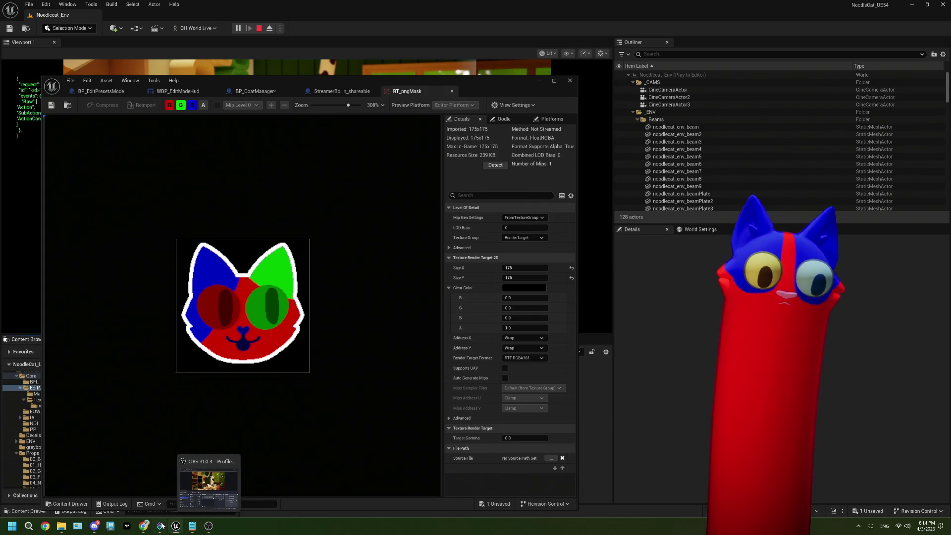
left_click(141, 529)
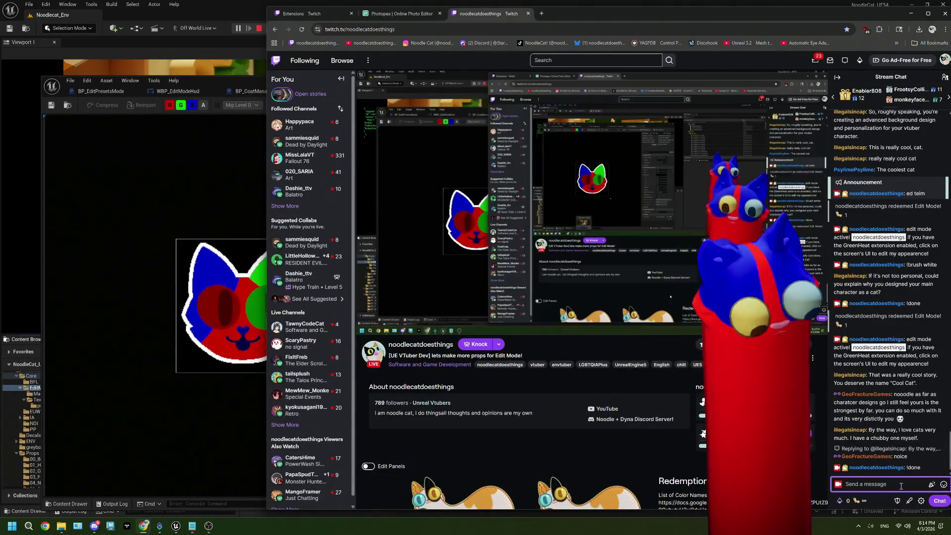
- Redeem the Noodlecat Presets! reward with the strawberry preset
left_click(852, 500)
left_click(851, 433)
type("stra")
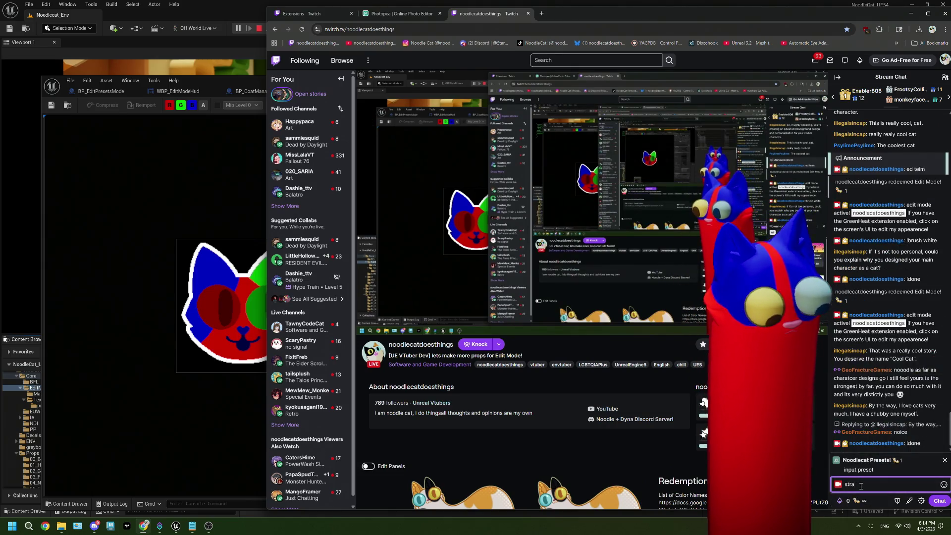
type("wberry")
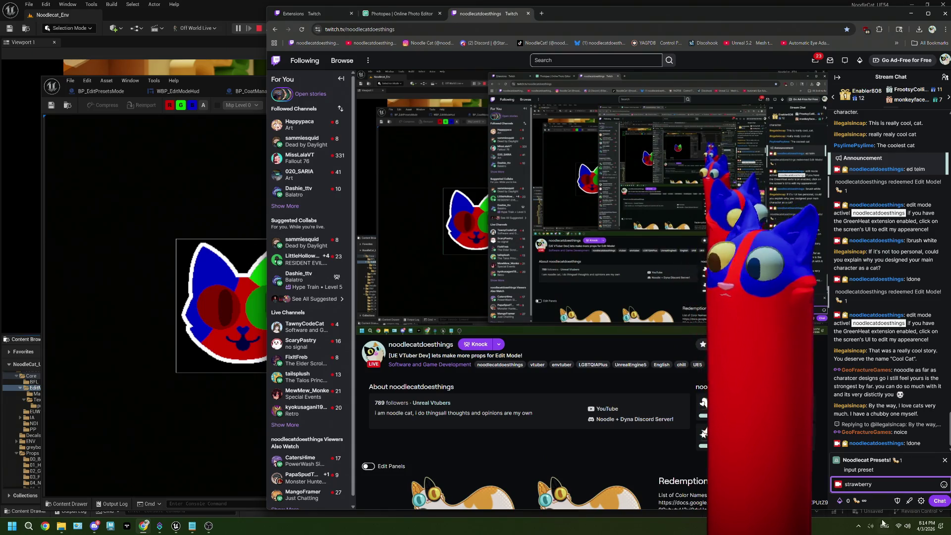
key("Return")
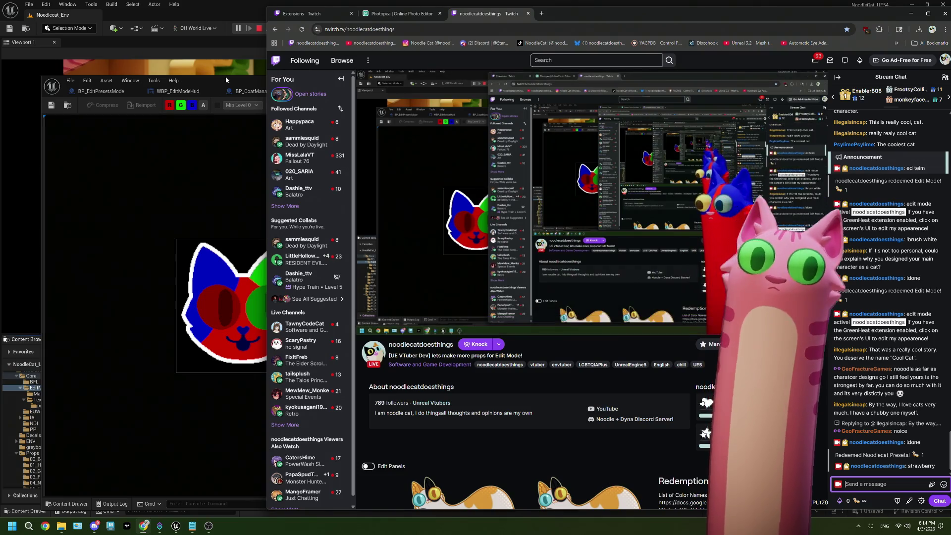
mouse_move(227, 80)
left_mouse_down()
mouse_move(233, 218)
mouse_move(208, 57)
left_mouse_up()
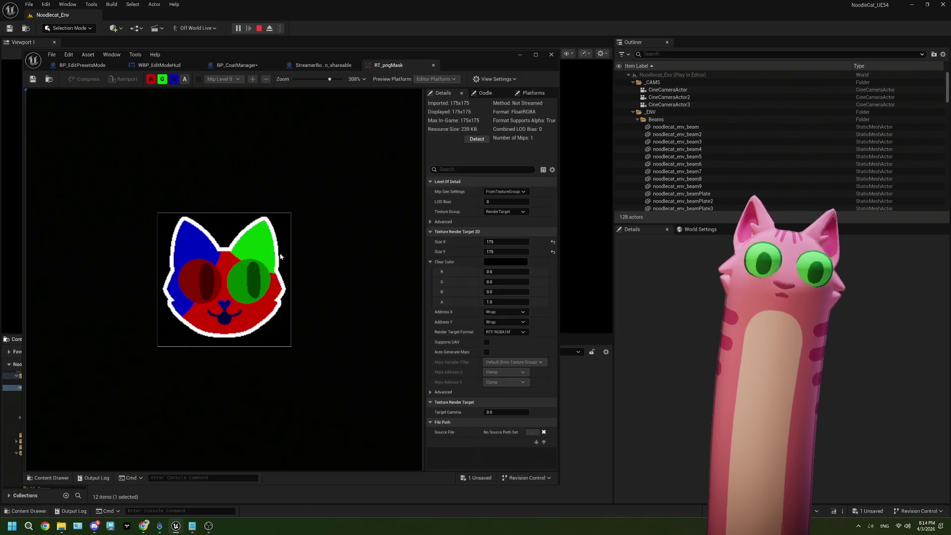
left_click(145, 528)
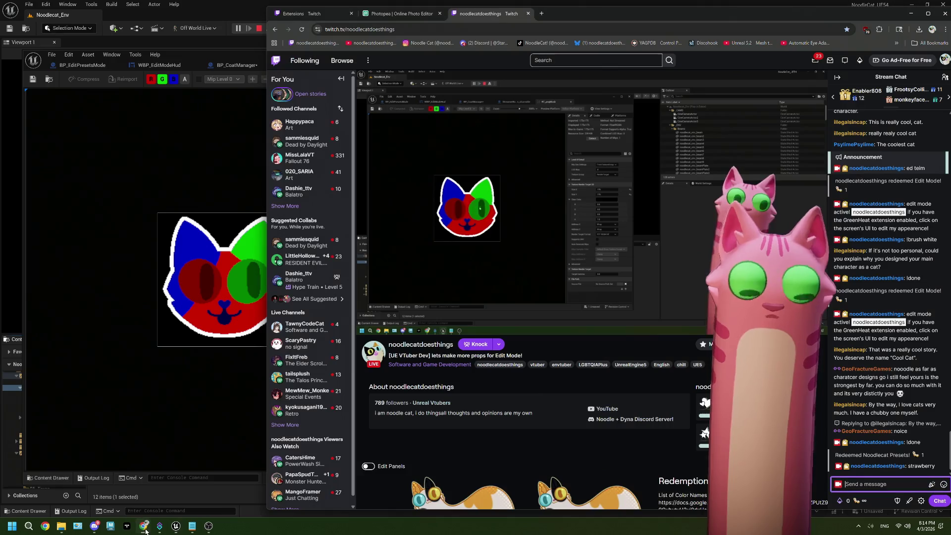
- Redeem and confirm the Edit Mode channel reward
left_click(858, 499)
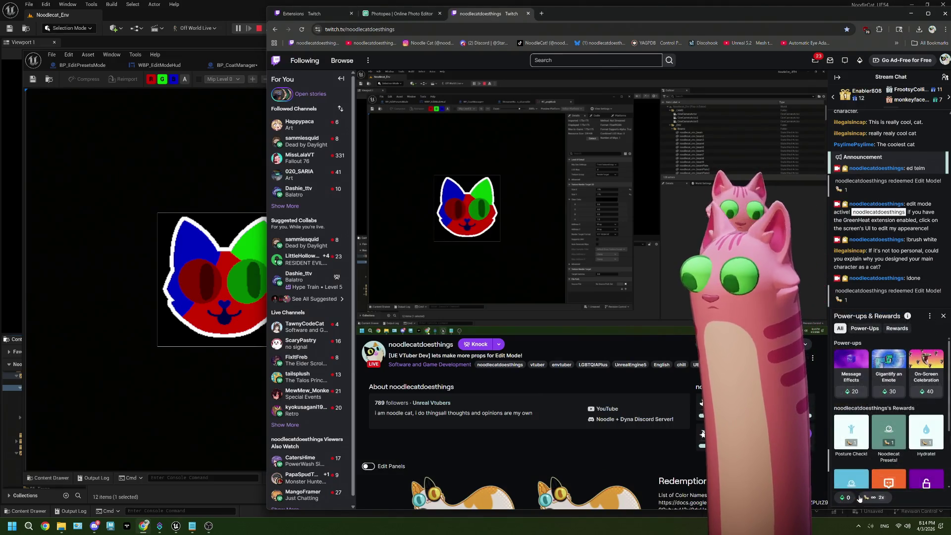
scroll(908, 447, "down", 2)
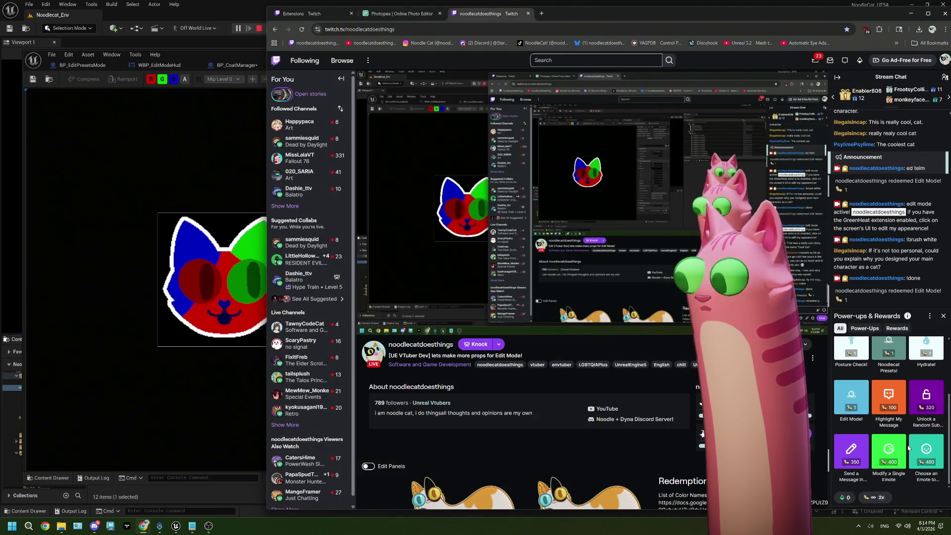
left_click(850, 396)
left_click(872, 411)
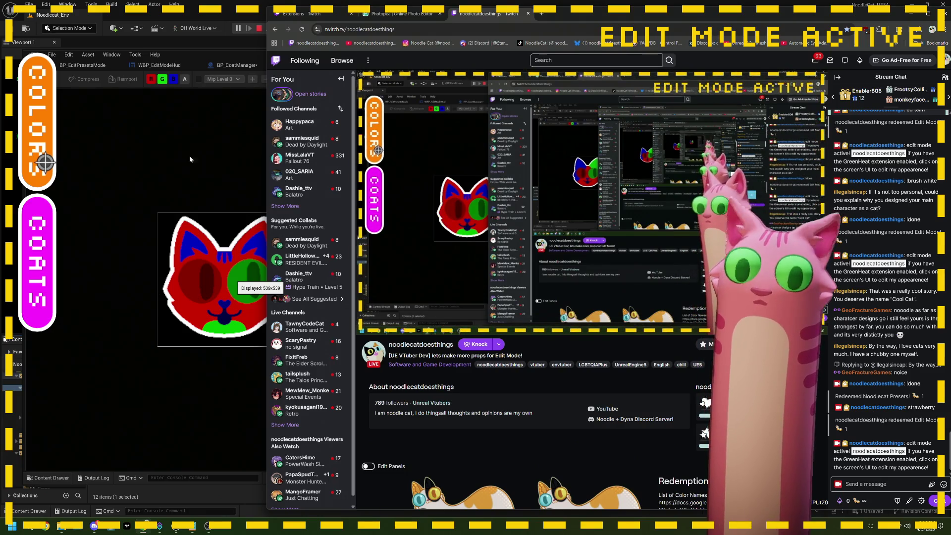
- Show the Edit Mode COLORS palette on the stream overlay, then return to Unreal
left_click(208, 526)
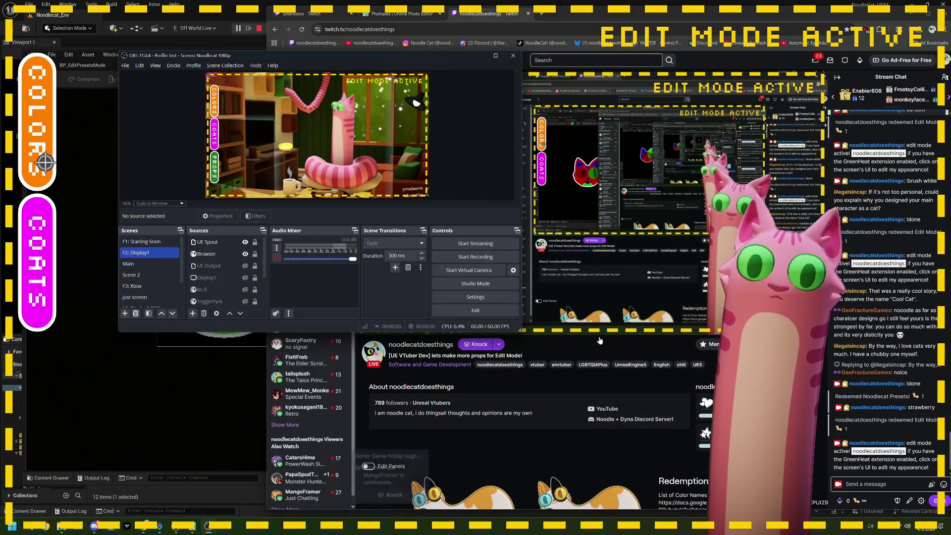
left_click(599, 340)
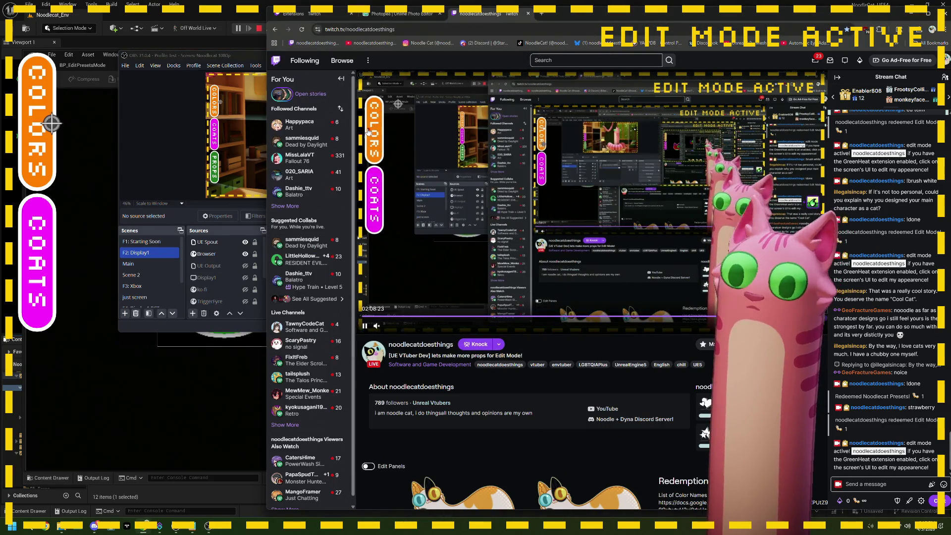
left_click(51, 124)
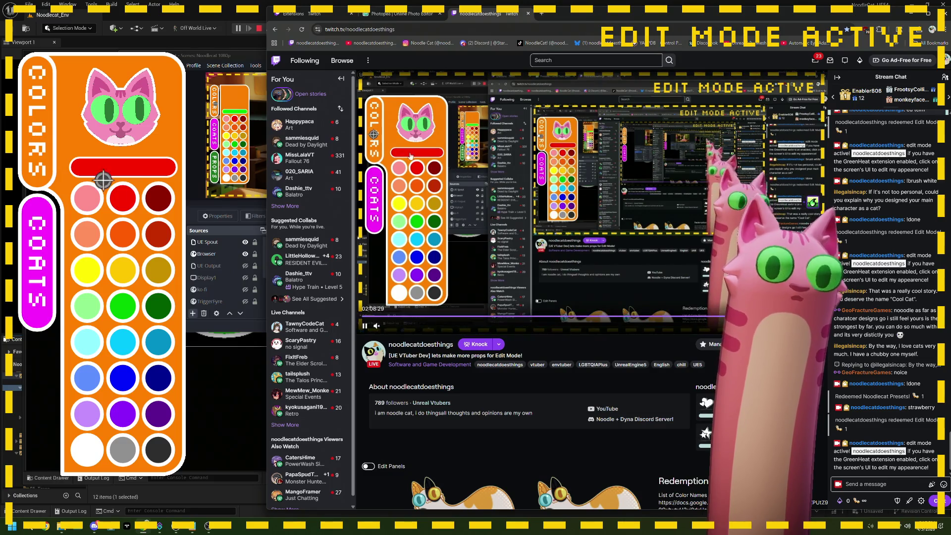
left_click(258, 28)
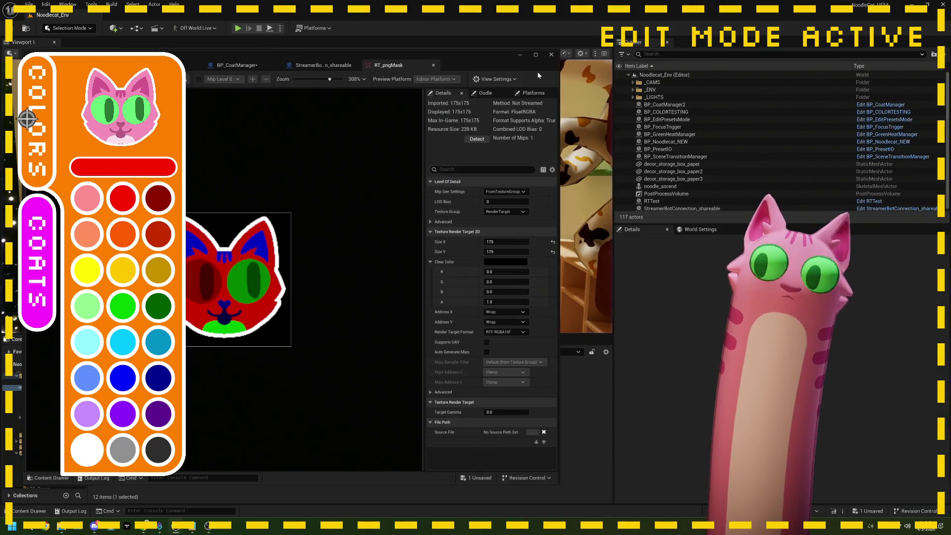
- Close RT_pngMask and bring up BP_EditPresetsMode from Core > EditMode
left_click(551, 55)
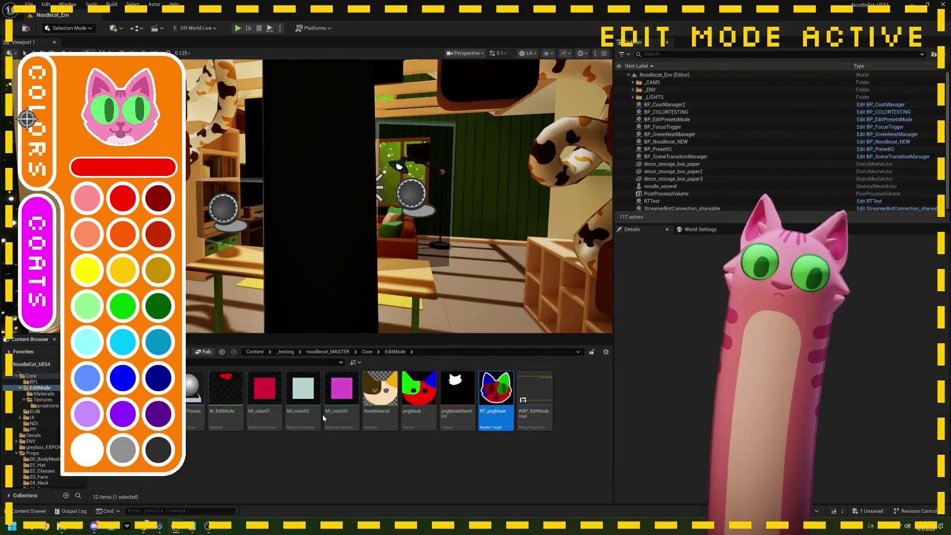
left_click(366, 353)
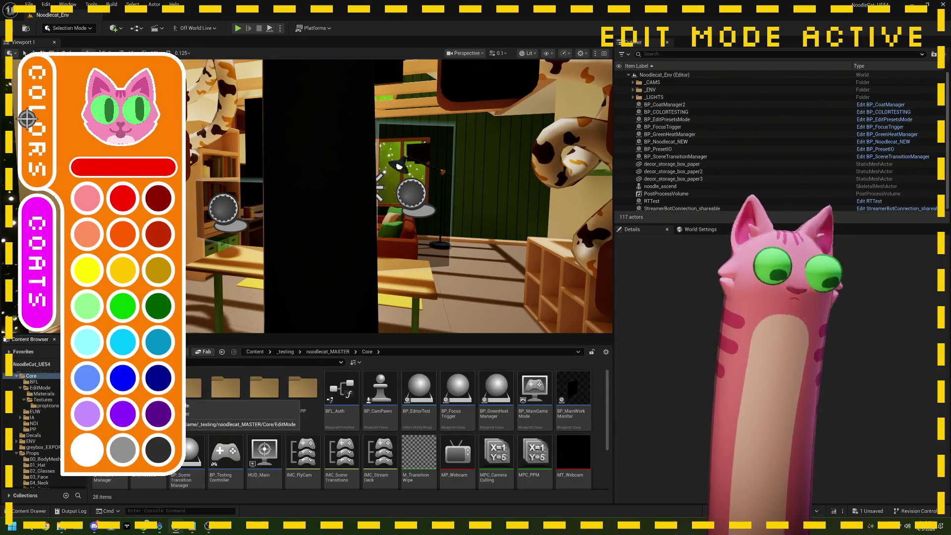
double_click(149, 388)
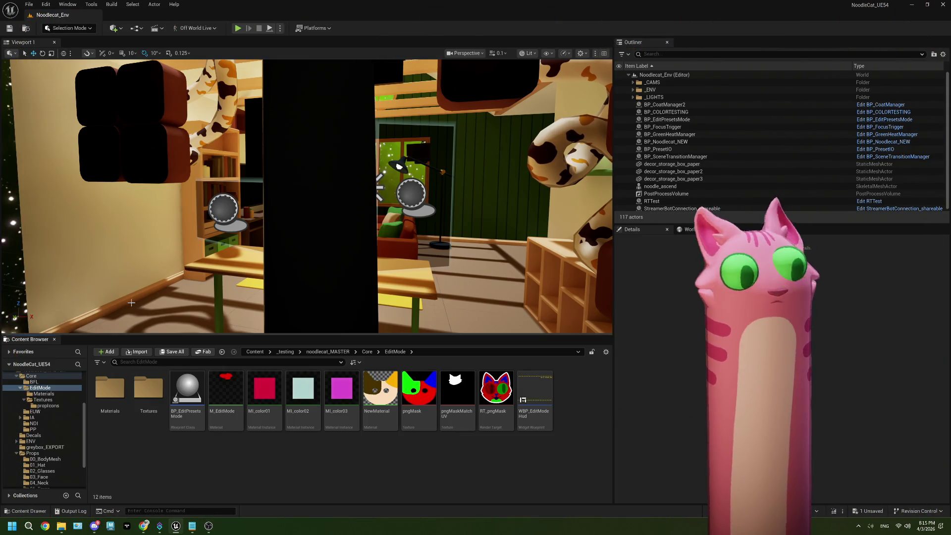
mouse_move(188, 391)
left_mouse_down()
mouse_move(396, 257)
mouse_move(407, 265)
left_mouse_up()
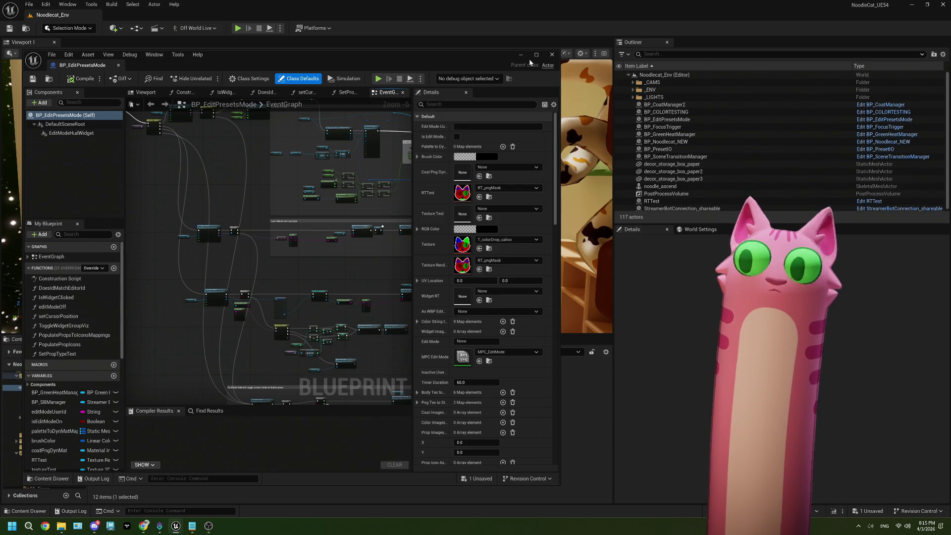
- Maximize the BP_EditPresetsMode editor and frame the Edit Shelf Colors nodes in the EventGraph
left_click(536, 55)
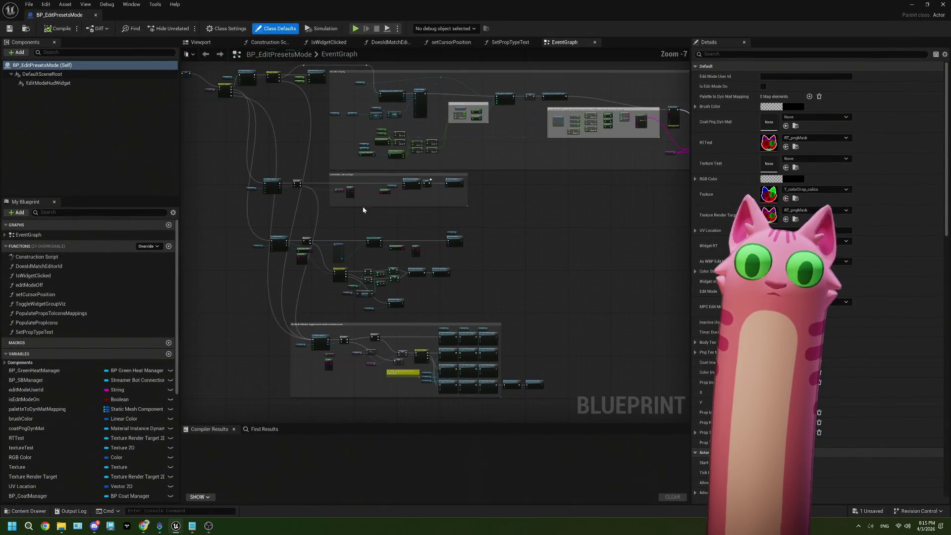
scroll(348, 142, "up", 3)
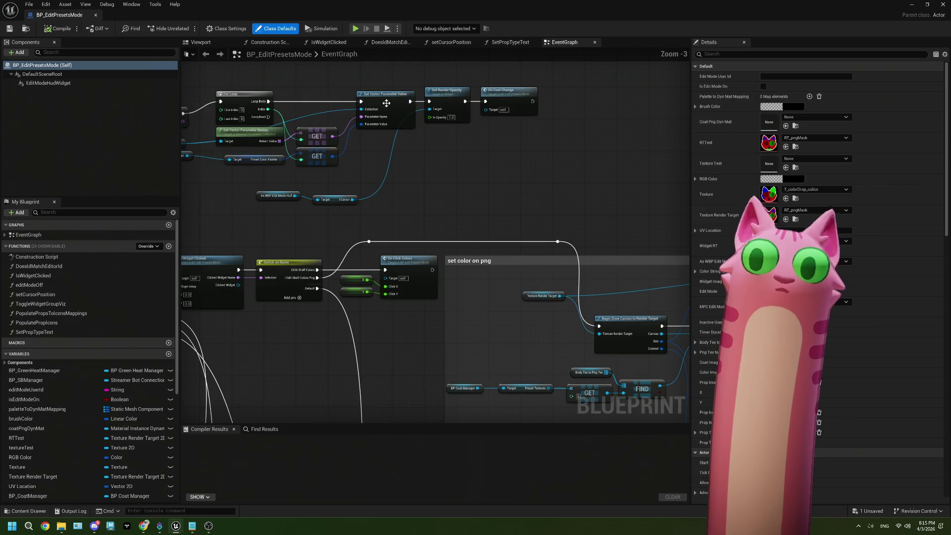
scroll(432, 155, "down", 2)
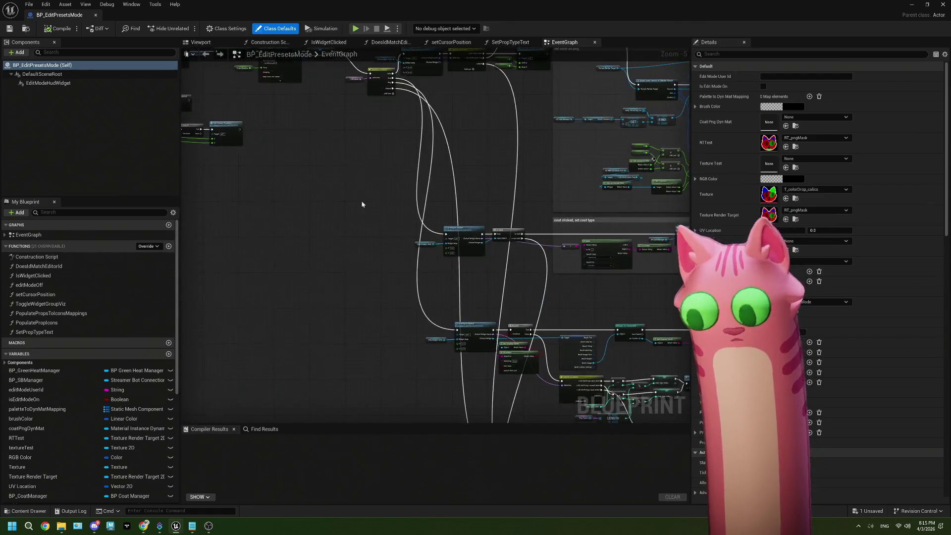
scroll(290, 201, "up", 1)
scroll(289, 201, "up", 1)
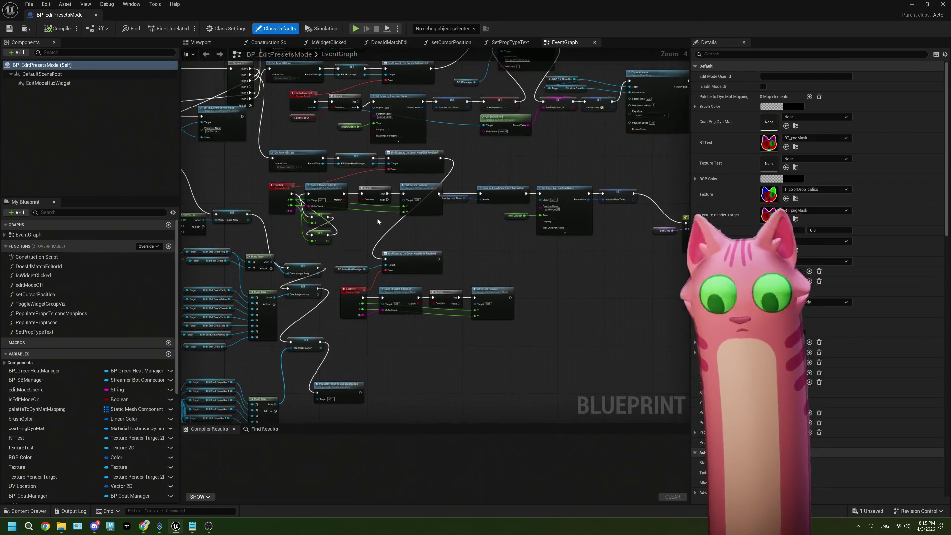
scroll(353, 221, "up", 1)
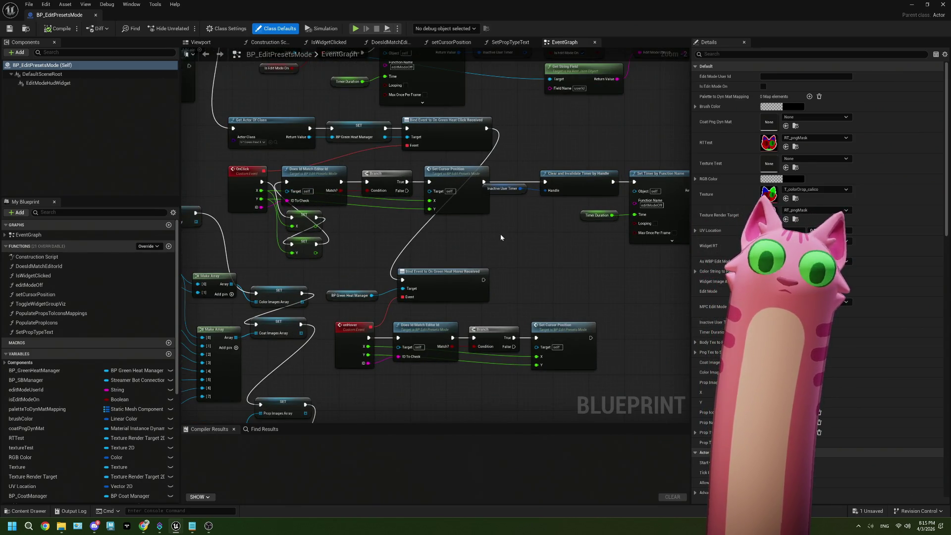
mouse_move(518, 233)
left_mouse_down()
mouse_move(408, 221)
mouse_move(459, 202)
mouse_move(433, 244)
mouse_move(454, 266)
mouse_move(397, 268)
mouse_move(451, 276)
mouse_move(400, 300)
left_mouse_up()
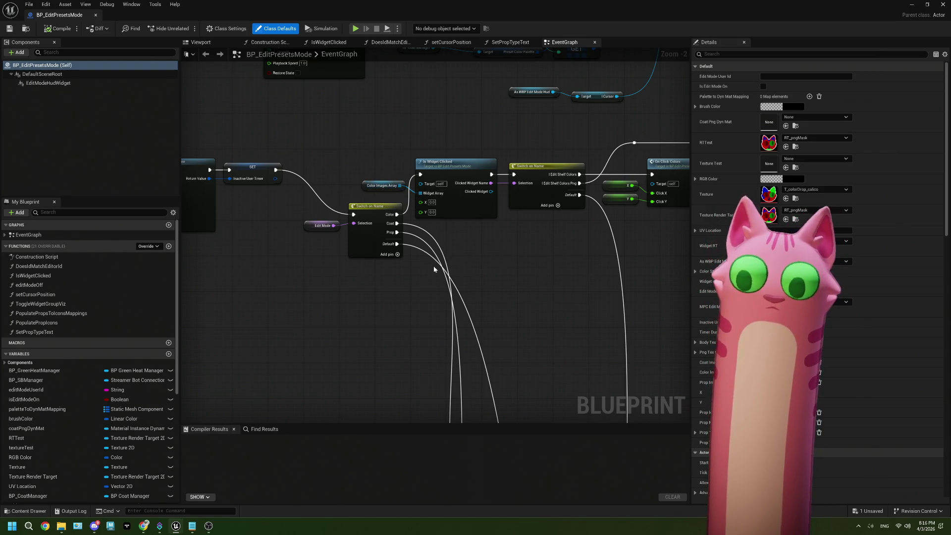
- Move the Edit Shelf Colors Png and Edit Shelf Colors nodes lower
scroll(434, 269, "down", 3)
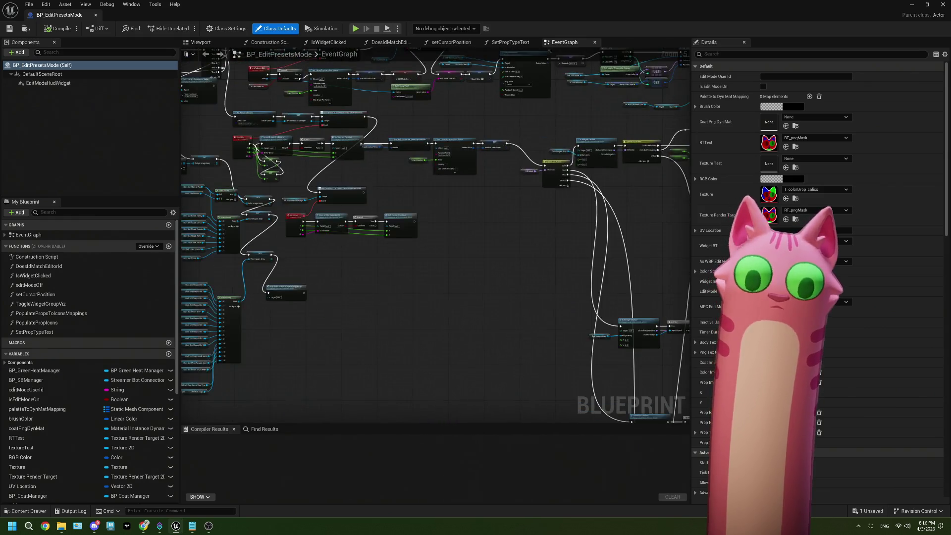
scroll(382, 247, "up", 6)
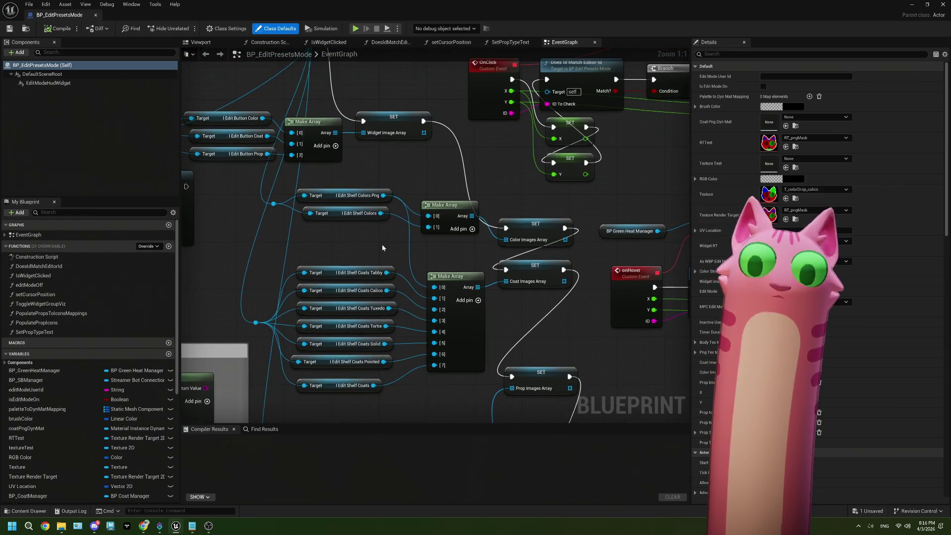
mouse_move(363, 184)
left_mouse_down()
mouse_move(346, 218)
mouse_move(383, 232)
mouse_move(384, 251)
left_mouse_up()
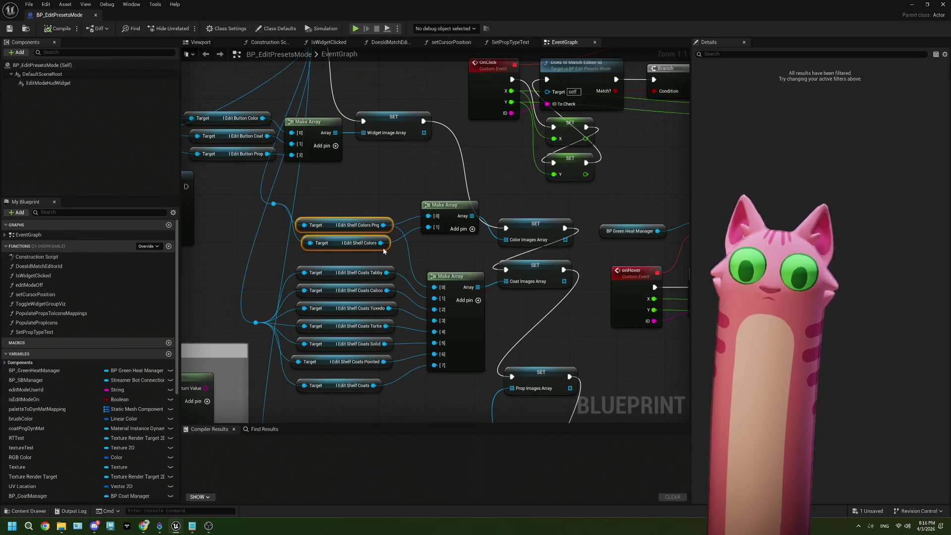
- Return the Edit Shelf Colors nodes beside Make Array, select the Png node, and frame Set Vector Parameter Value
left_click_drag(384, 251, 381, 234)
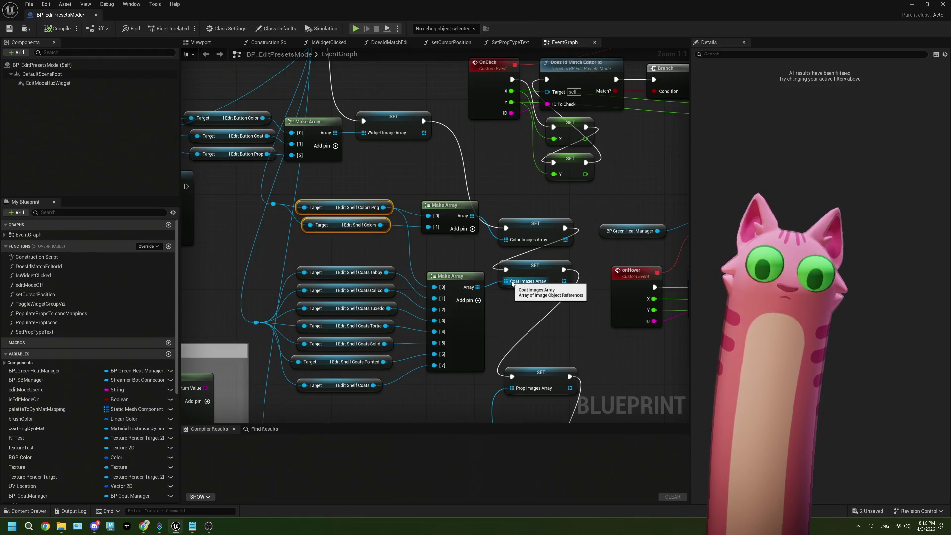
left_click_drag(364, 167, 392, 207)
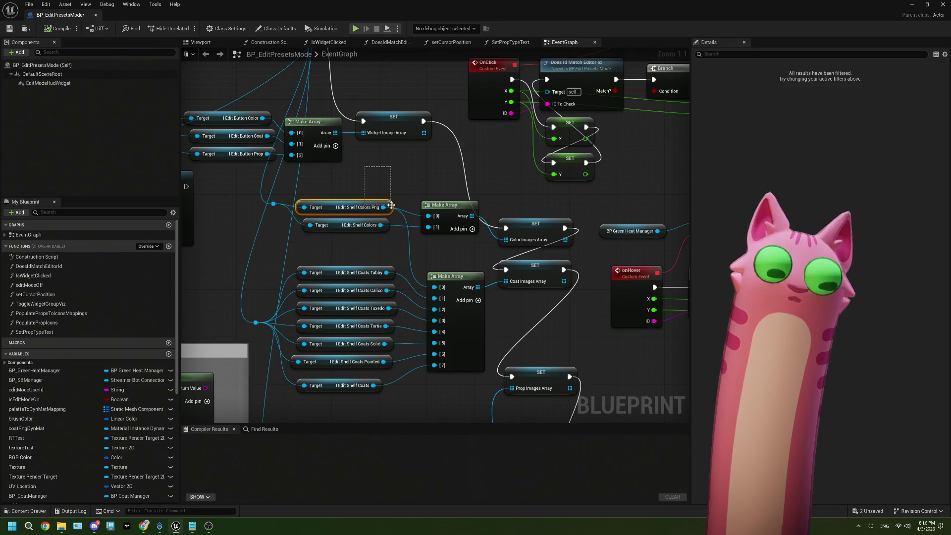
left_click_drag(391, 205, 391, 204)
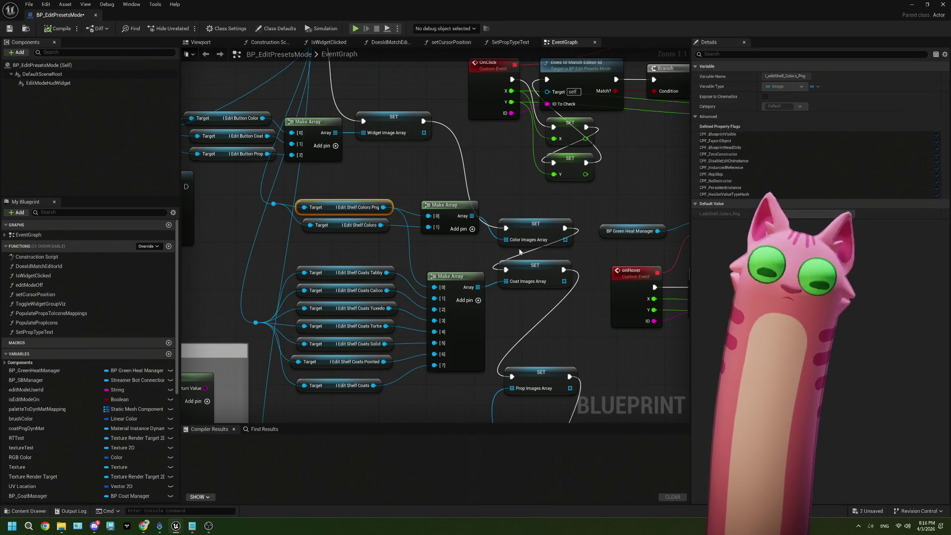
scroll(520, 252, "down", 9)
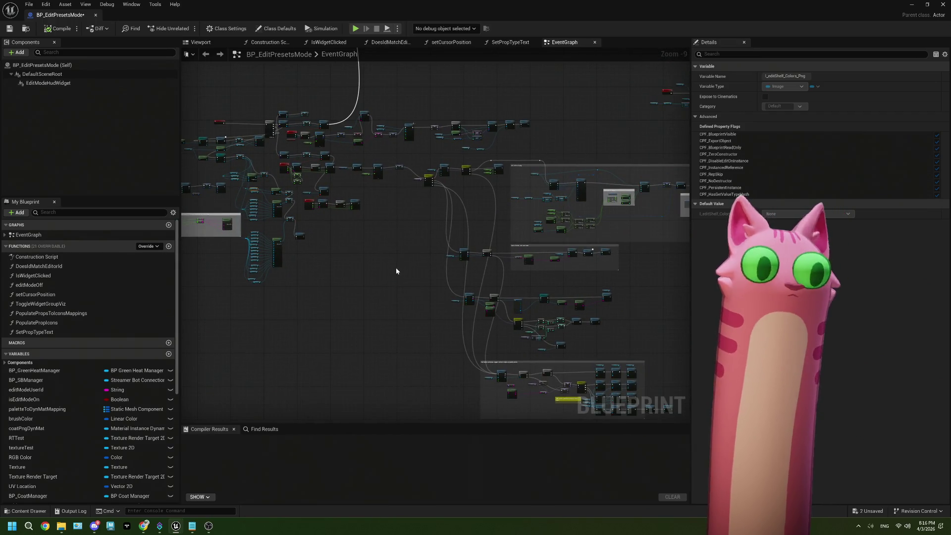
left_click_drag(396, 269, 502, 278)
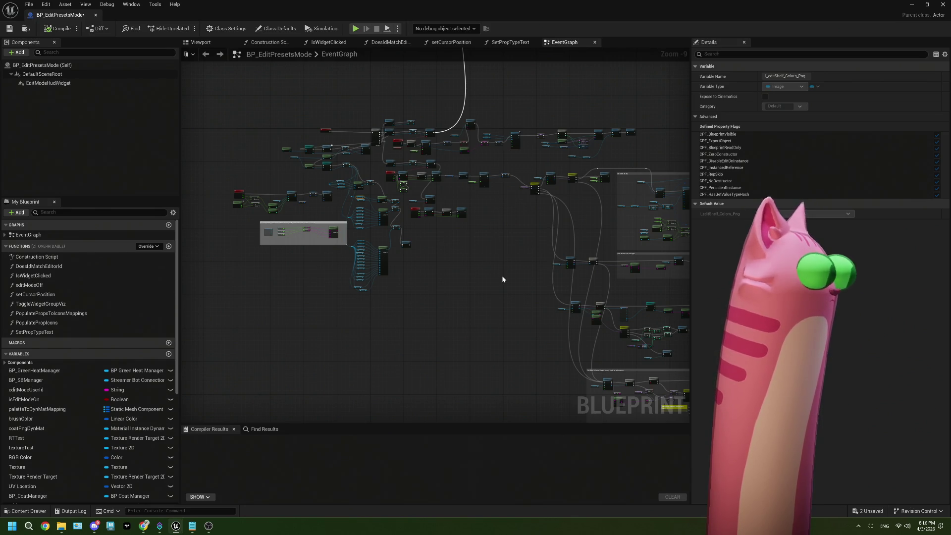
left_click_drag(288, 238, 350, 241)
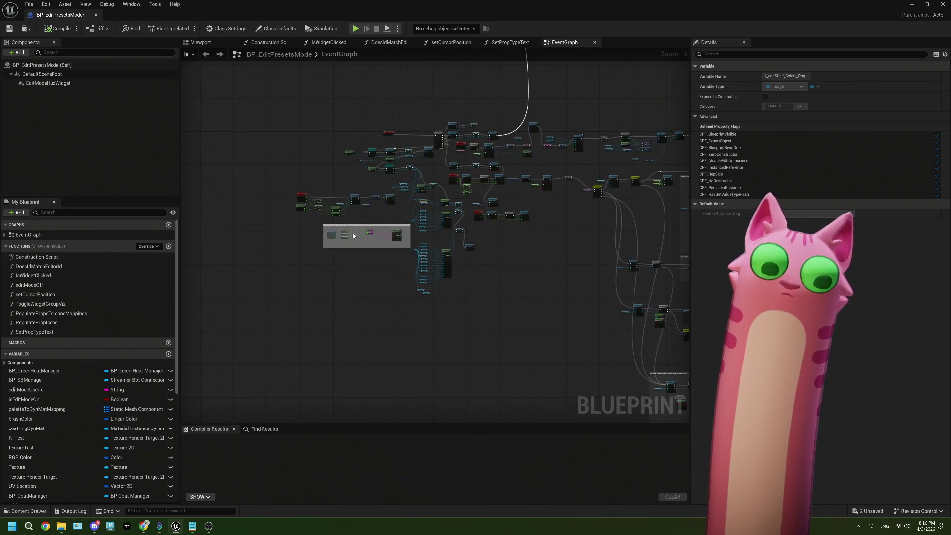
scroll(353, 236, "up", 7)
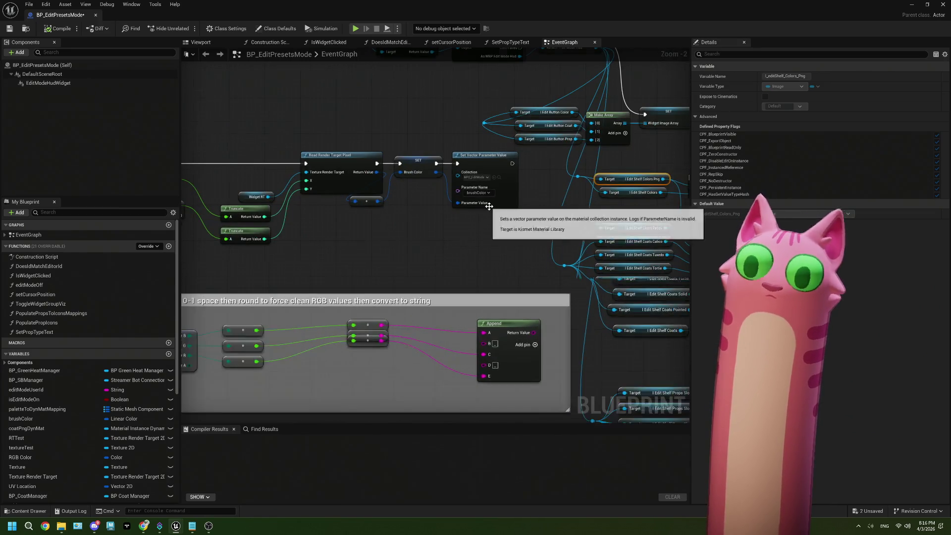
scroll(488, 206, "up", 2)
scroll(402, 227, "down", 1)
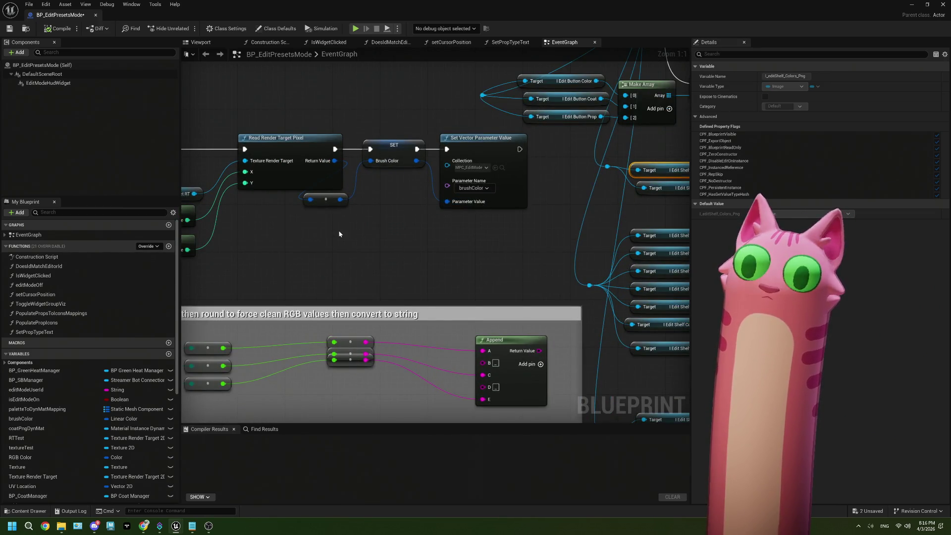
left_click_drag(203, 230, 507, 224)
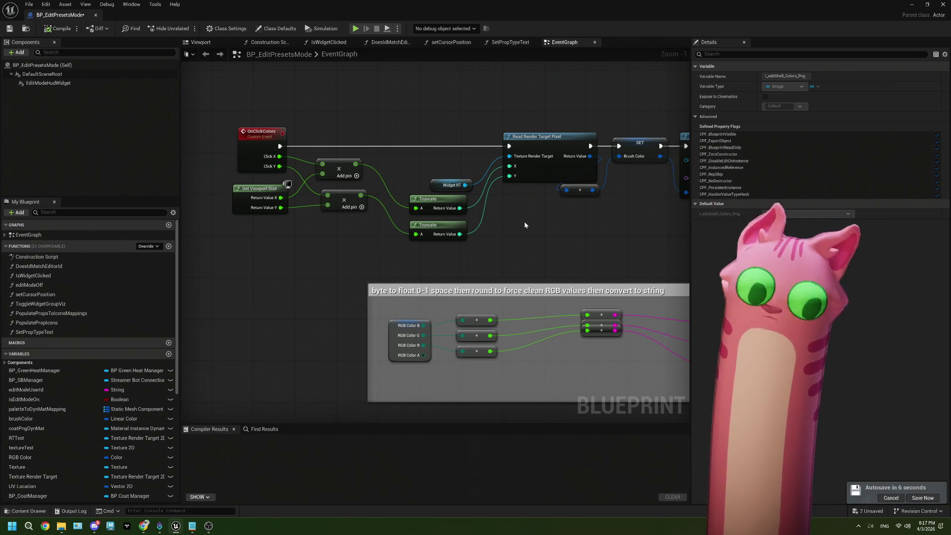
scroll(525, 225, "down", 4)
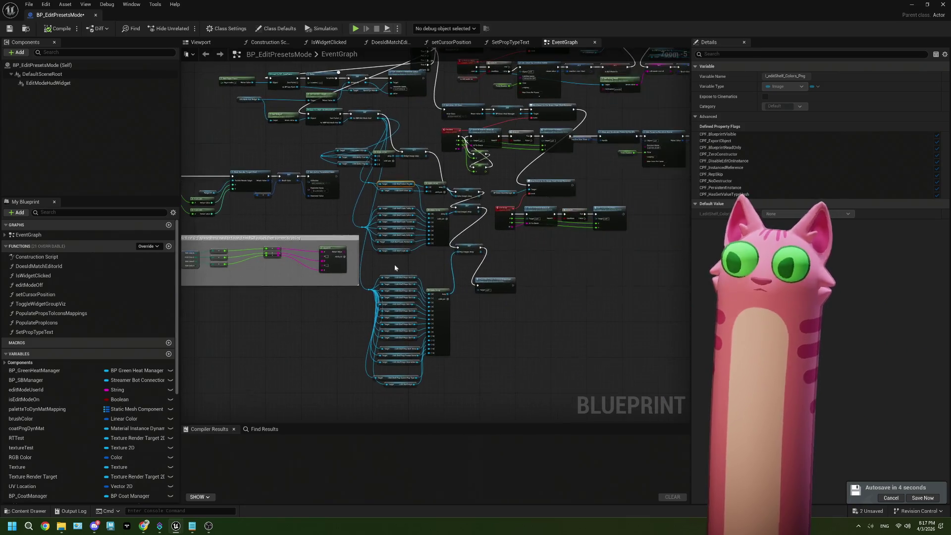
scroll(456, 270, "up", 2)
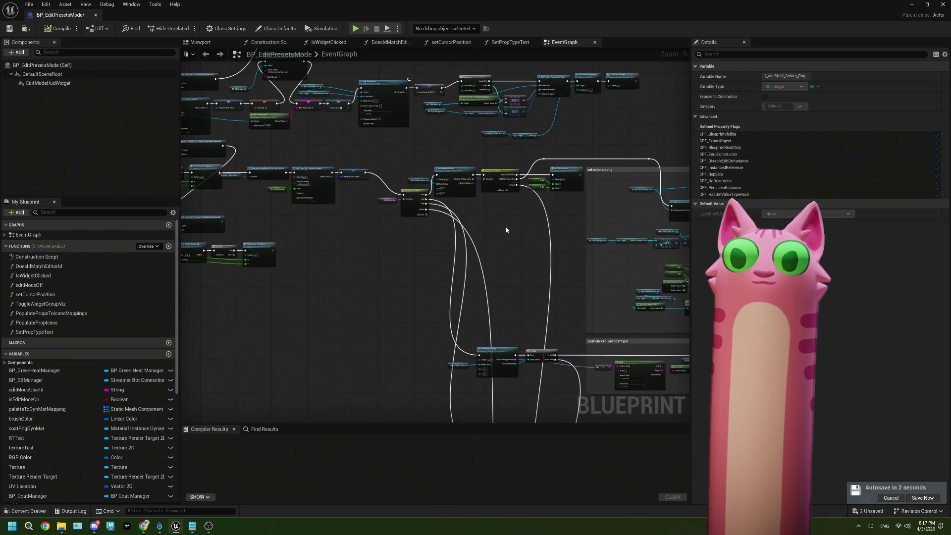
scroll(507, 187, "up", 1)
mouse_move(509, 186)
left_mouse_down()
mouse_move(503, 271)
mouse_move(395, 241)
left_mouse_up()
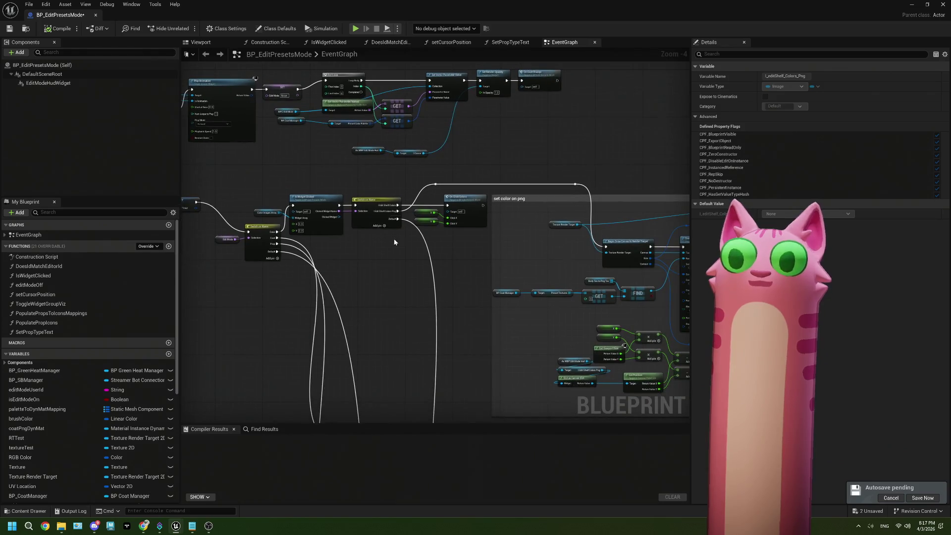
scroll(394, 241, "down", 1)
scroll(446, 250, "up", 2)
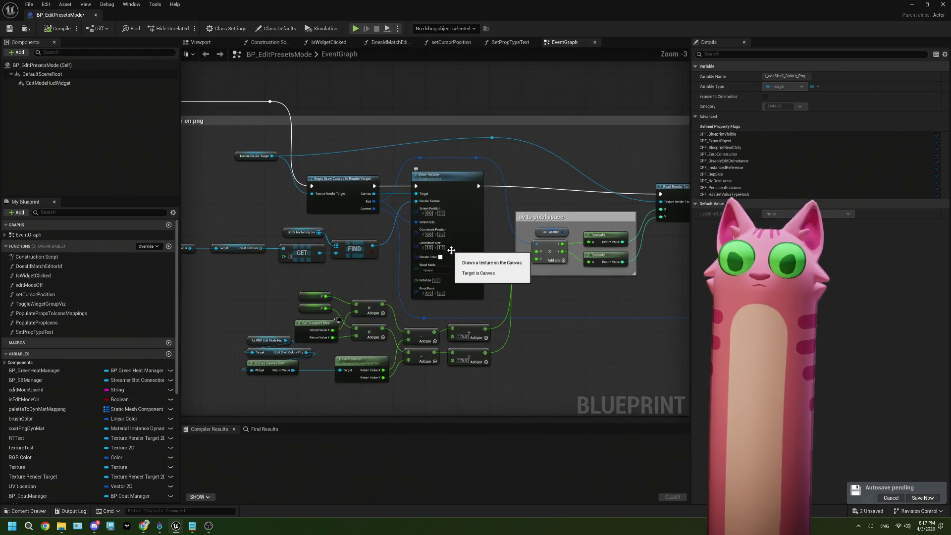
left_click_drag(451, 250, 535, 239)
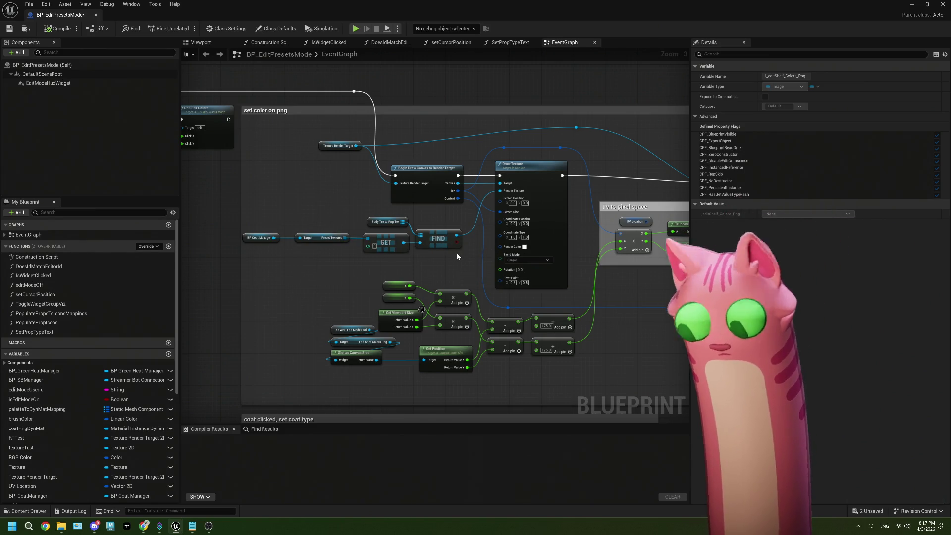
scroll(541, 274, "down", 2)
mouse_move(542, 274)
left_mouse_down()
mouse_move(391, 244)
mouse_move(384, 251)
left_mouse_up()
mouse_move(493, 263)
left_mouse_down()
mouse_move(334, 253)
mouse_move(551, 267)
left_mouse_up()
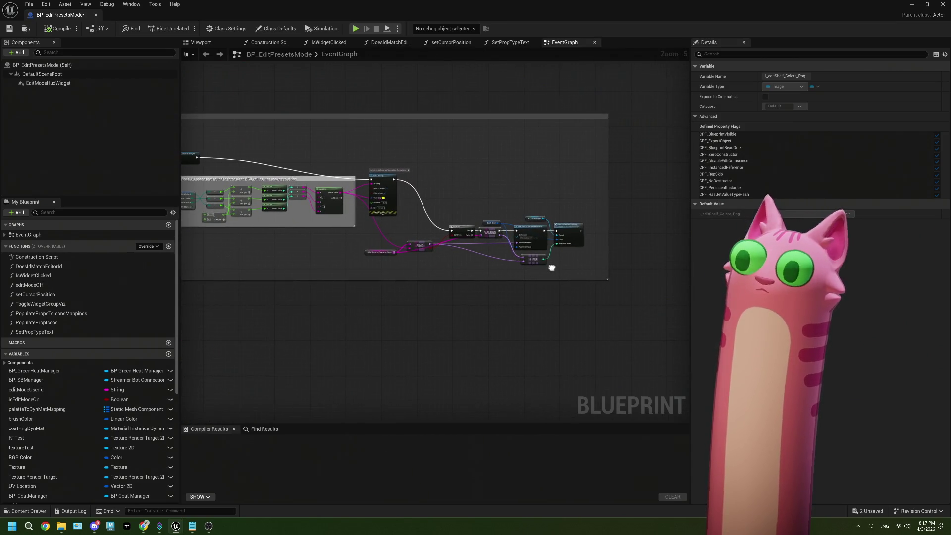
scroll(398, 195, "up", 2)
scroll(425, 206, "down", 2)
mouse_move(426, 207)
left_mouse_down()
mouse_move(404, 251)
mouse_move(493, 255)
mouse_move(317, 267)
mouse_move(302, 213)
mouse_move(392, 200)
left_mouse_up()
scroll(301, 213, "up", 1)
scroll(392, 200, "up", 3)
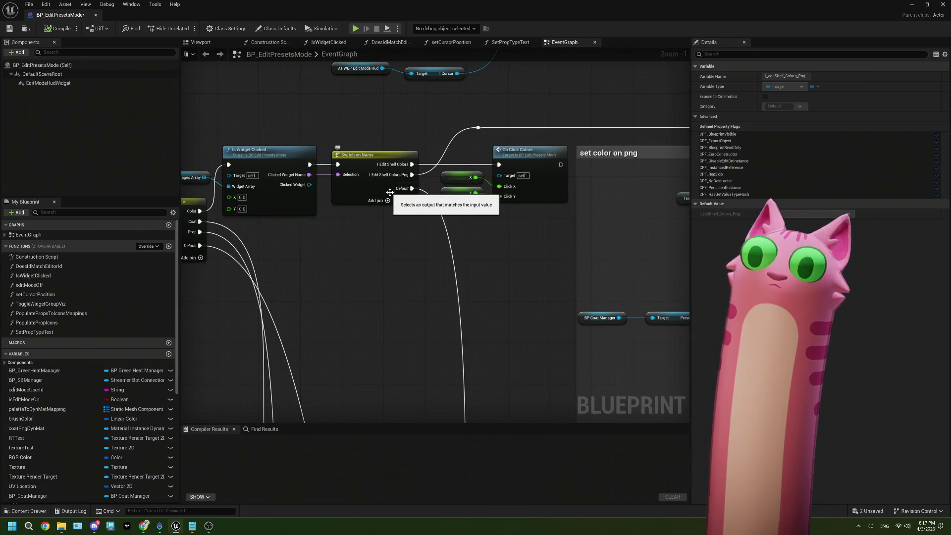
scroll(390, 193, "down", 3)
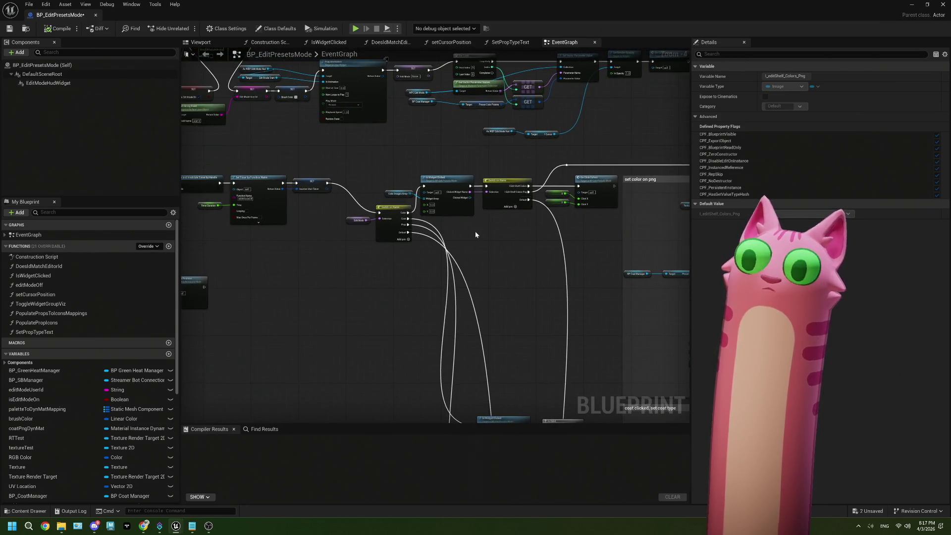
scroll(475, 234, "up", 3)
scroll(431, 286, "down", 4)
mouse_move(430, 286)
left_mouse_down()
mouse_move(489, 293)
mouse_move(426, 293)
left_mouse_up()
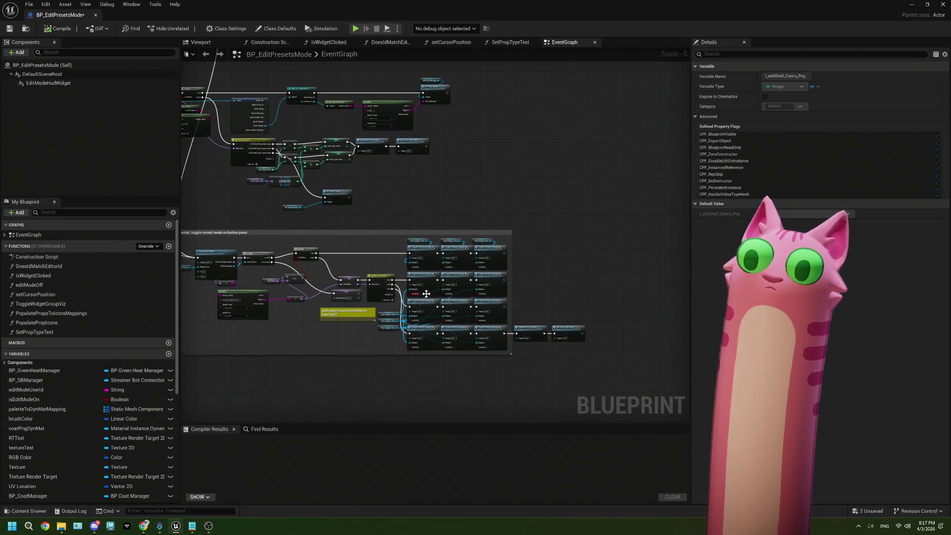
scroll(392, 299, "up", 3)
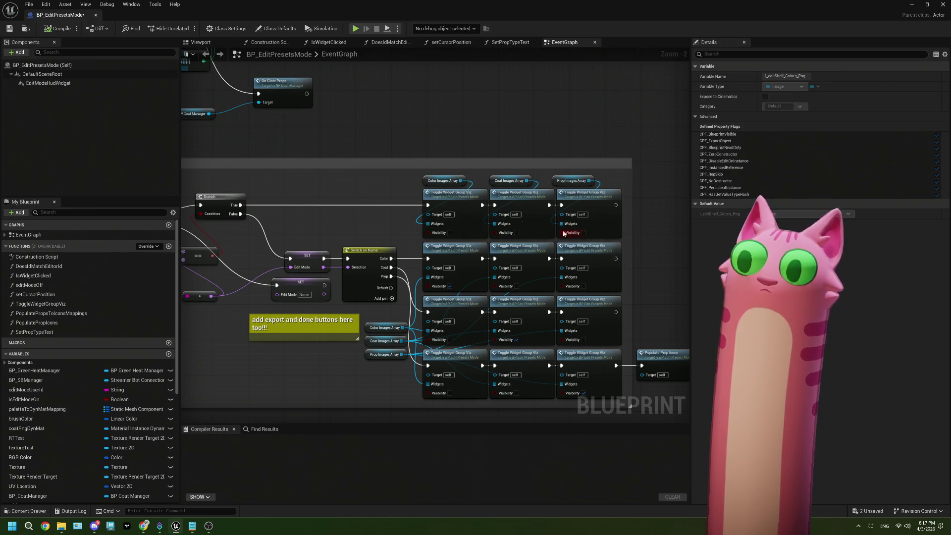
left_click_drag(450, 272, 417, 223)
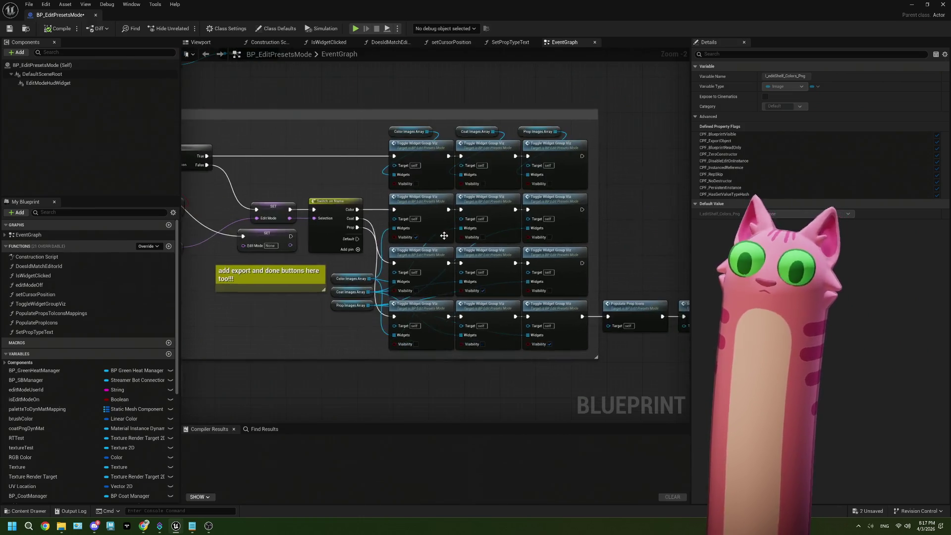
left_click(421, 224)
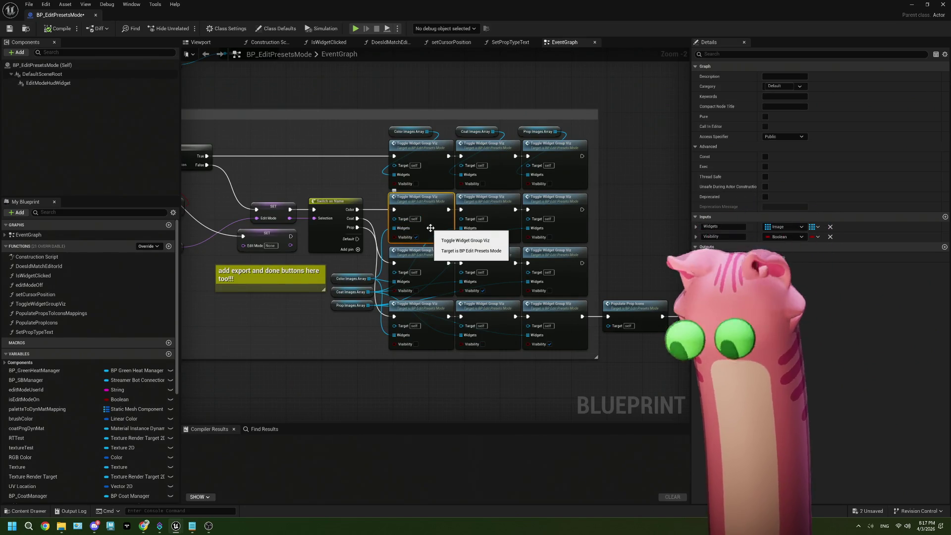
scroll(388, 258, "down", 4)
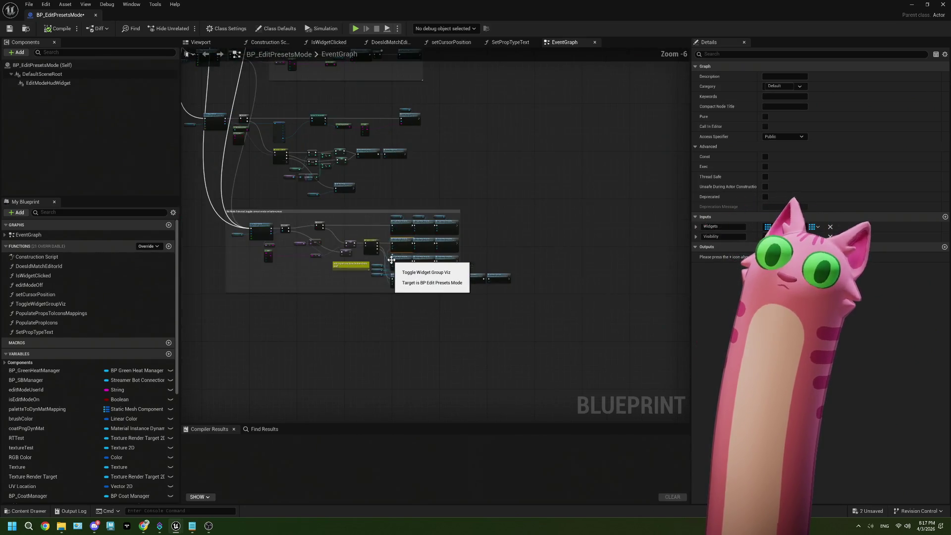
left_click_drag(432, 242, 359, 231)
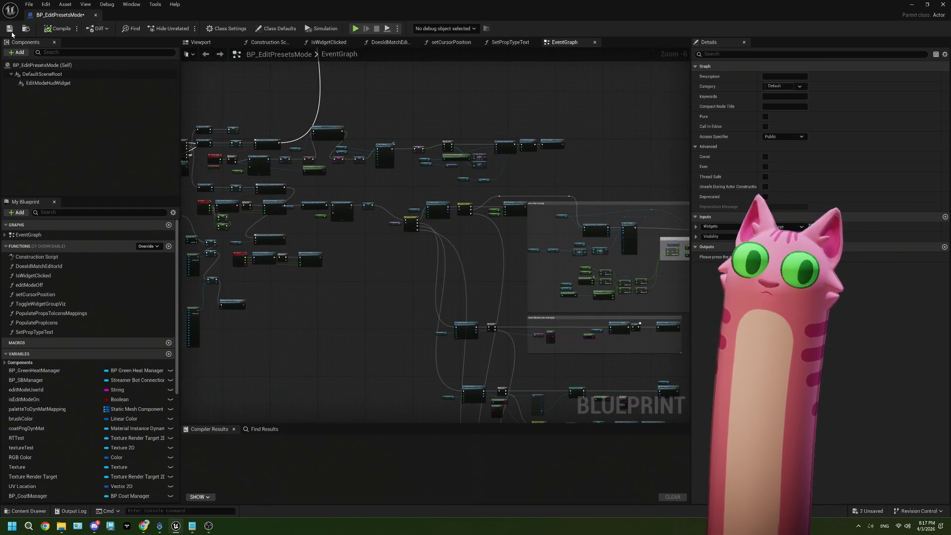
scroll(376, 252, "down", 1)
left_click_drag(376, 253, 437, 295)
scroll(575, 411, "up", 5)
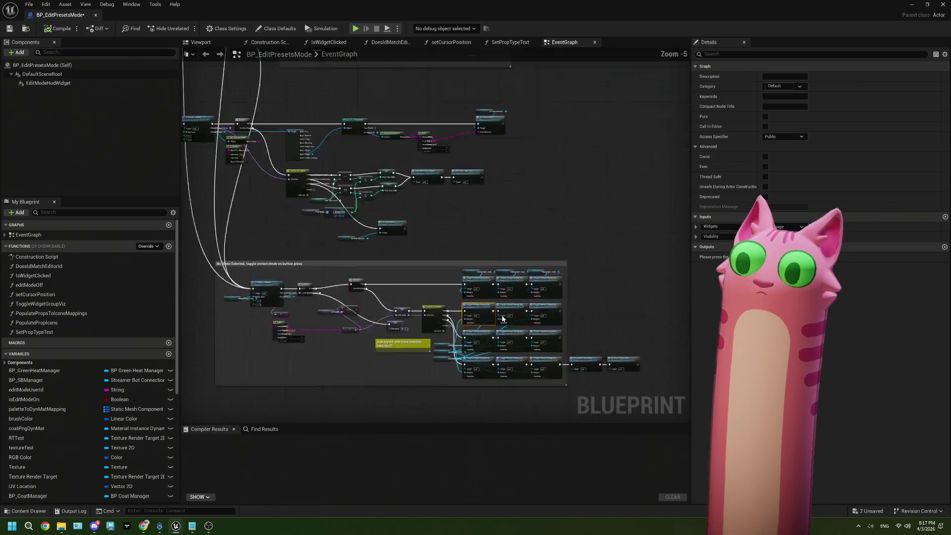
scroll(503, 318, "down", 2)
scroll(415, 258, "down", 2)
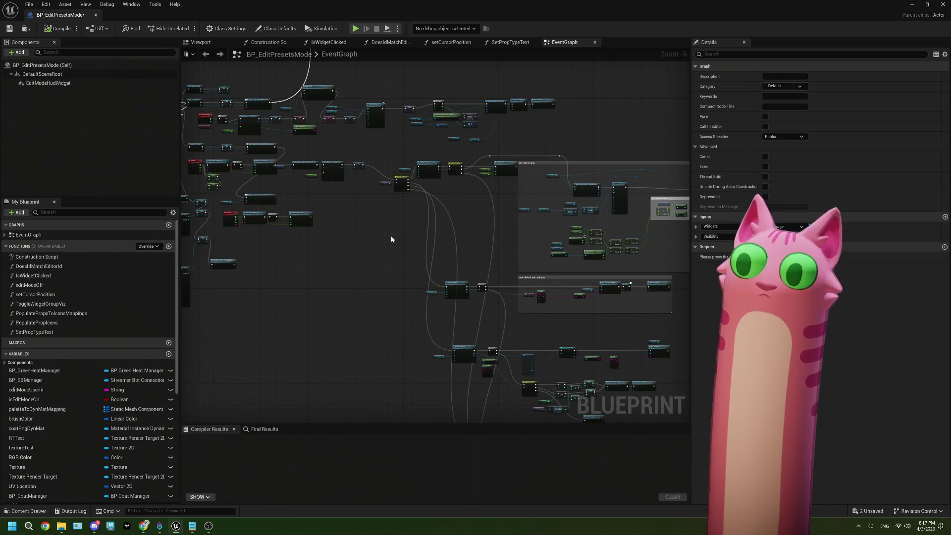
scroll(447, 214, "up", 4)
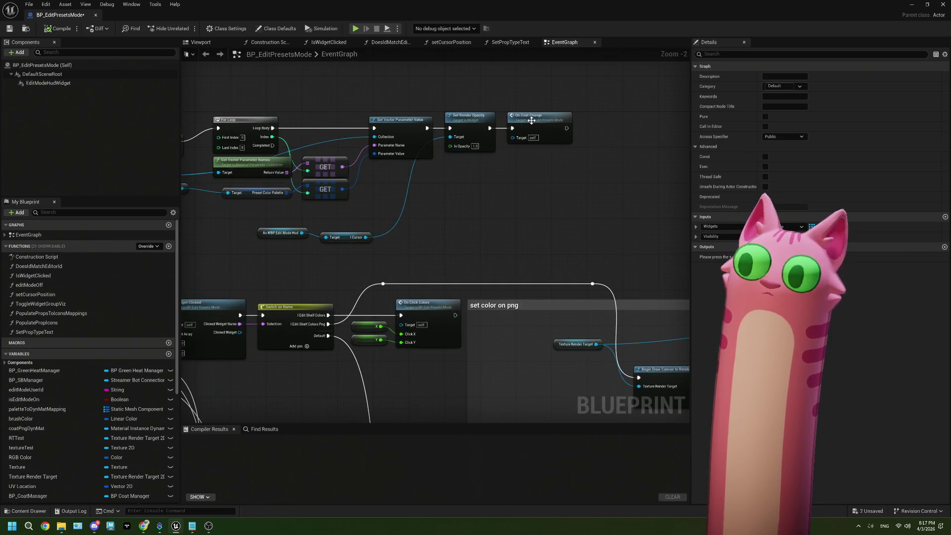
scroll(376, 238, "down", 3)
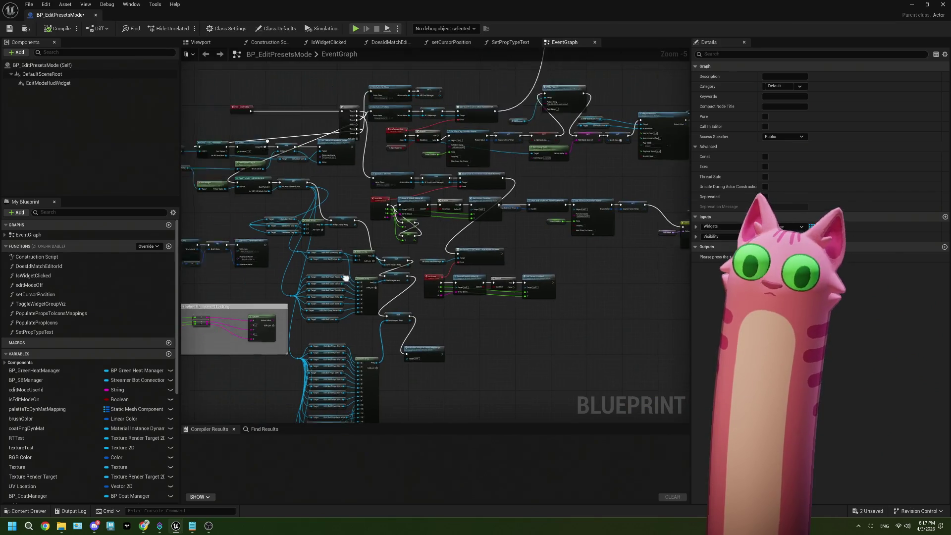
left_click_drag(345, 278, 566, 253)
scroll(257, 233, "up", 2)
scroll(565, 262, "down", 3)
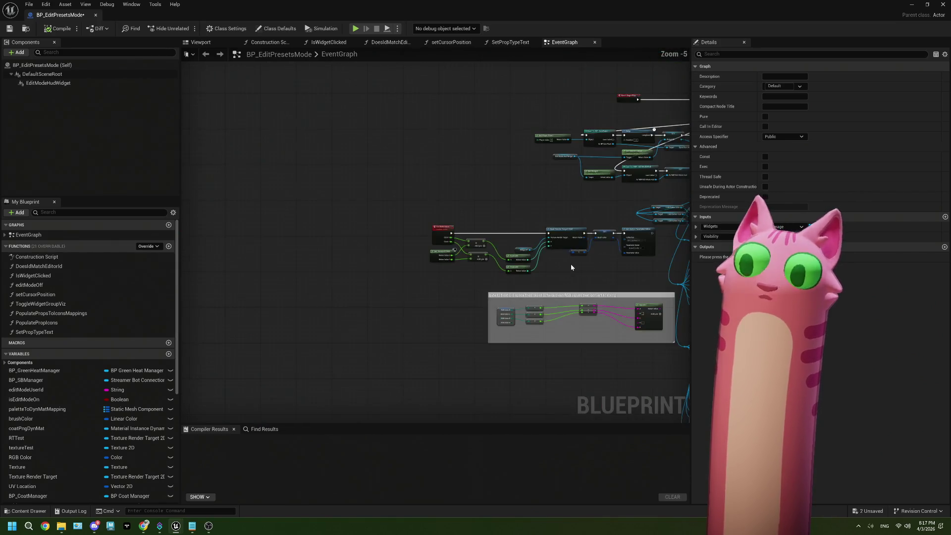
scroll(447, 251, "up", 3)
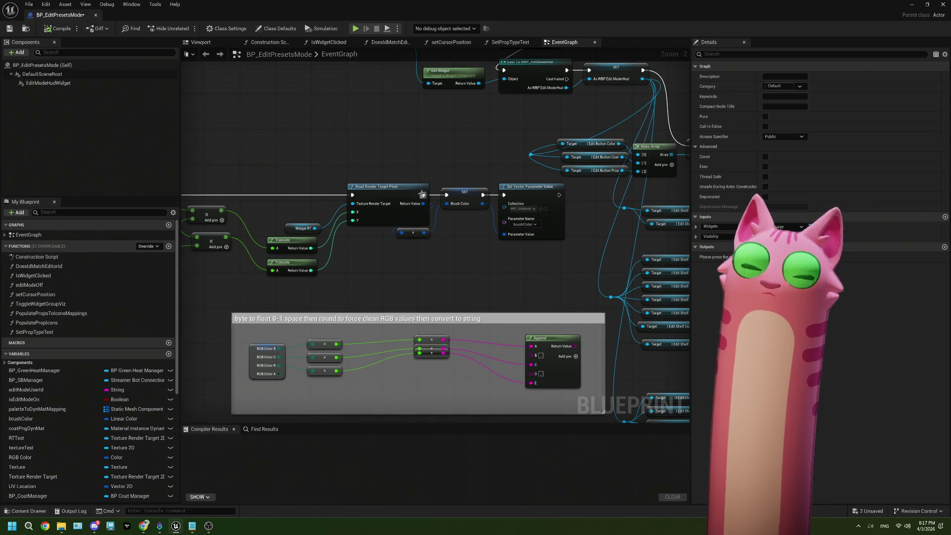
scroll(501, 245, "down", 3)
scroll(500, 245, "up", 4)
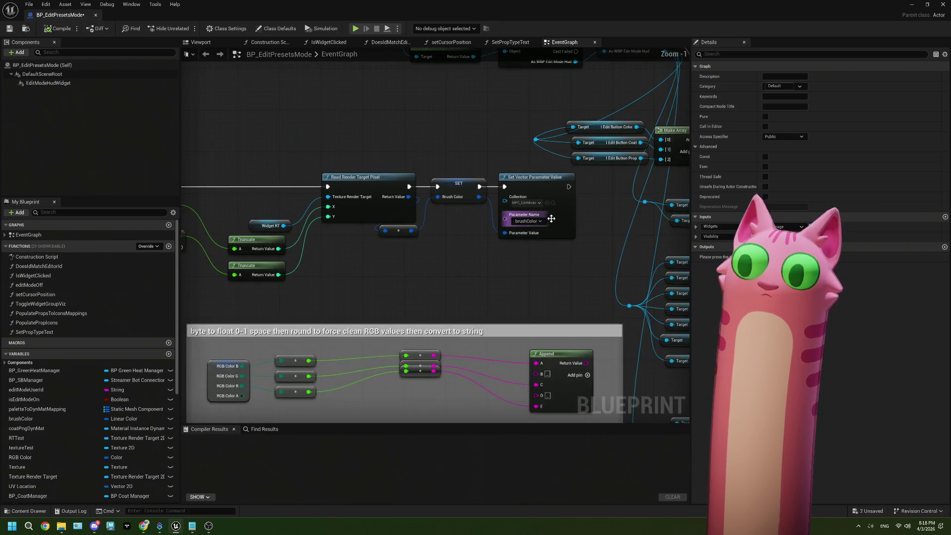
scroll(584, 239, "down", 5)
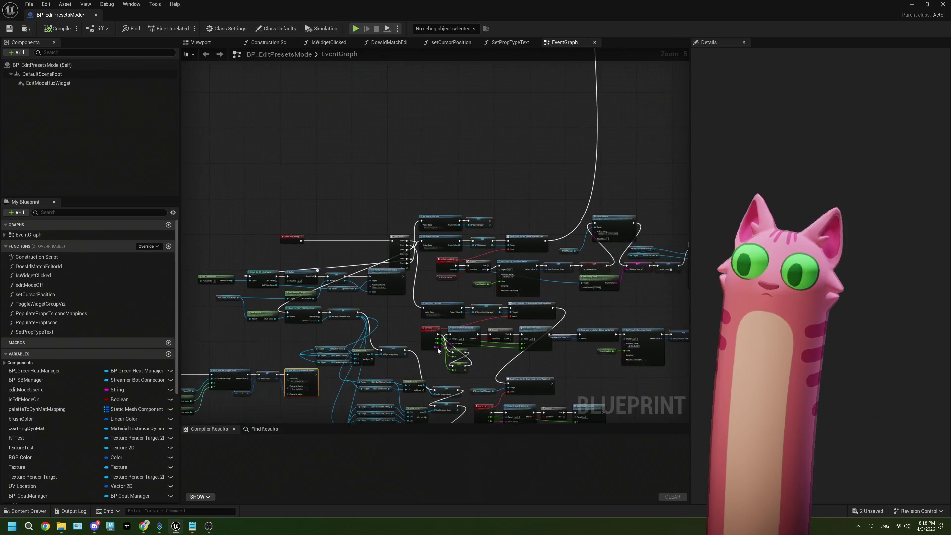
- Save BP_EditPresetsMode and minimize its editor to return to the level editor
scroll(479, 295, "up", 1)
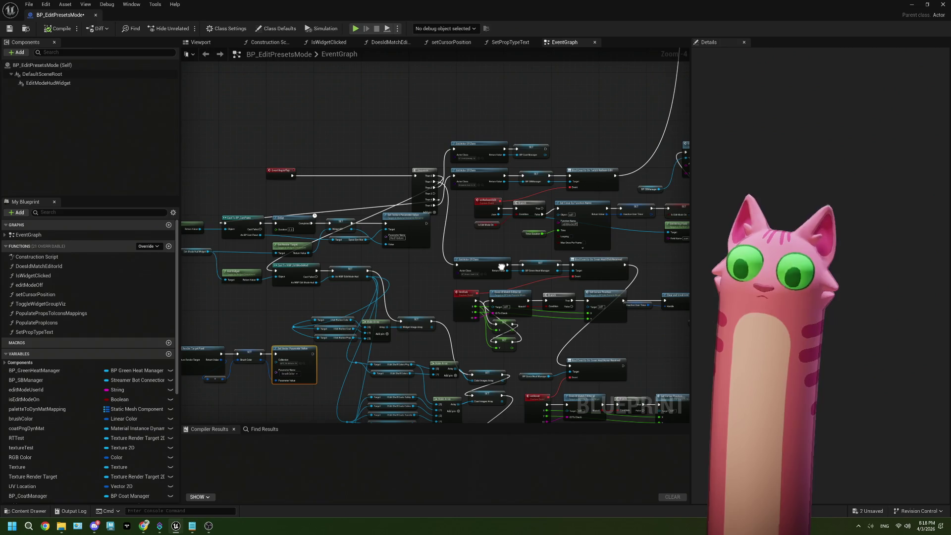
scroll(516, 293, "down", 5)
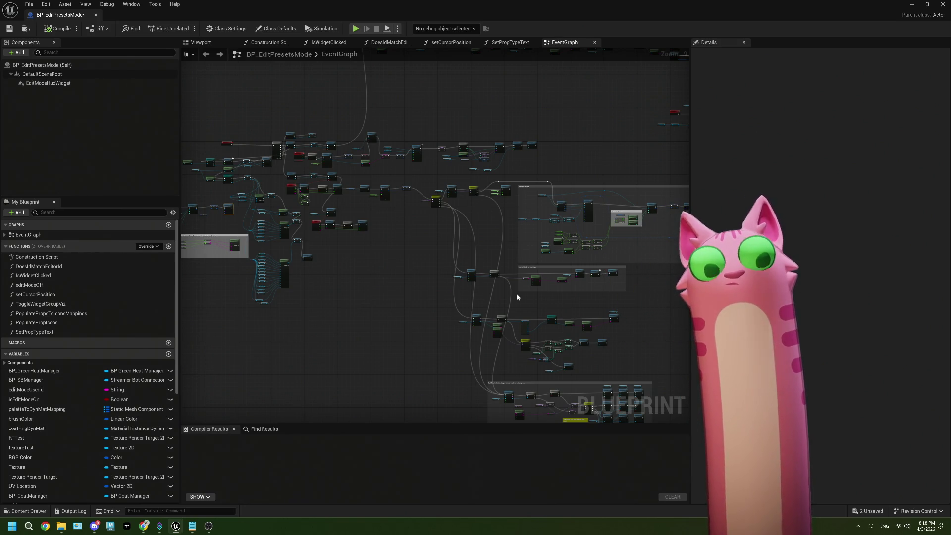
left_click(10, 29)
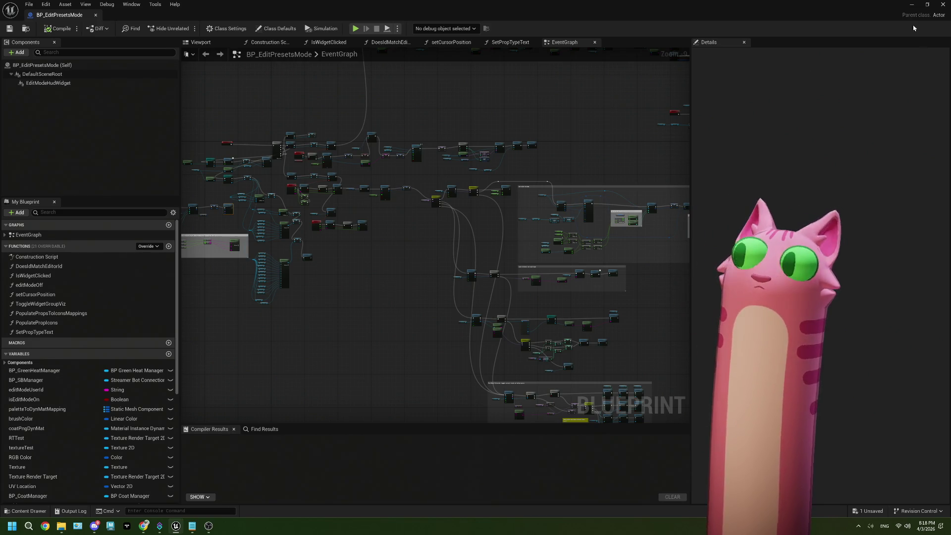
left_click(912, 7)
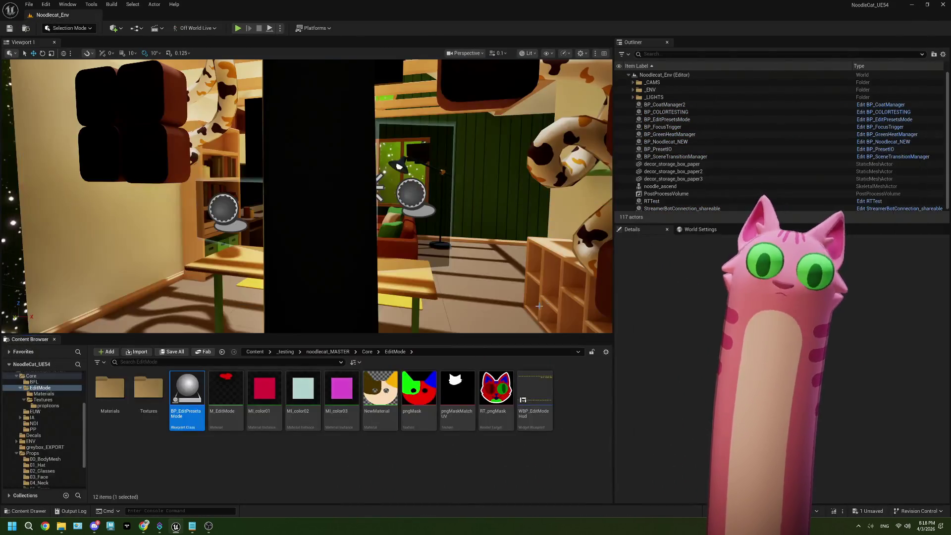
- Duplicate BP_EditPresetsMode and name the copy BP_EditPresetsMode_current
right_click(181, 405)
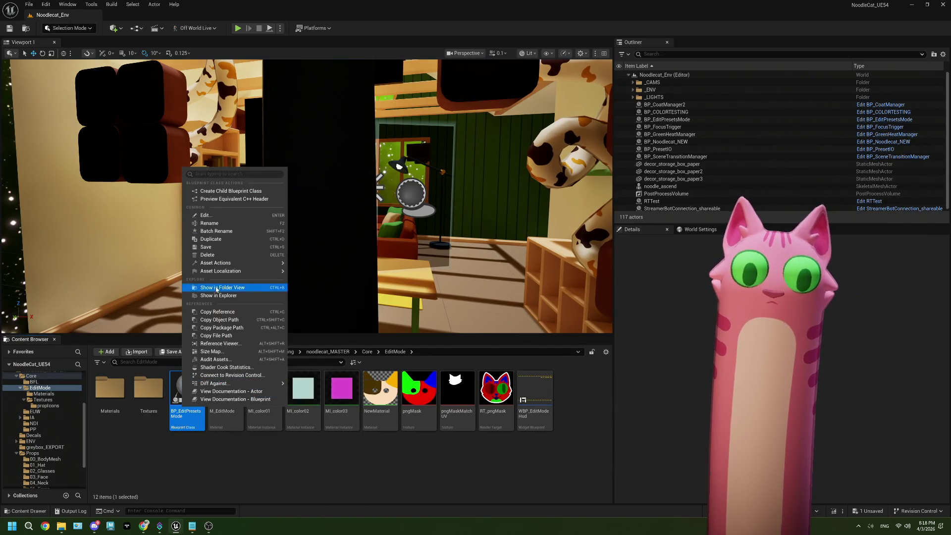
left_click(212, 238)
key("End")
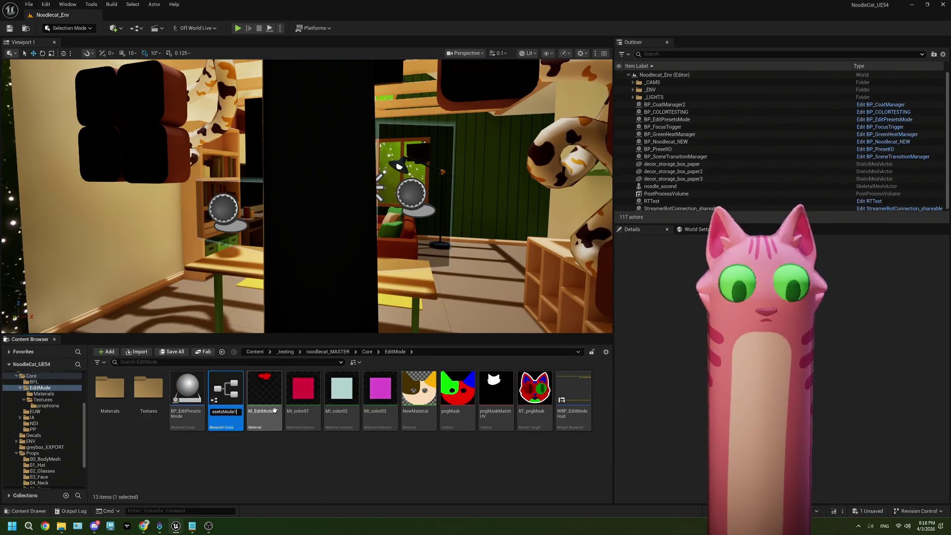
key("BackSpace")
type("_")
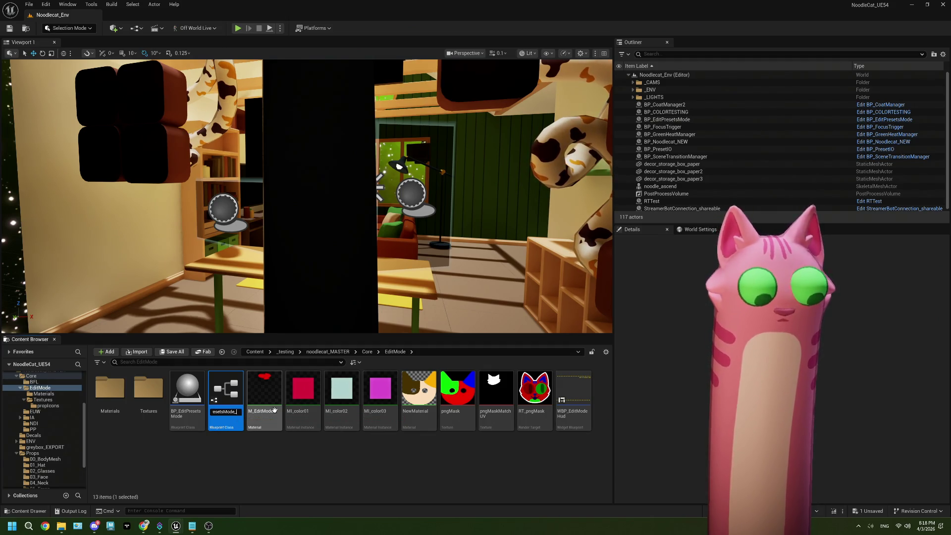
type("current")
key("Return")
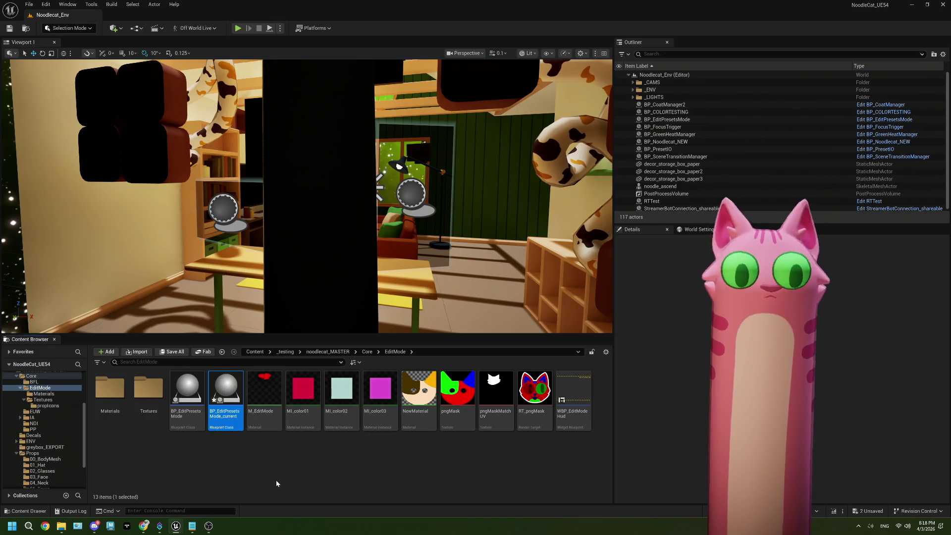
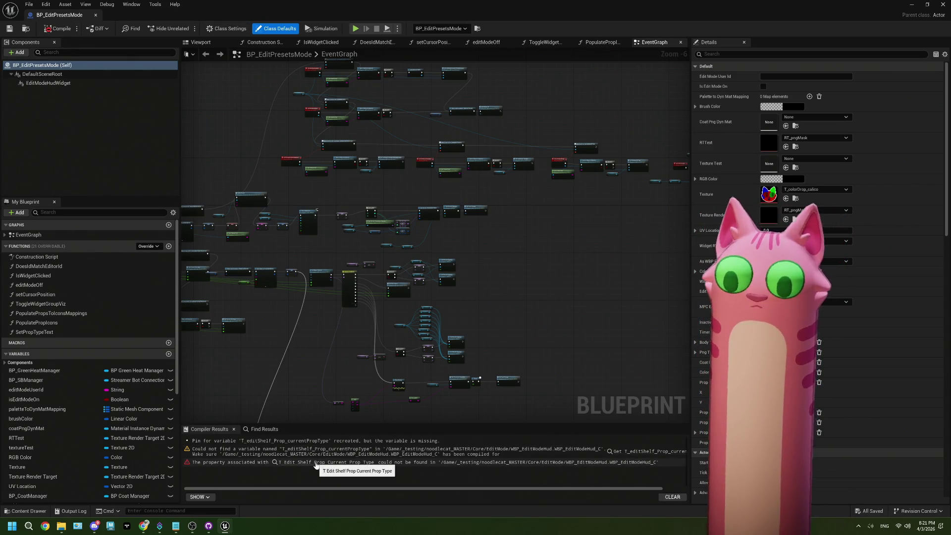
- Jump to the node behind the missing-property error, then return to the event graph
left_click(316, 462)
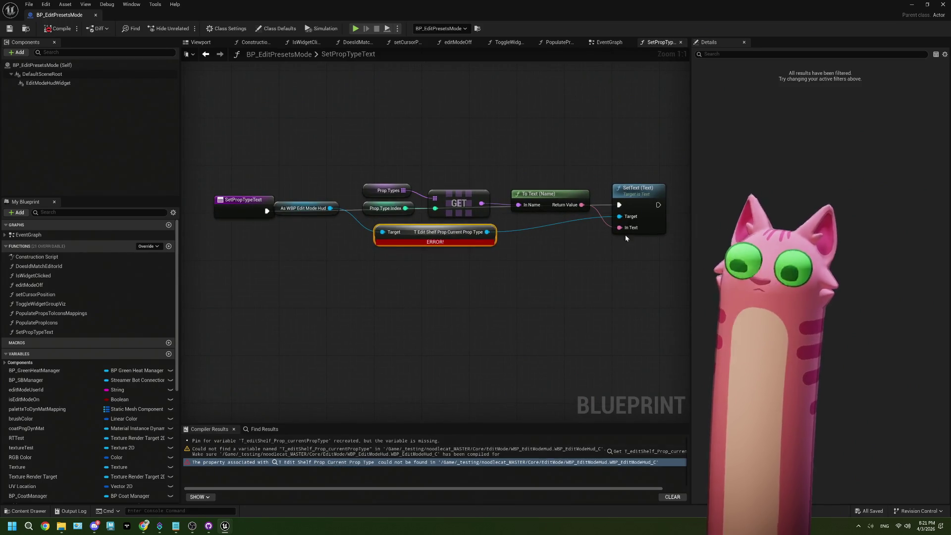
left_click(680, 42)
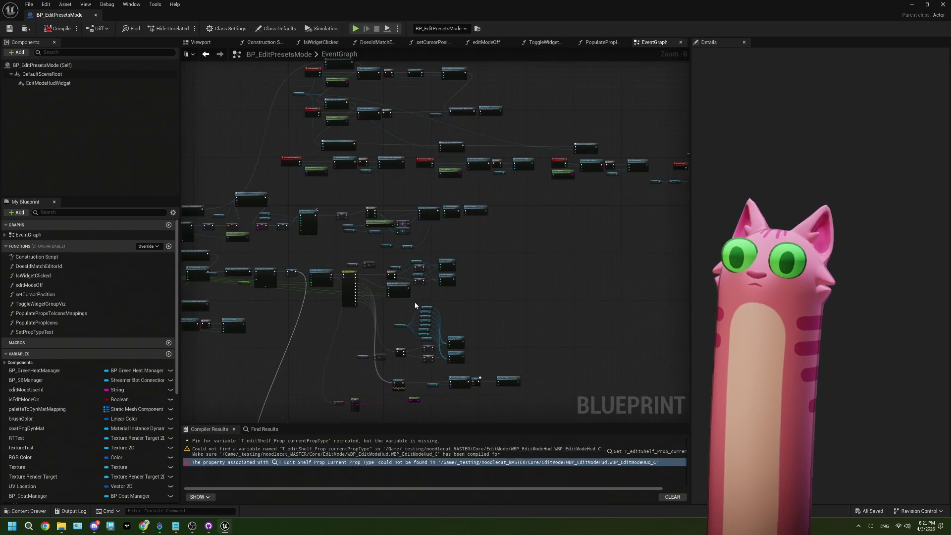
scroll(415, 305, "up", 1)
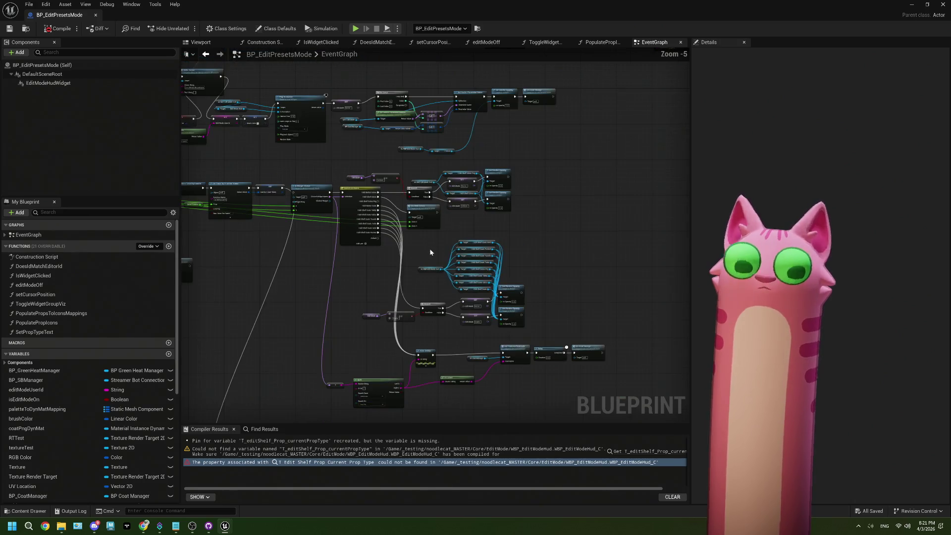
scroll(348, 221, "up", 3)
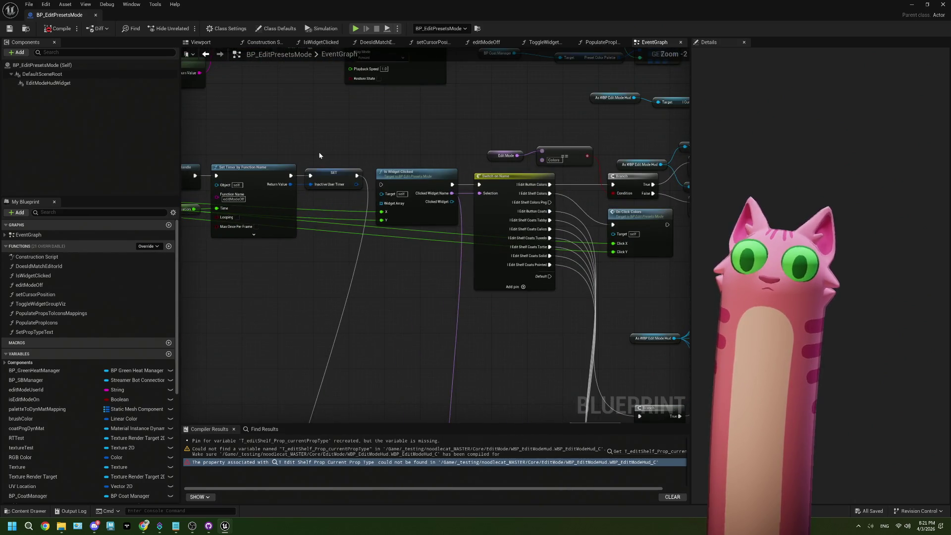
scroll(351, 228, "down", 4)
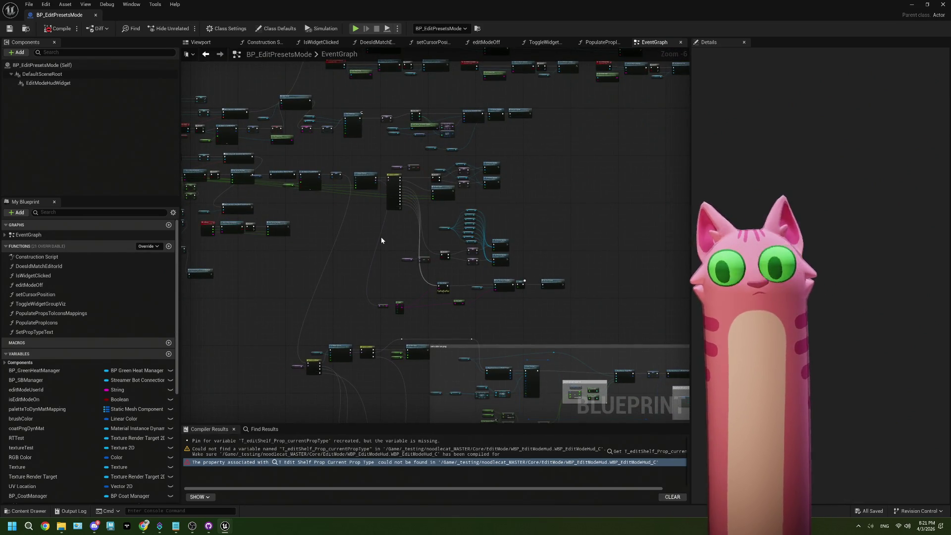
- Inspect the colour-parameter nodes, selecting the Set Vector Parameter Value node
mouse_move(365, 162)
left_mouse_down()
mouse_move(557, 313)
mouse_move(648, 291)
left_mouse_up()
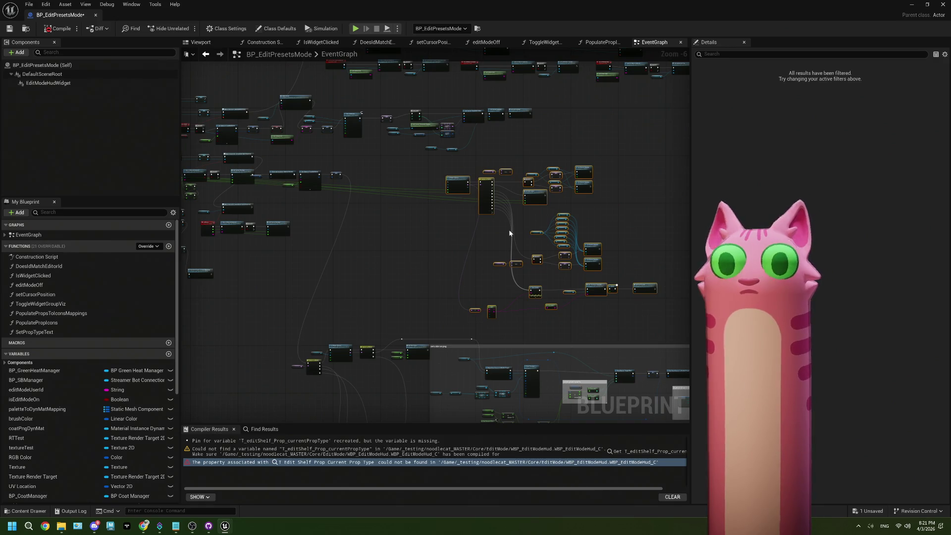
scroll(509, 230, "up", 4)
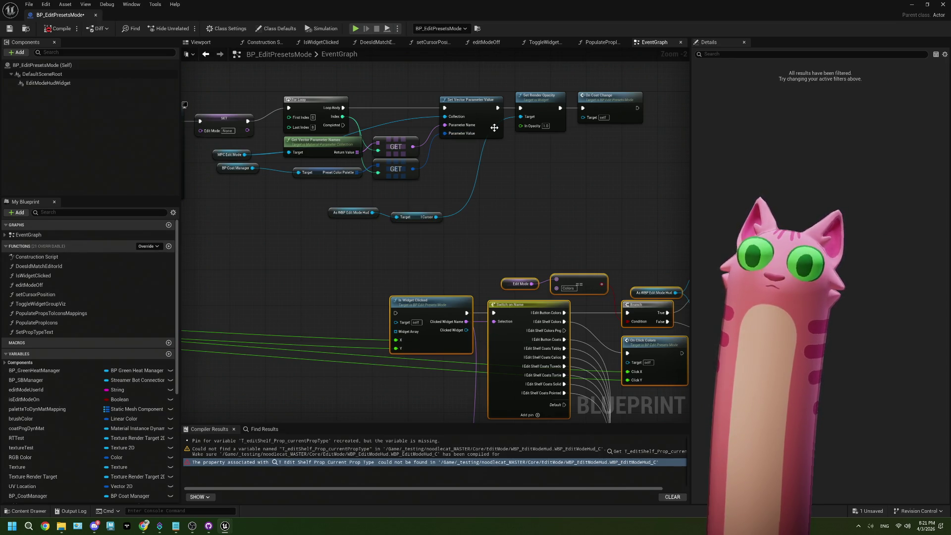
mouse_move(345, 172)
left_mouse_down()
mouse_move(543, 184)
mouse_move(348, 180)
left_mouse_up()
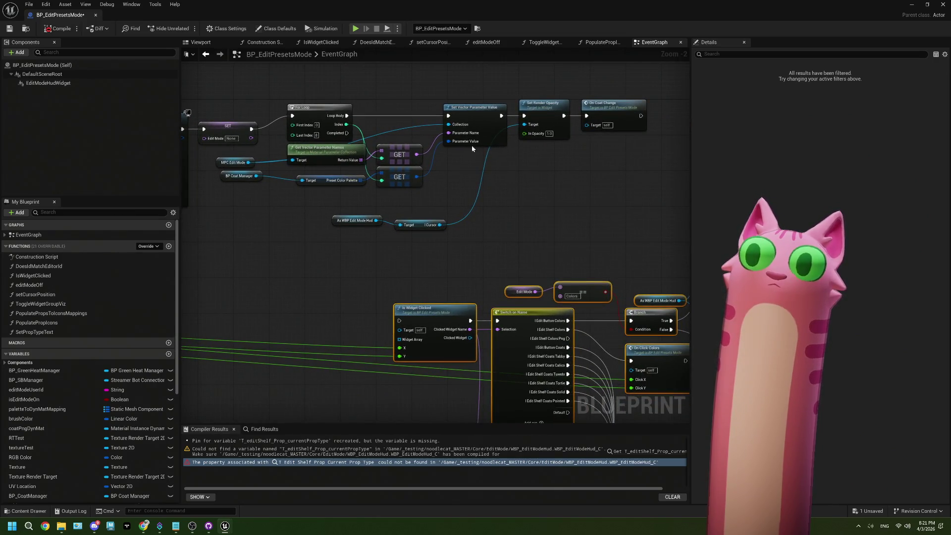
left_click(486, 138)
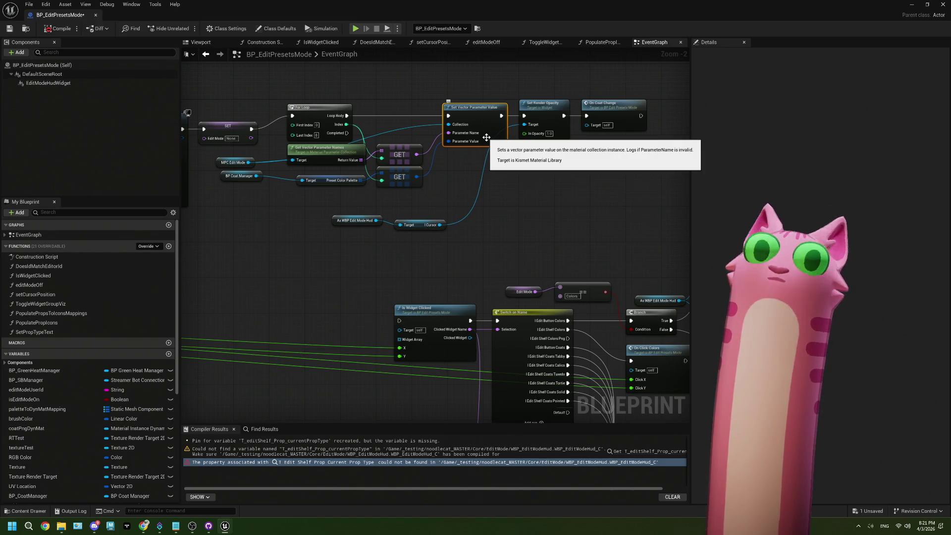
scroll(470, 141, "up", 1)
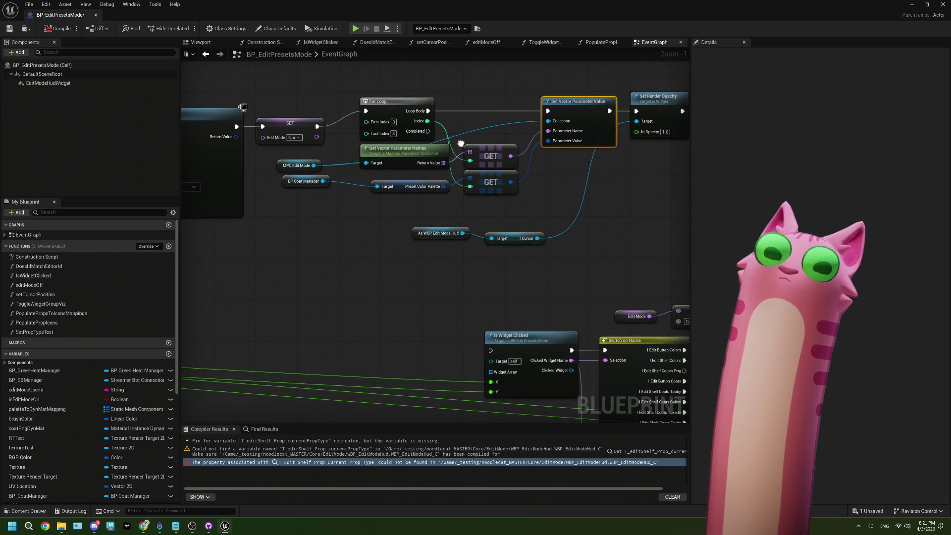
scroll(460, 146, "down", 3)
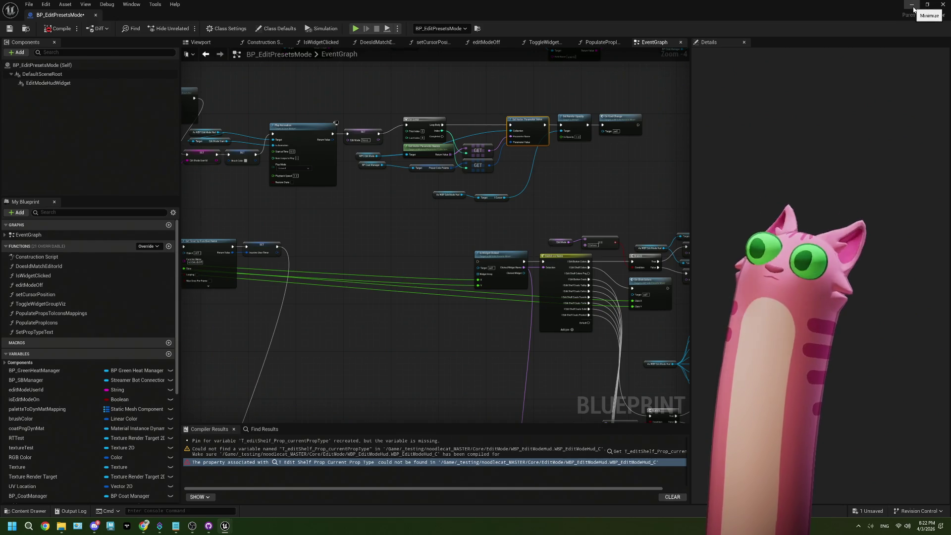
- Minimize the Blueprint editor and pick the BP_EditPresetsMode actor in the Outliner
left_click(913, 4)
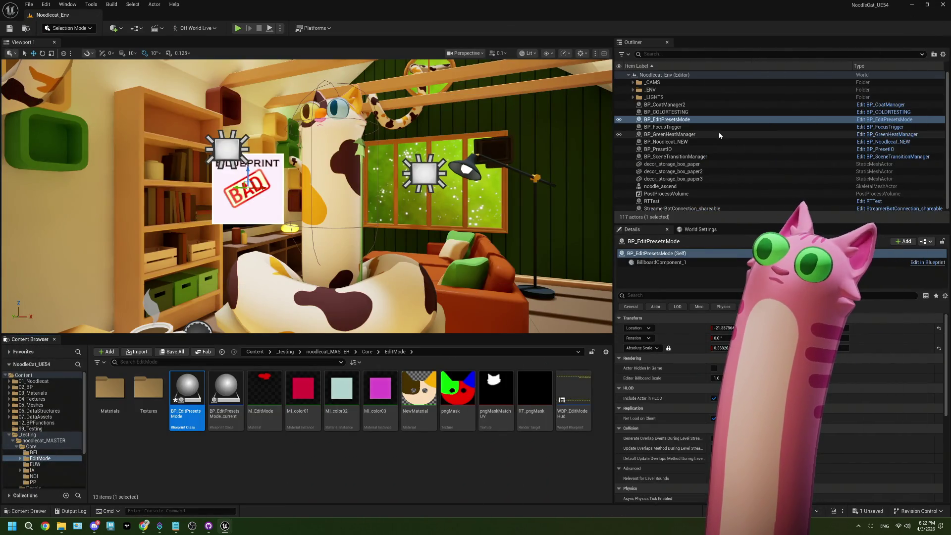
left_click(700, 126)
left_click(702, 121)
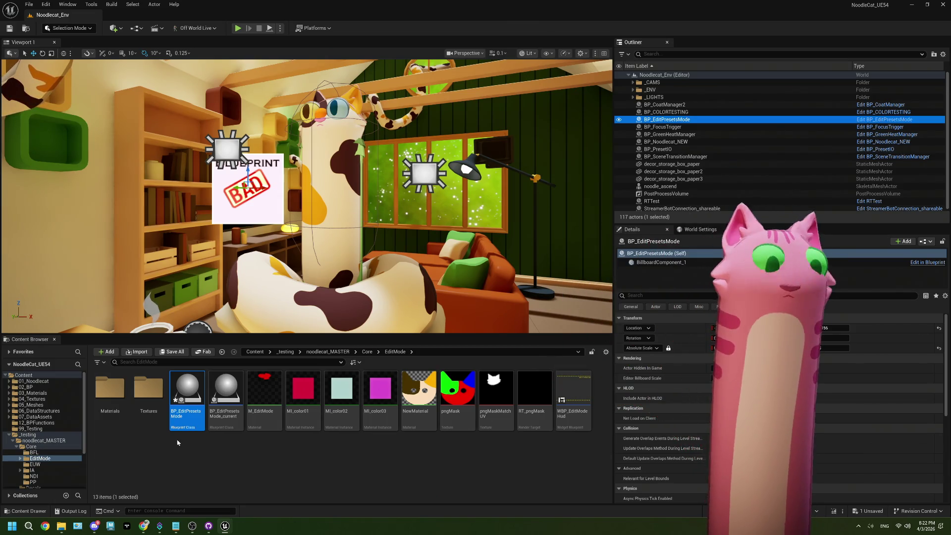
- Open the BP_EditPresetsMode_current Blueprint from the Content Browser
mouse_move(533, 405)
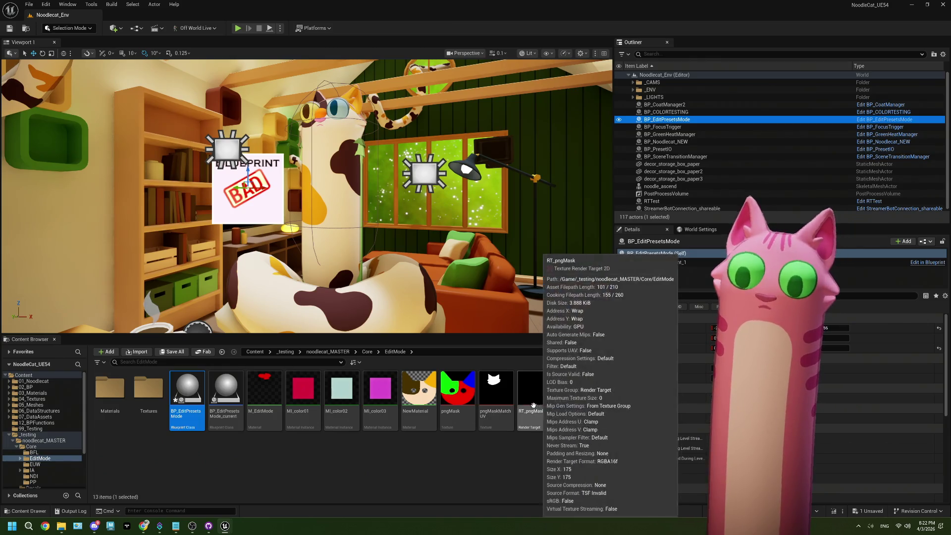
left_click(226, 403)
double_click(225, 402)
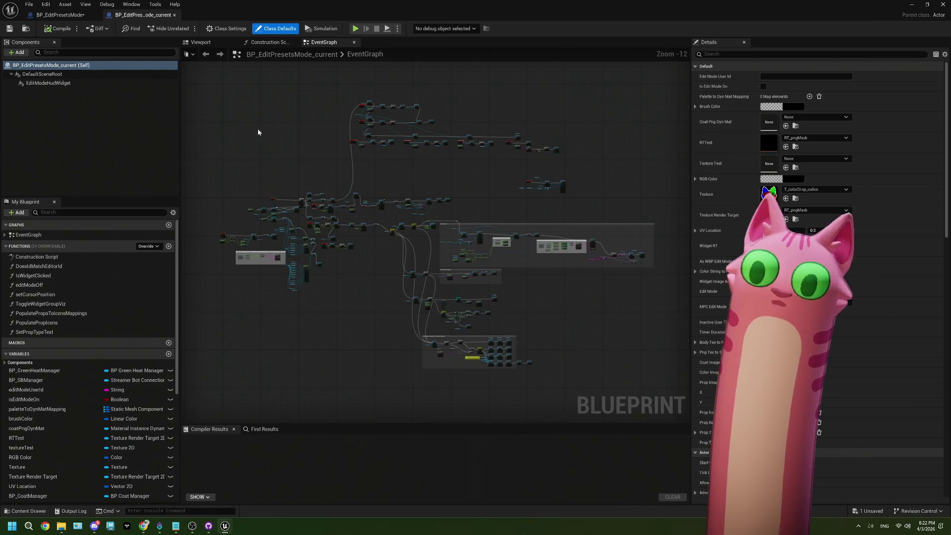
- Copy every node in BP_EditPresetsMode_current's event graph and switch to BP_EditPresetsMode
mouse_move(203, 90)
left_mouse_down()
mouse_move(406, 229)
mouse_move(674, 387)
left_mouse_up()
key("ctrl+c")
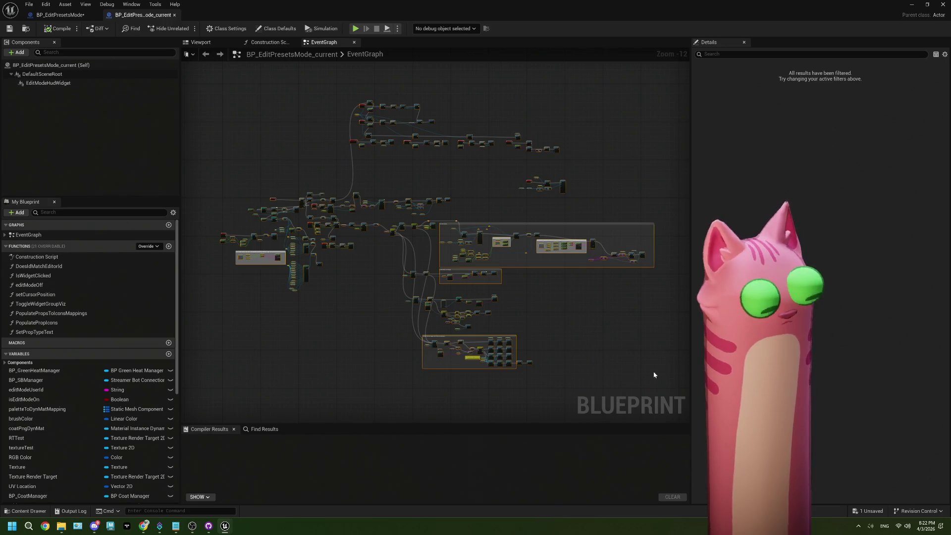
left_click(59, 15)
key("ctrl+v")
- Delete all old nodes and comment boxes in BP_EditPresetsMode's graph, then paste the copied ones
scroll(388, 248, "down", 3)
scroll(389, 252, "down", 2)
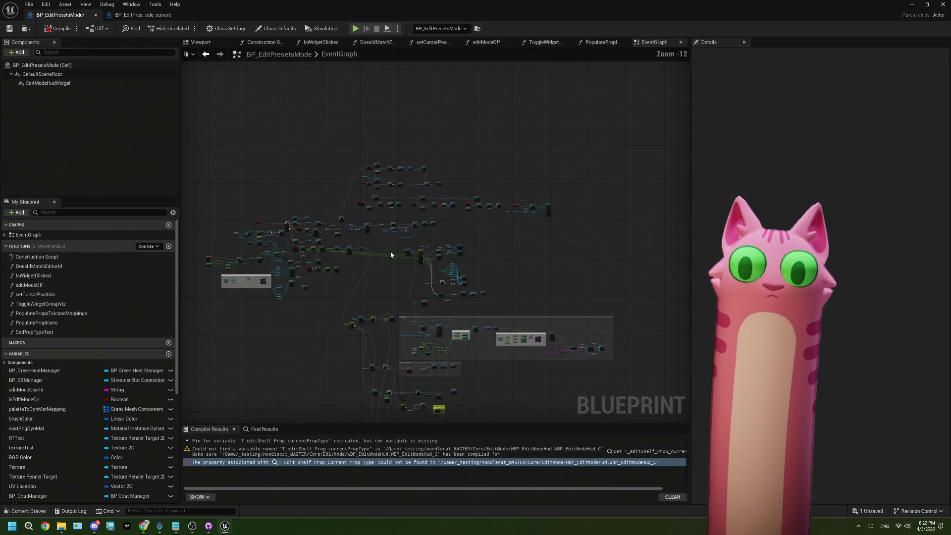
left_click_drag(381, 263, 386, 238)
mouse_move(240, 85)
left_mouse_down()
mouse_move(456, 266)
mouse_move(669, 406)
left_mouse_up()
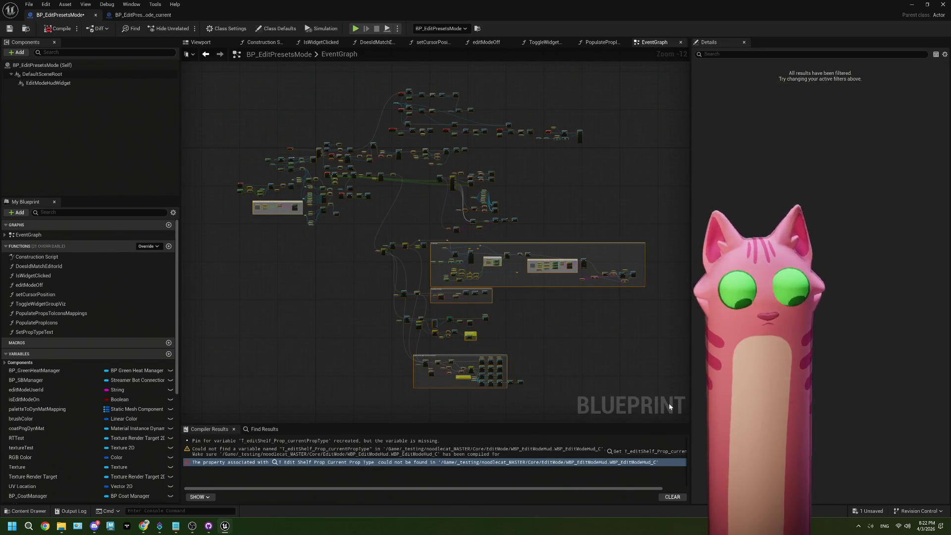
key("Delete")
key("ctrl+v")
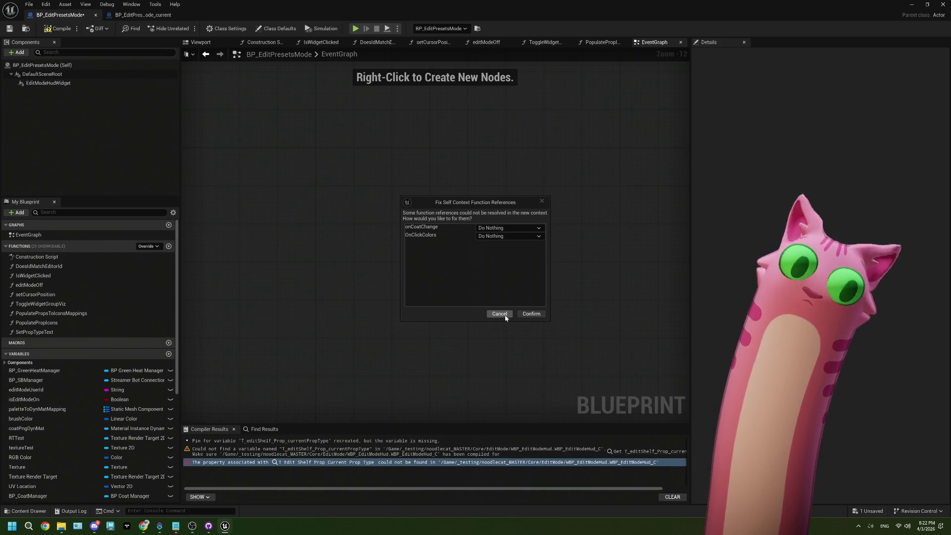
- Leave the onCoatChange and OnClickColors references on Do Nothing and confirm the paste
left_click(513, 227)
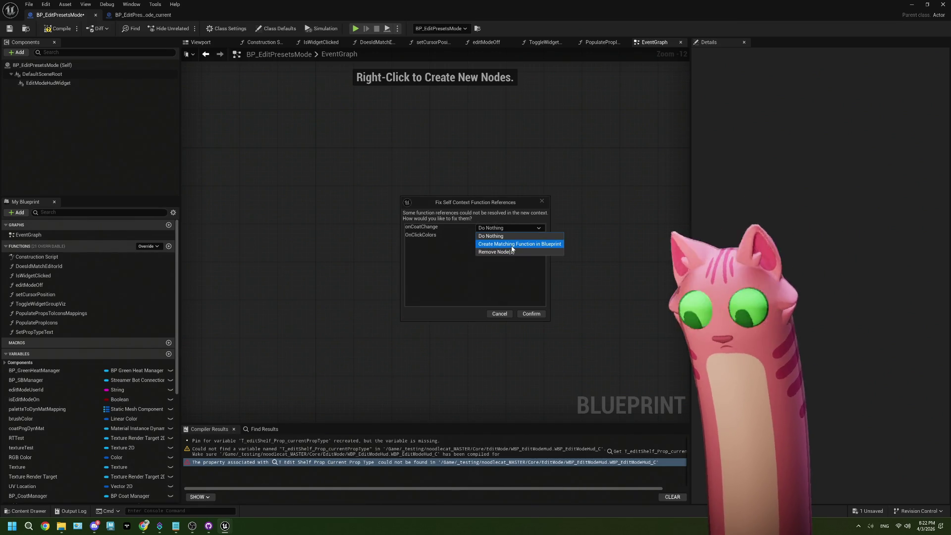
left_click(507, 236)
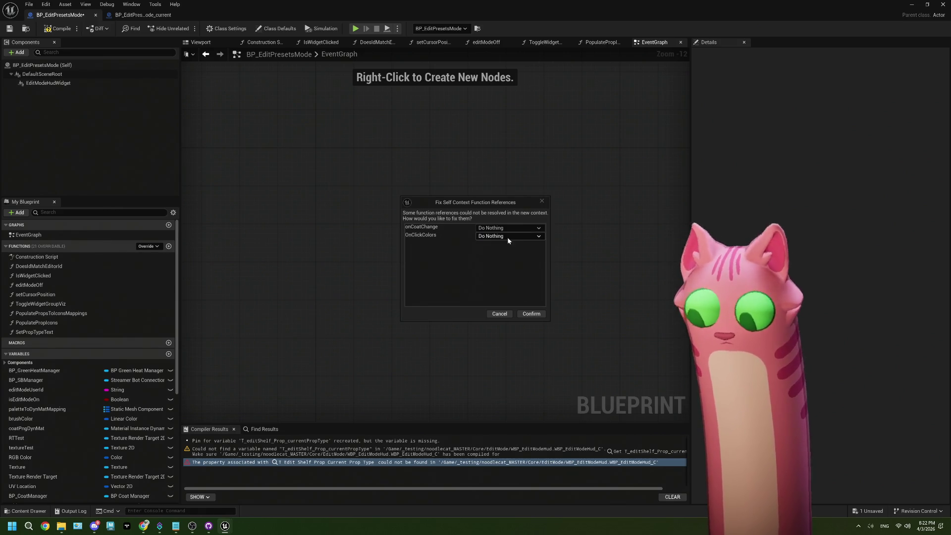
left_click(529, 315)
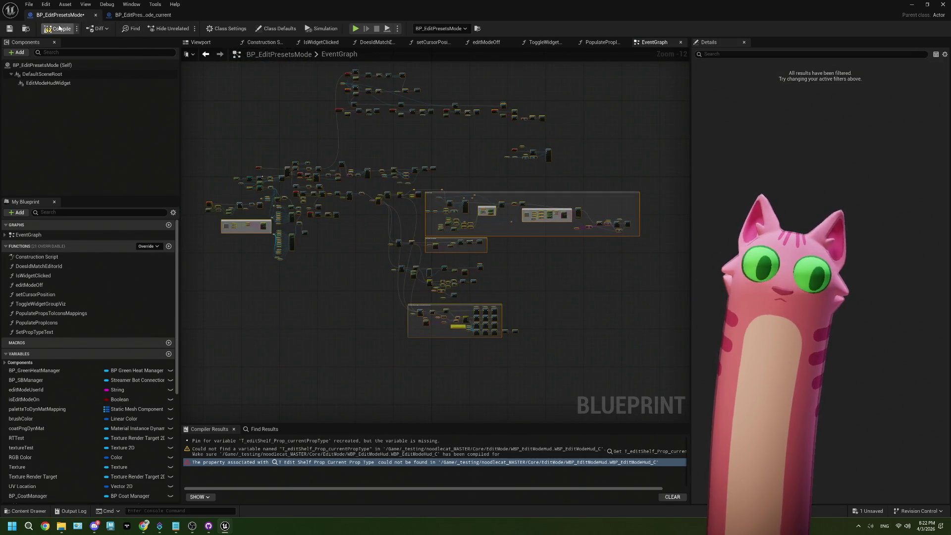
- Compile BP_EditPresetsMode, check the first error, then close it and minimize the editor
left_click(12, 29)
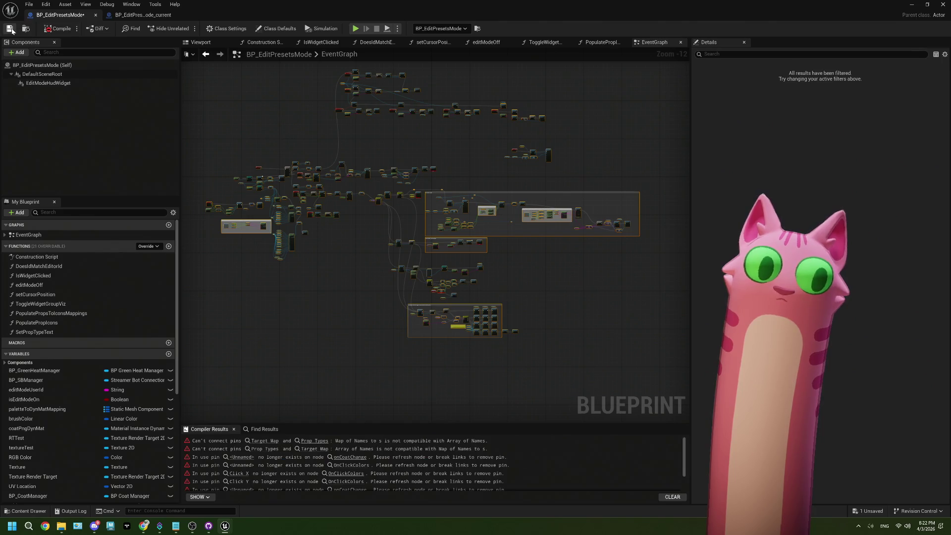
left_click(266, 444)
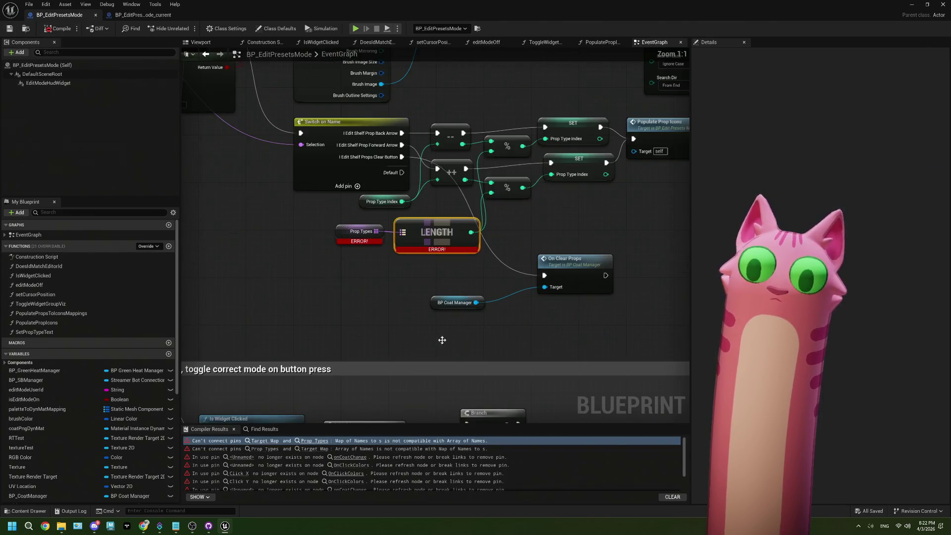
left_click(97, 15)
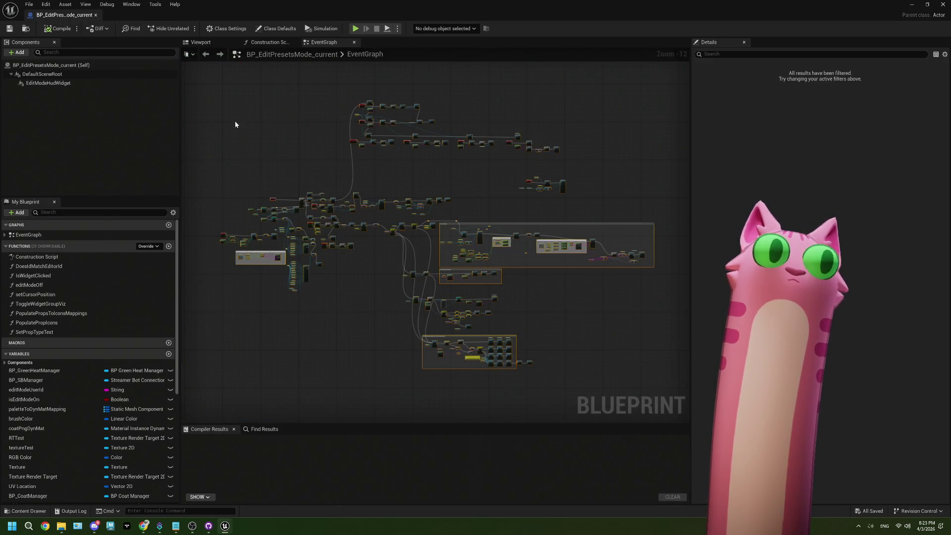
left_click(911, 7)
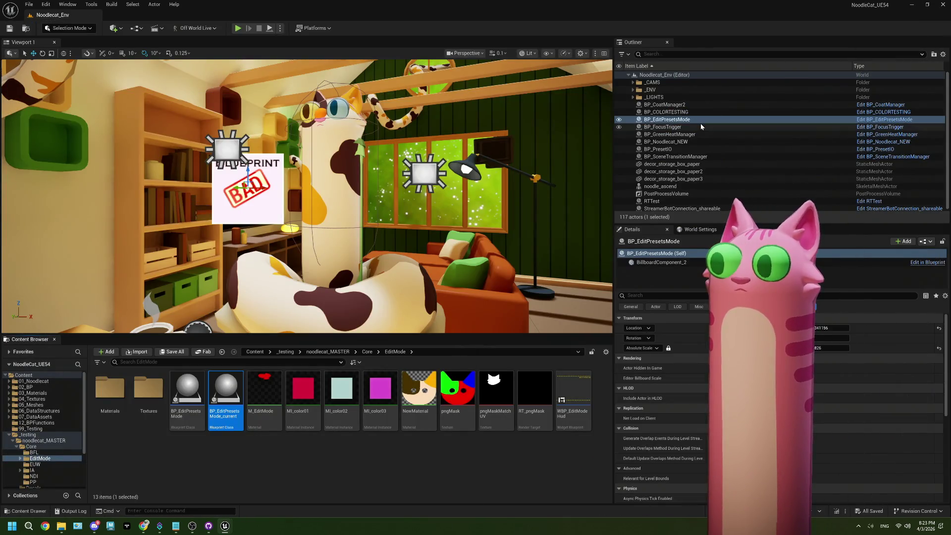
- Replace the old BP_EditPresetsMode actor with a BP_EditPresetsMode_current actor and save the level
left_click(698, 119)
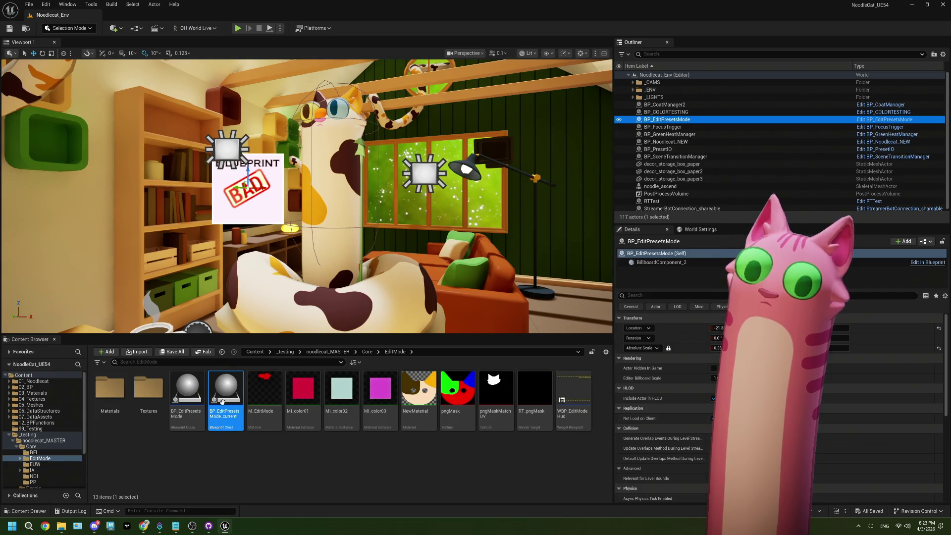
left_click_drag(298, 266, 298, 267)
left_click(689, 120)
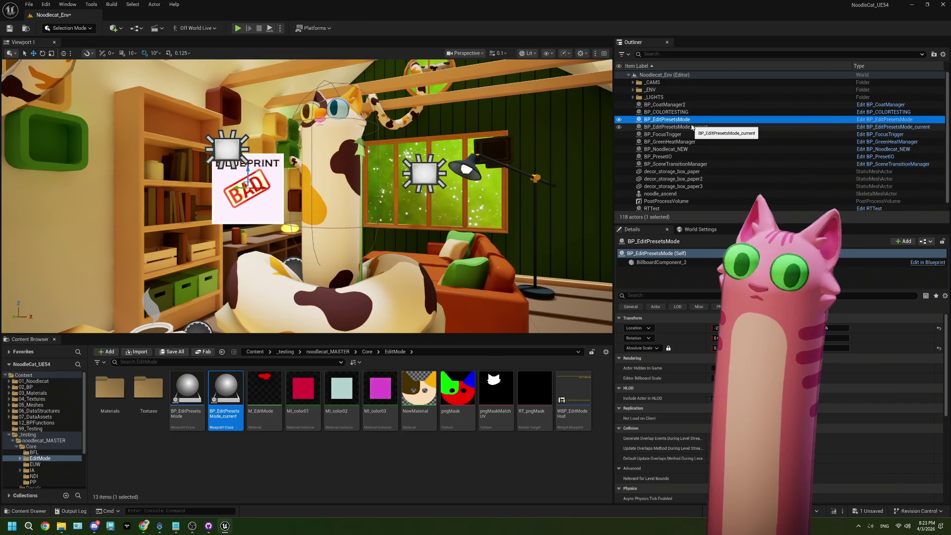
key("Delete")
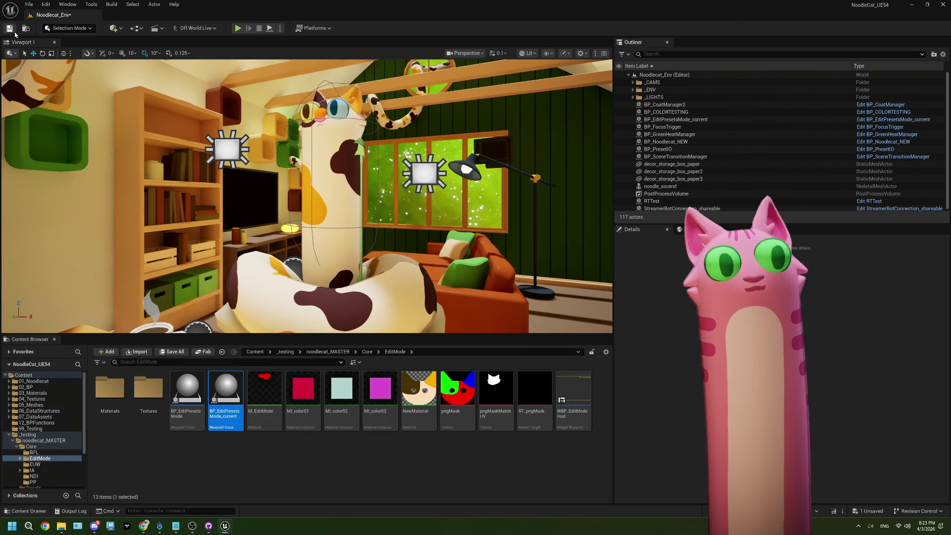
left_click(10, 29)
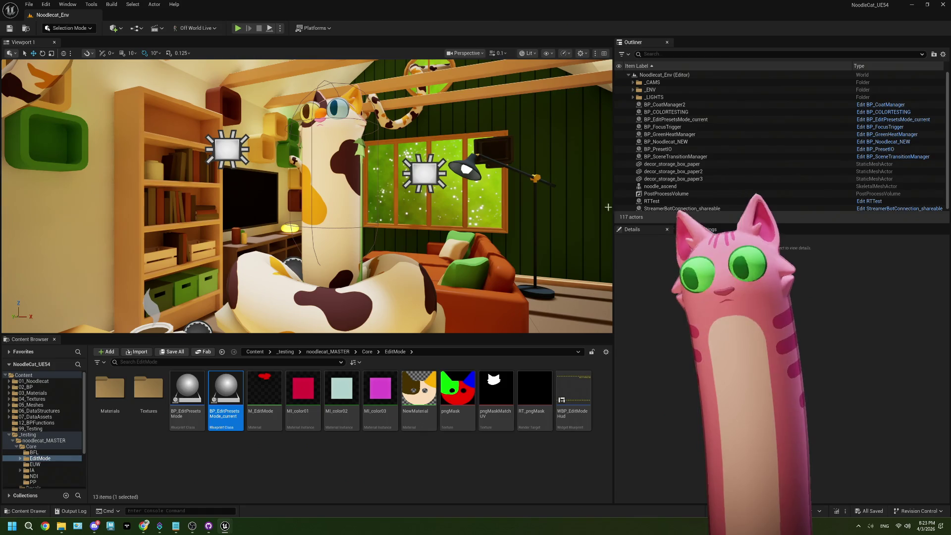
- Select the BP_EditPresetsMode Blueprint asset in the EditMode folder and open its actions
left_click(671, 119)
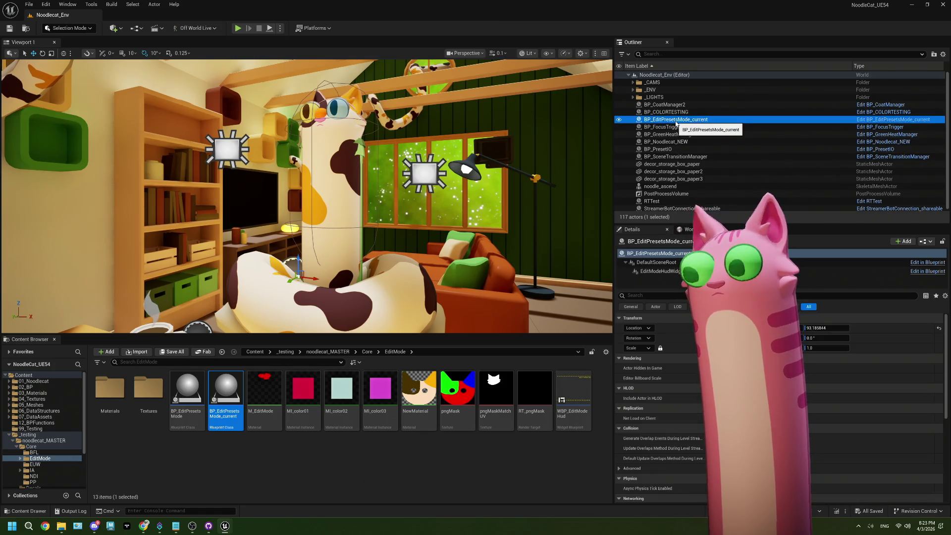
left_click(192, 394)
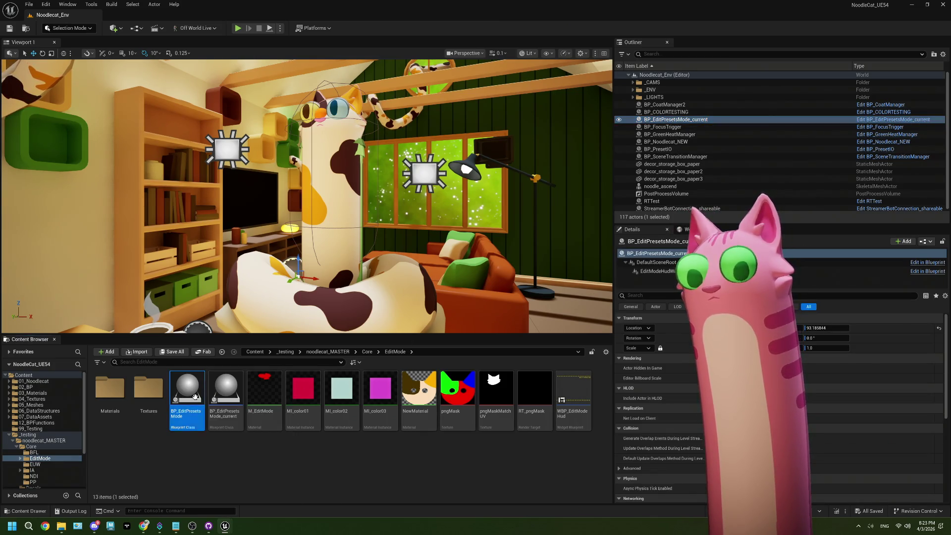
right_click(195, 395)
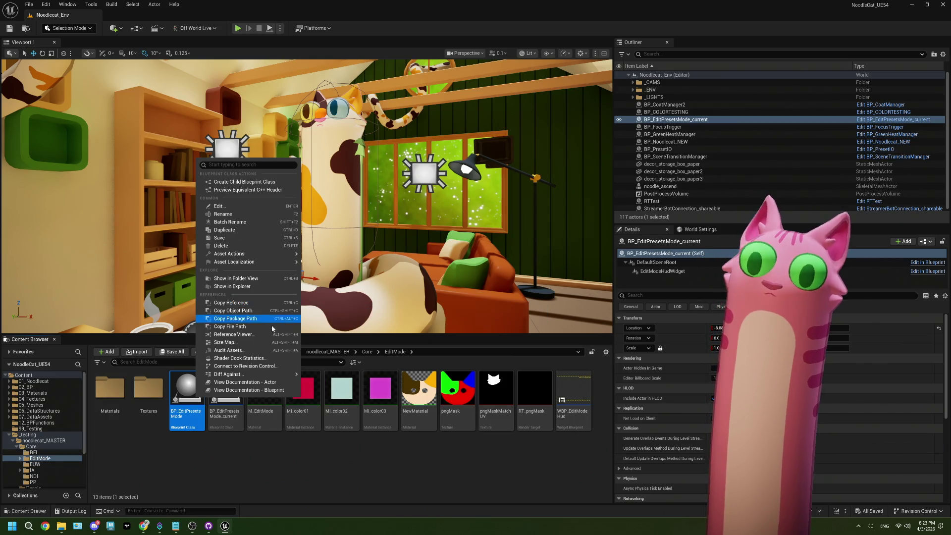
- View BP_EditPresetsMode's Reference Viewer, explore BP_CoatManager, go back, then close it
left_click(257, 336)
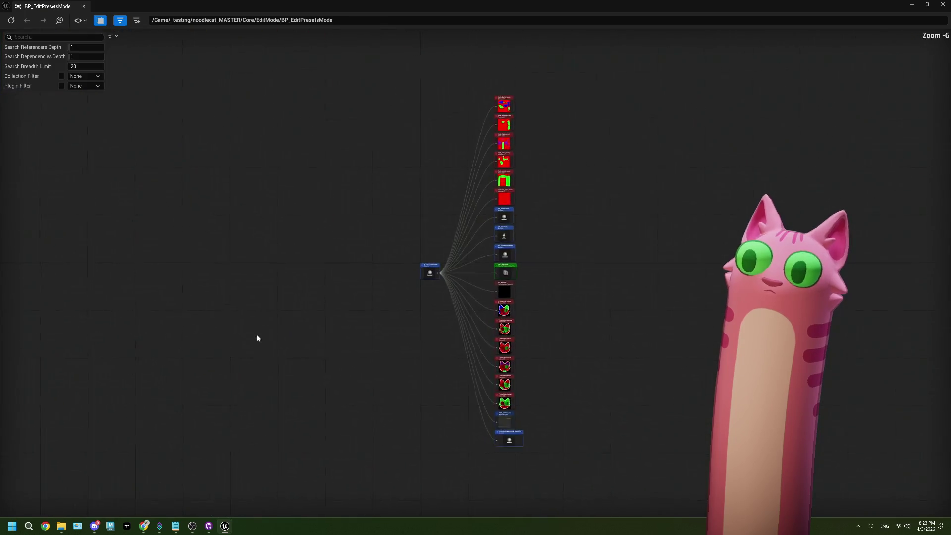
scroll(536, 217, "up", 5)
scroll(536, 215, "up", 1)
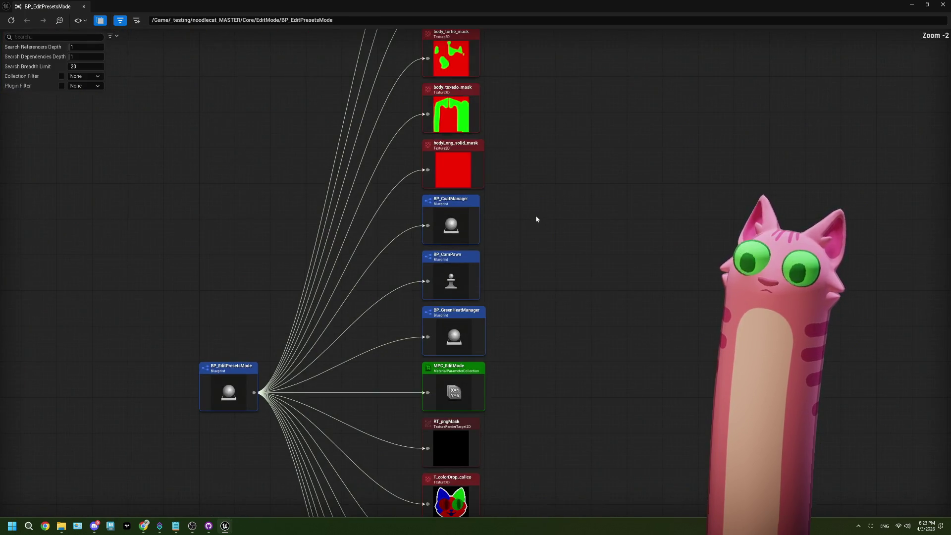
double_click(473, 223)
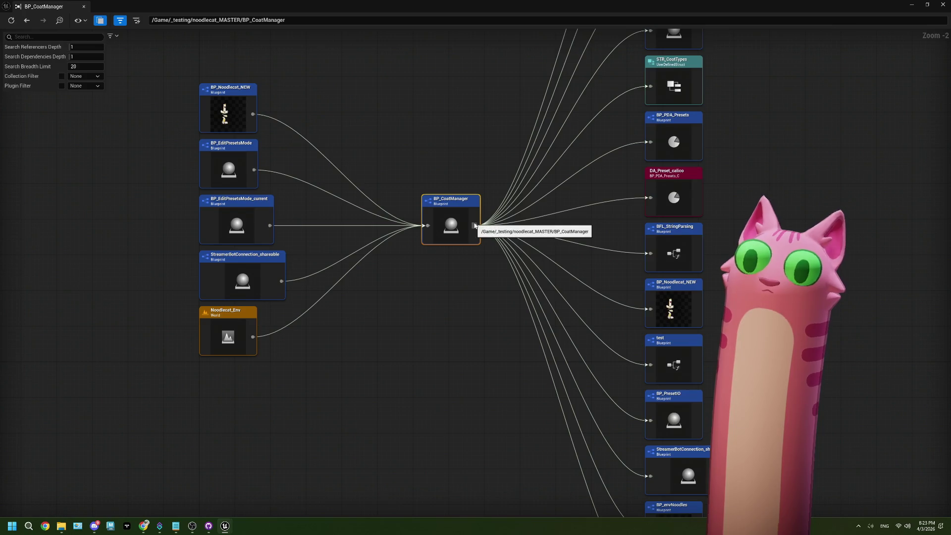
left_click(27, 22)
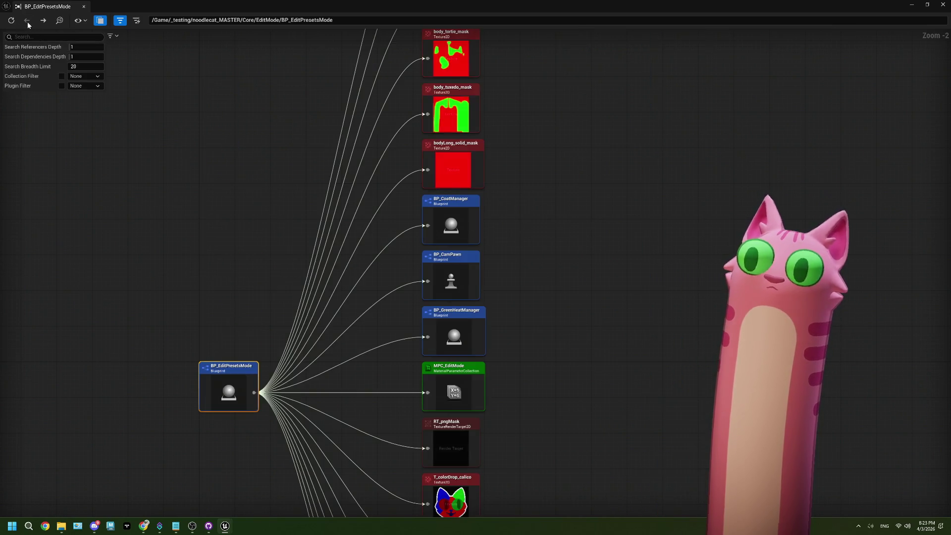
left_click(469, 272)
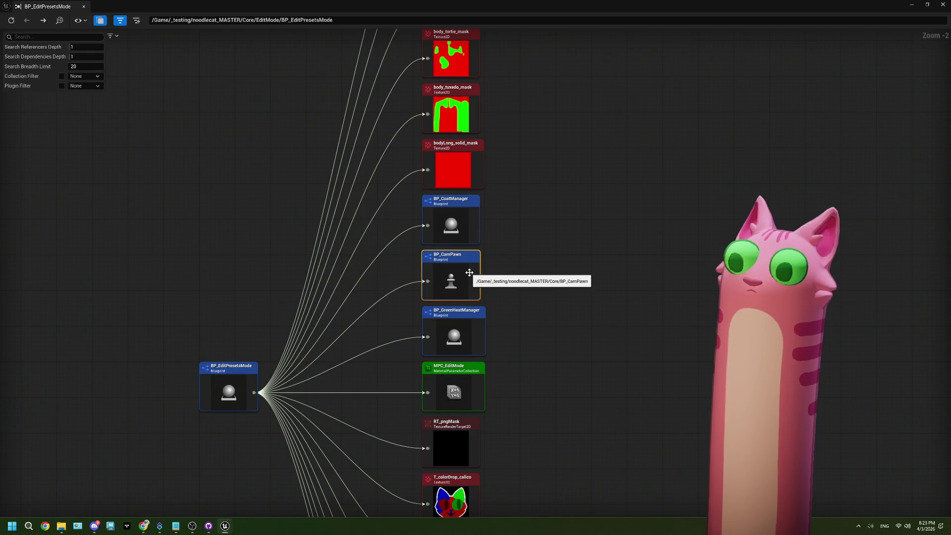
left_click(944, 5)
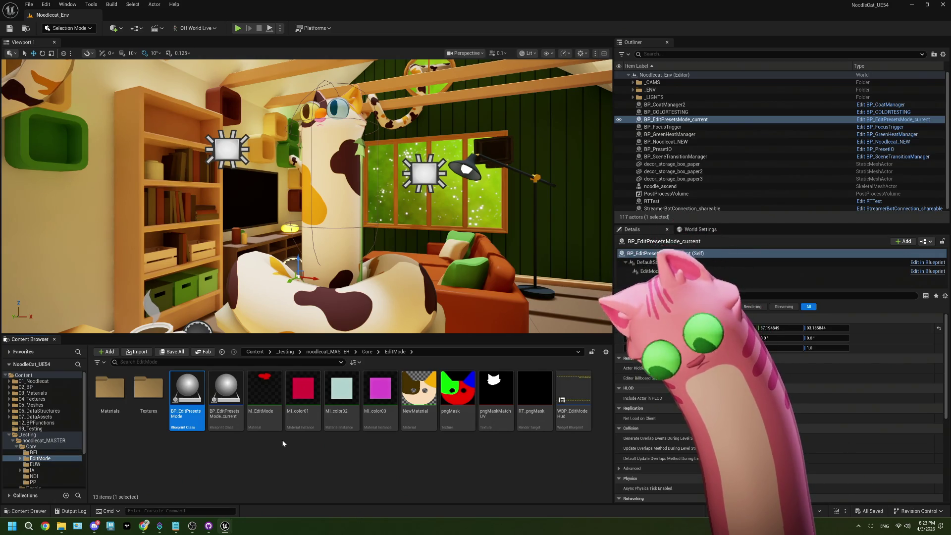
- Open BP_EditPresetsMode_current, then reopen BP_EditPresetsMode from the Content Browser
double_click(223, 393)
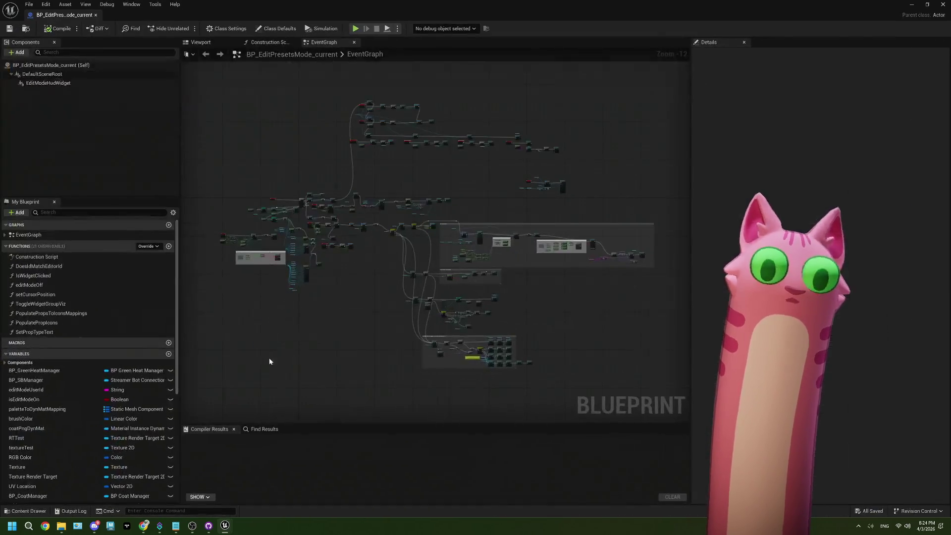
left_click(911, 4)
double_click(187, 396)
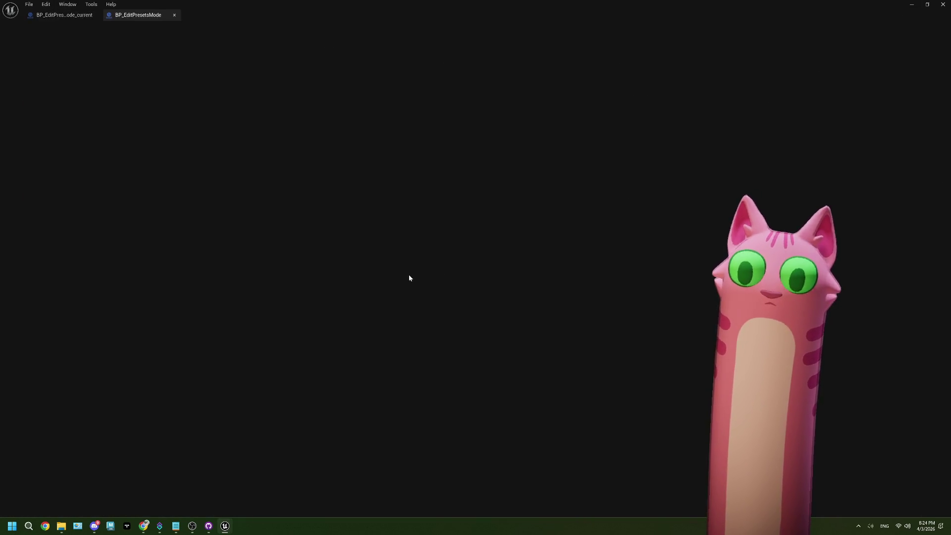
- Select the erroring Prop Types node and bring up its actions
scroll(408, 273, "down", 5)
scroll(390, 261, "up", 5)
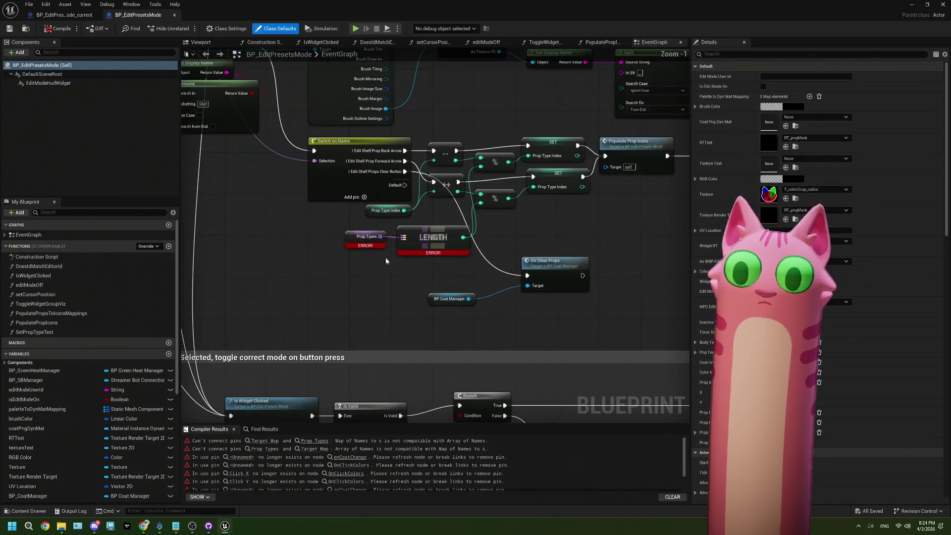
scroll(347, 237, "up", 1)
left_click(364, 240)
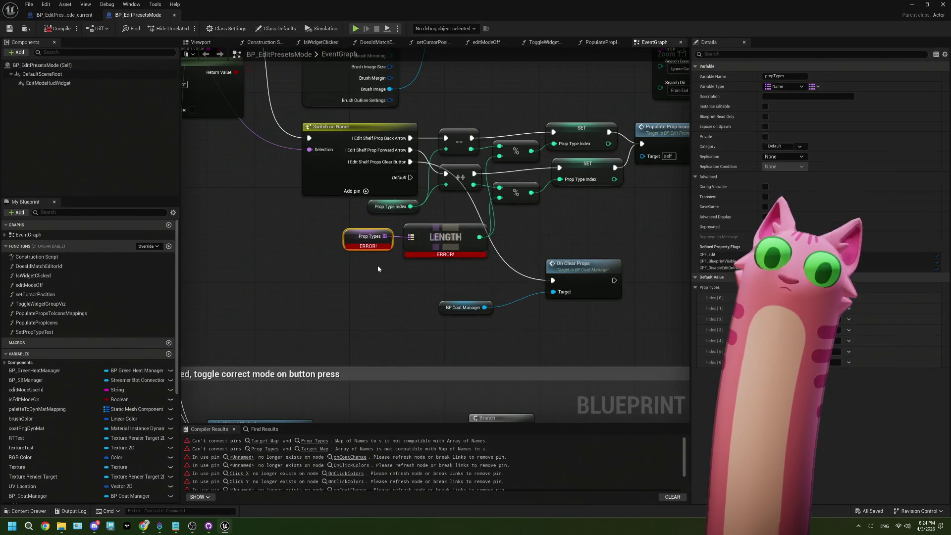
right_click(352, 238)
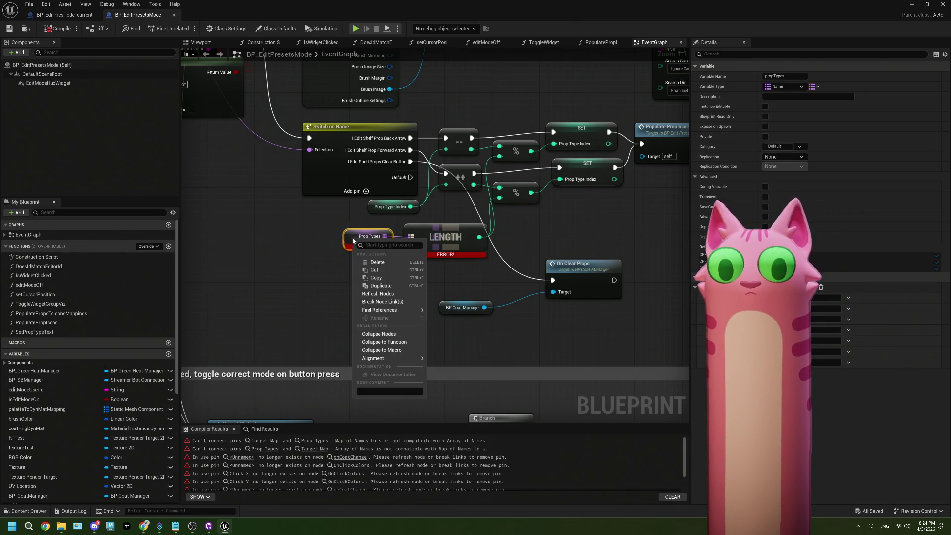
- Change propTypes to a Map container keyed by Name and confirm the type change
left_click(783, 87)
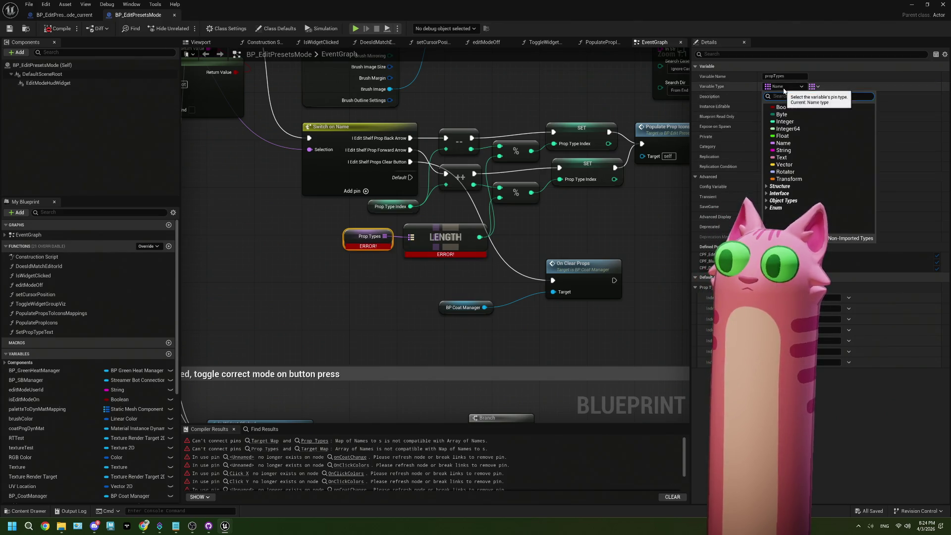
left_click(815, 86)
left_click(814, 86)
left_click(802, 128)
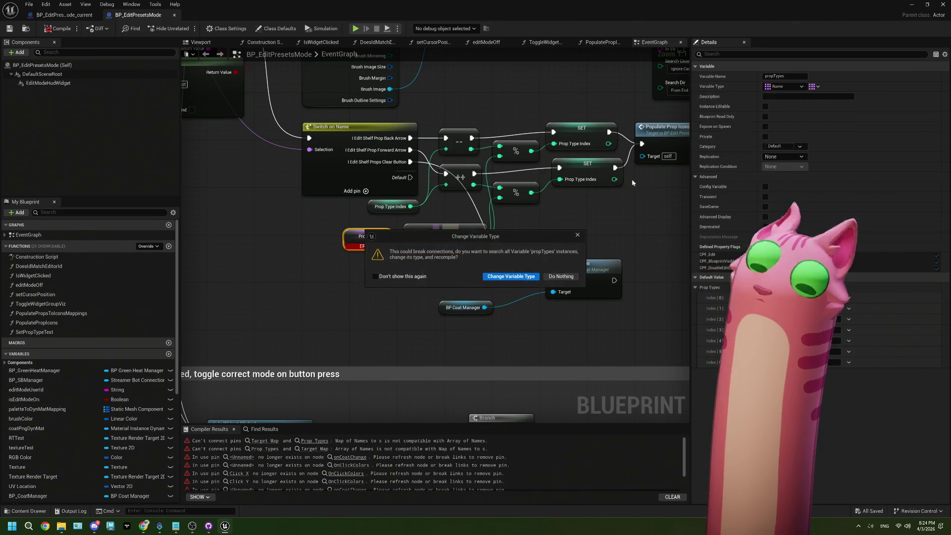
left_click(499, 277)
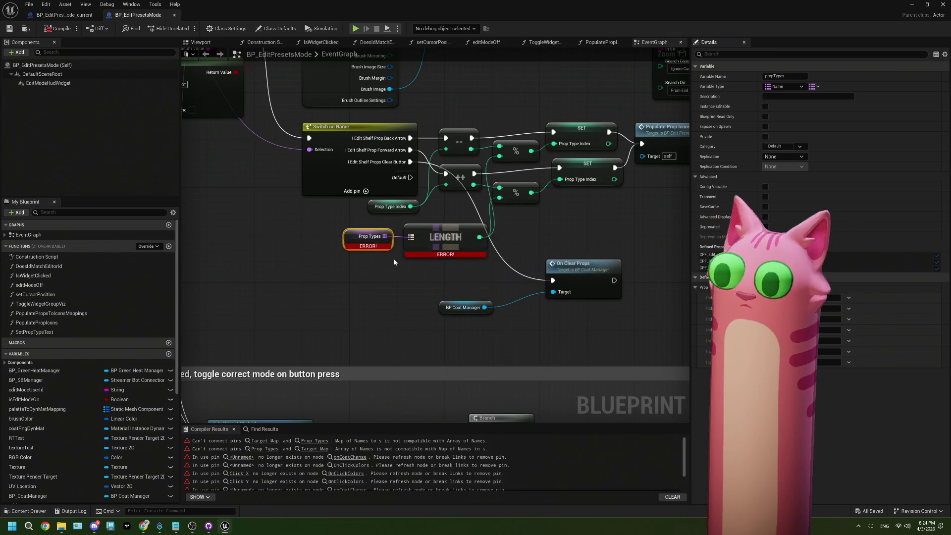
- Set the map's value type to Texture 2D Object Reference and confirm
left_click(813, 86)
left_click(825, 109)
left_click(843, 87)
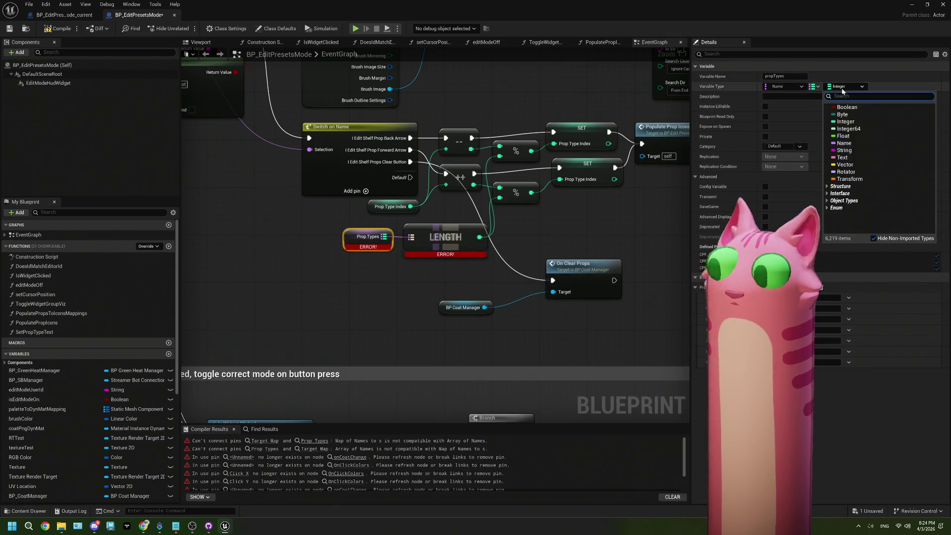
left_click(843, 90)
left_click(842, 90)
left_click(842, 90)
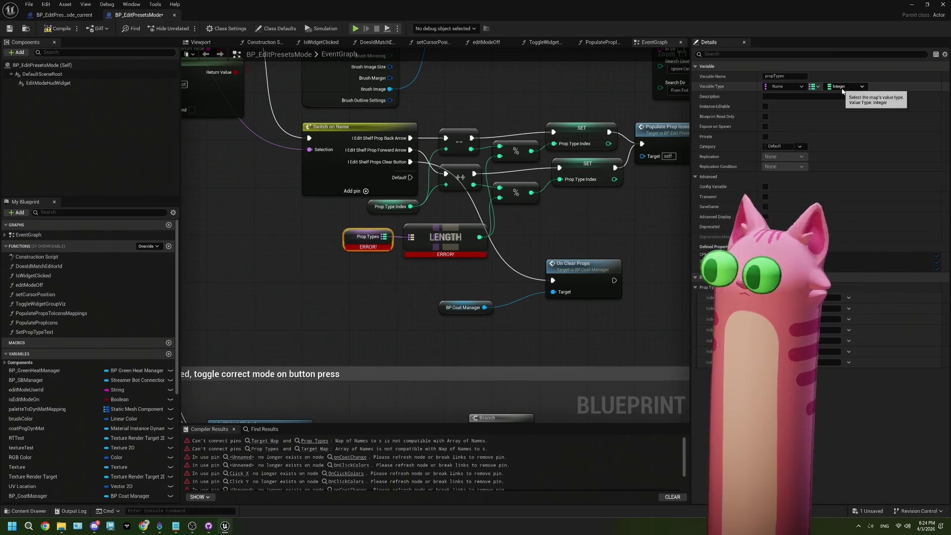
left_click(843, 89)
type("te")
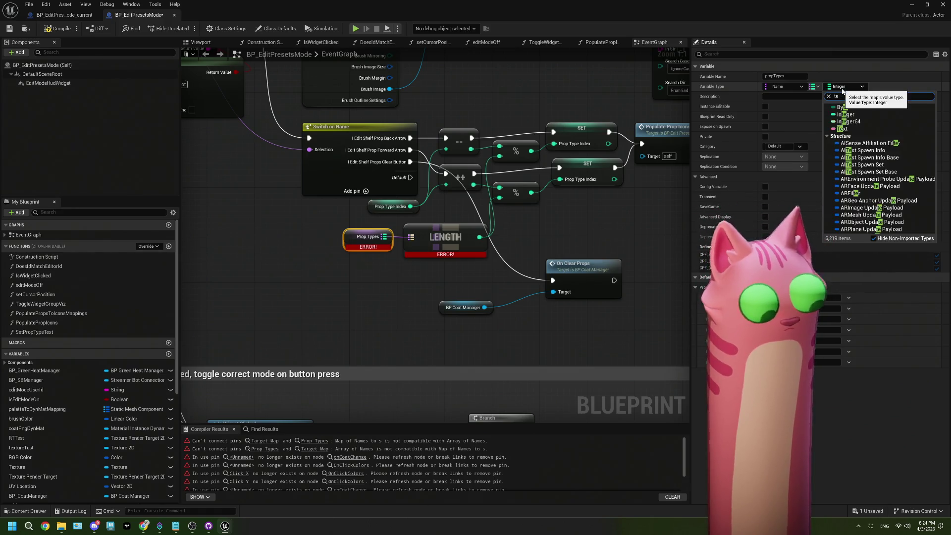
type("xture2d")
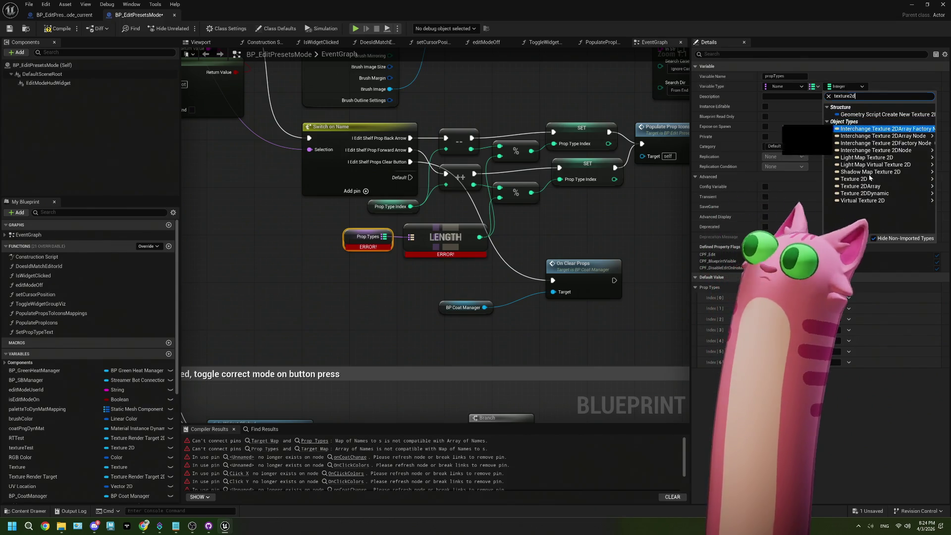
mouse_move(851, 179)
left_click(814, 181)
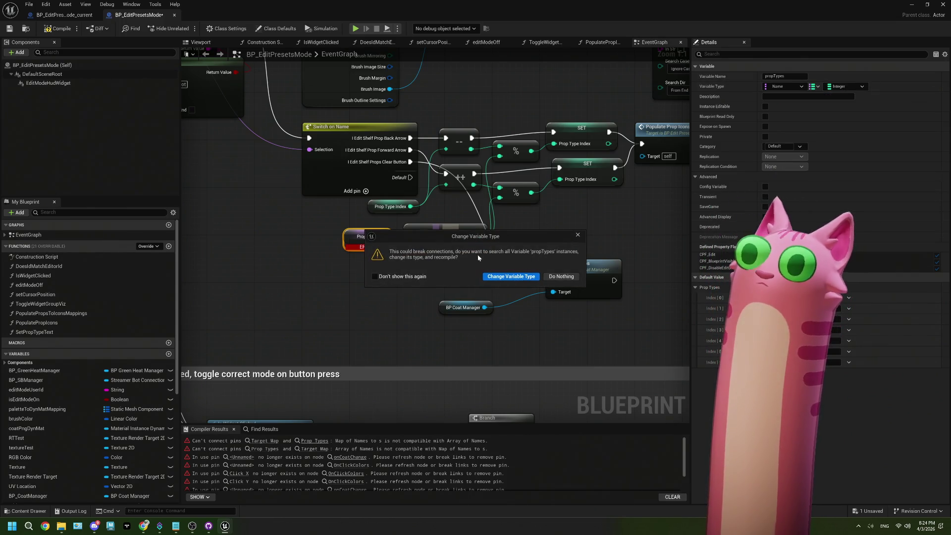
left_click(515, 277)
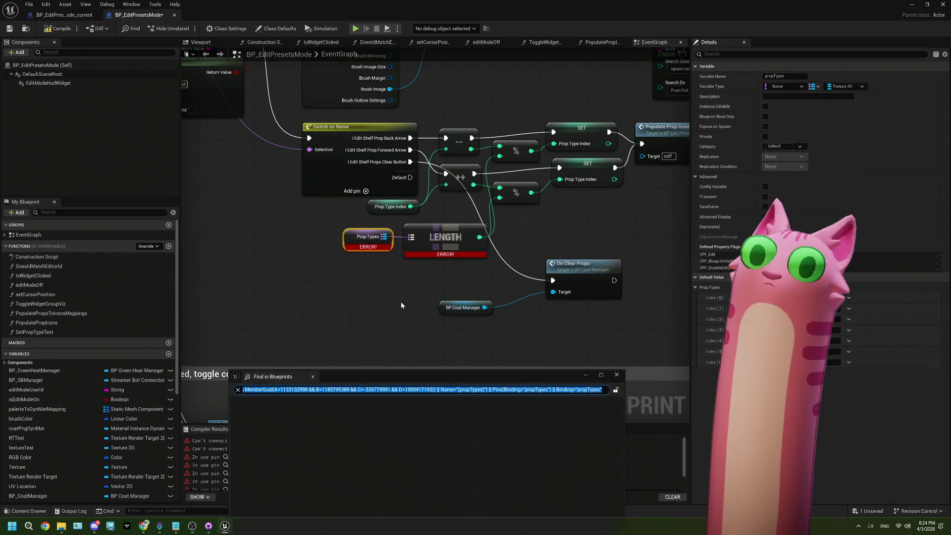
- Recompile, add an entry to the Prop Types default map, and save
mouse_move(383, 237)
left_mouse_down()
mouse_move(446, 244)
mouse_move(413, 241)
left_mouse_up()
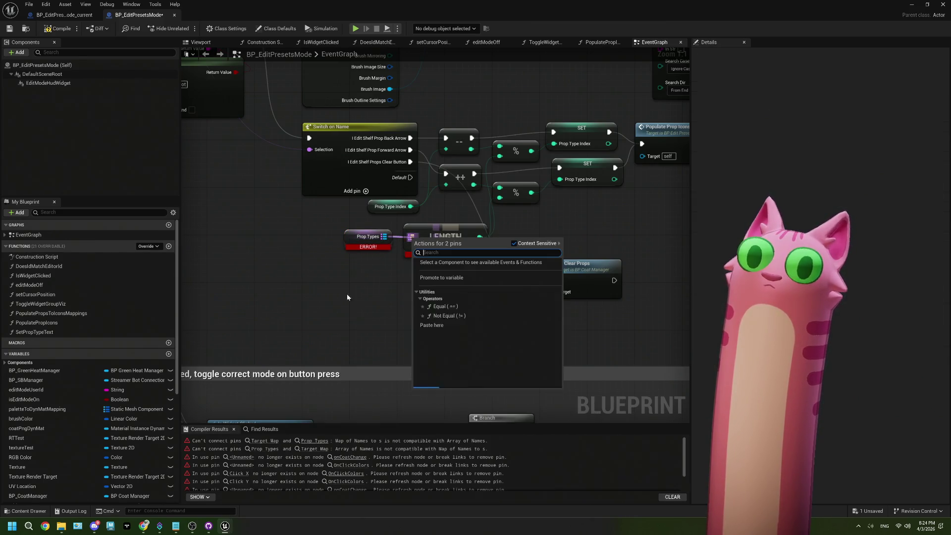
left_click(236, 198)
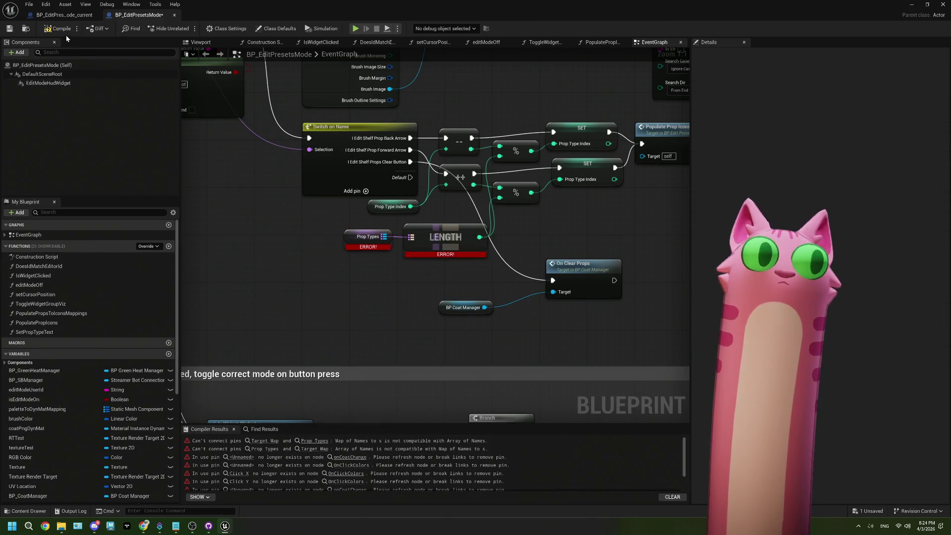
left_click(9, 28)
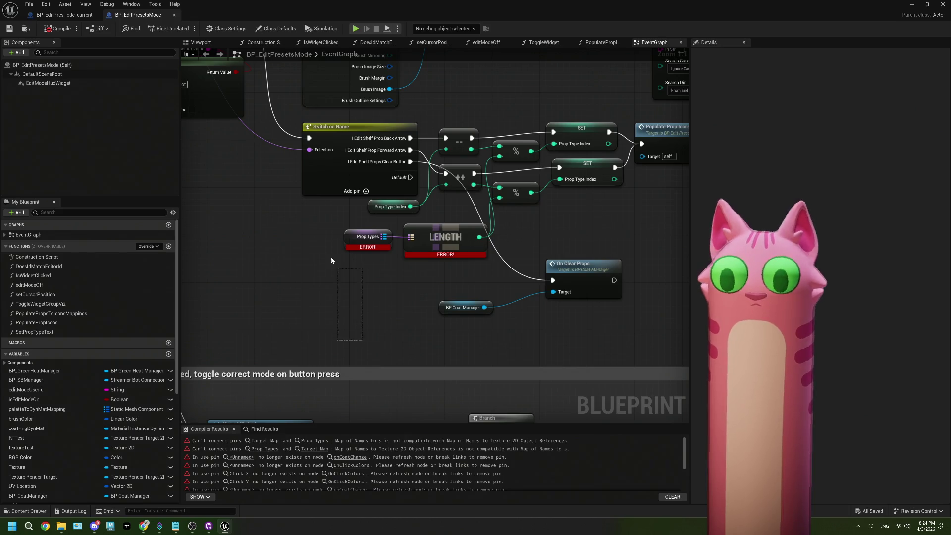
left_click(367, 237)
left_click(926, 288)
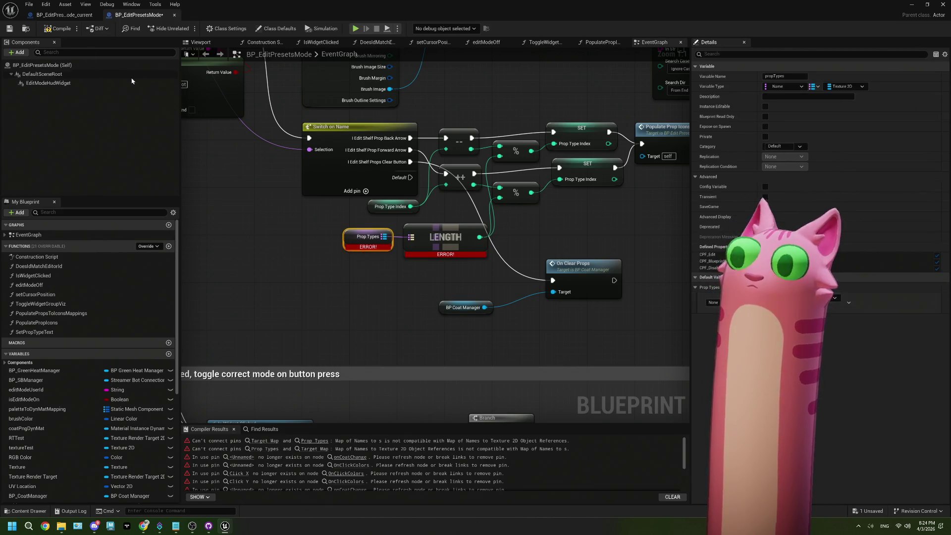
left_click(58, 28)
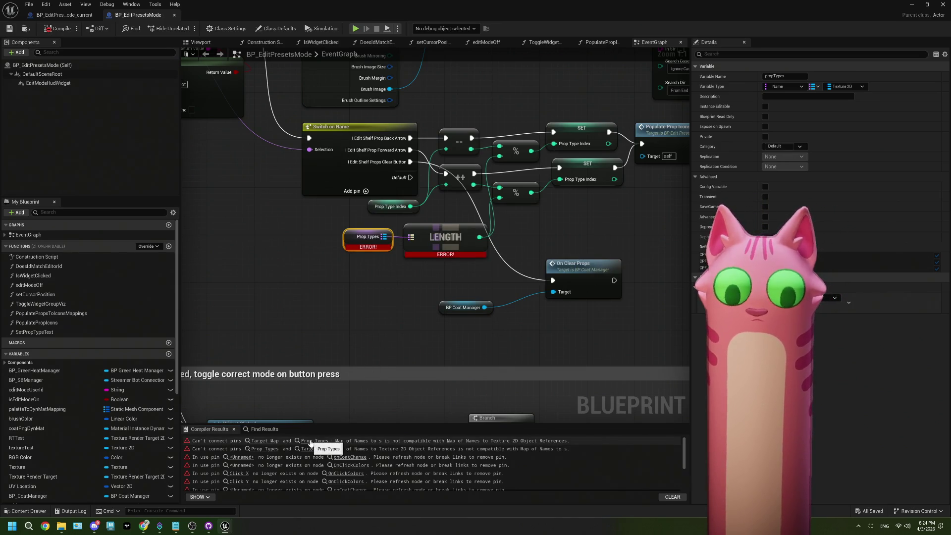
- Connect Prop Types into the LENGTH node, then recompile and save
right_click(409, 238)
left_click(410, 256)
left_click_drag(383, 238, 409, 240)
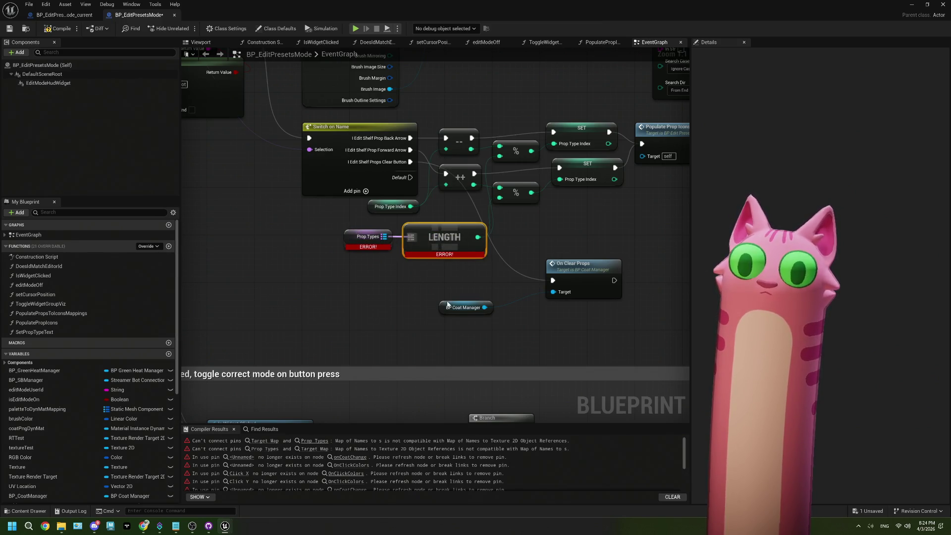
left_click(402, 304)
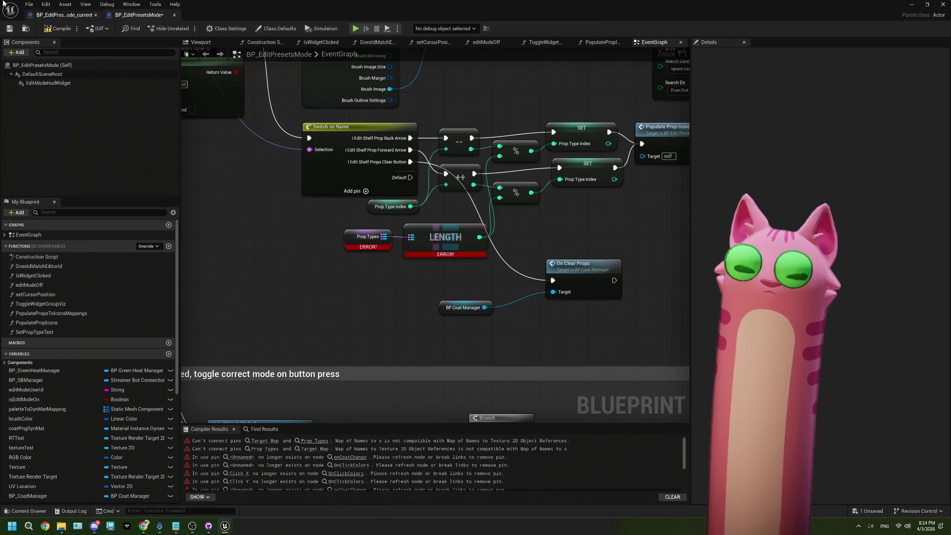
left_click(9, 28)
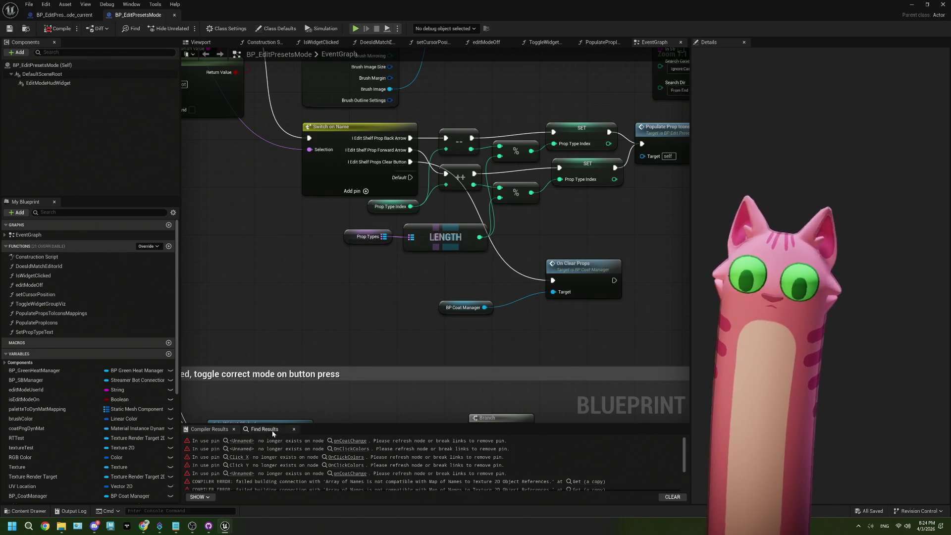
- Refresh the erroring On Click Colors node
left_click(244, 457)
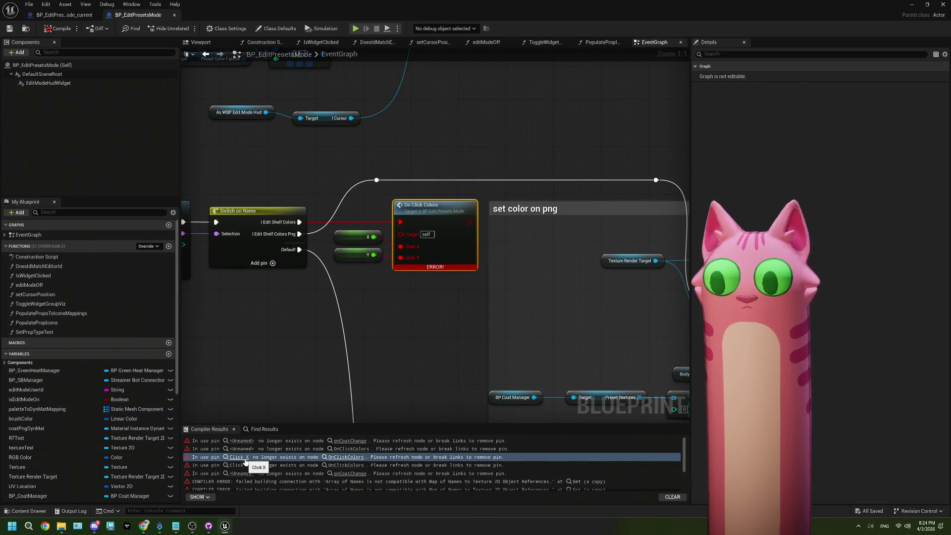
scroll(456, 352, "down", 9)
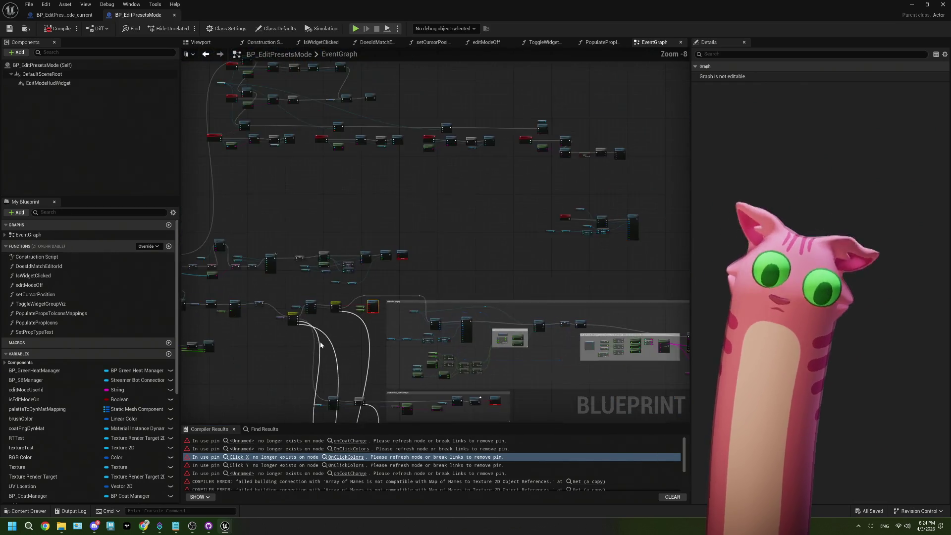
scroll(288, 281, "up", 5)
left_click(312, 255)
scroll(547, 272, "down", 2)
mouse_move(547, 272)
left_mouse_down()
mouse_move(438, 288)
mouse_move(434, 277)
left_mouse_up()
scroll(480, 246, "up", 5)
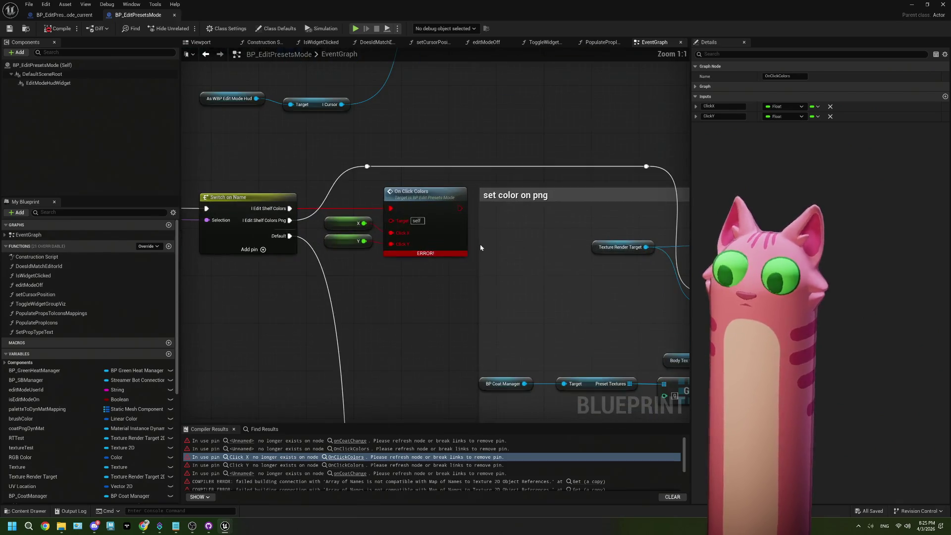
right_click(440, 237)
left_click(476, 293)
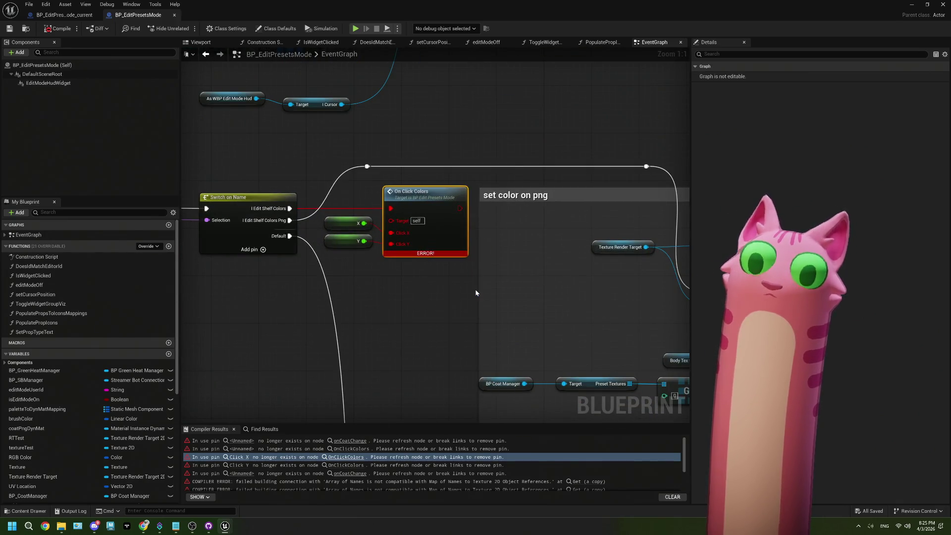
- Refresh the first On Coat Change node to clear its error
scroll(456, 268, "down", 4)
scroll(515, 208, "up", 3)
right_click(515, 207)
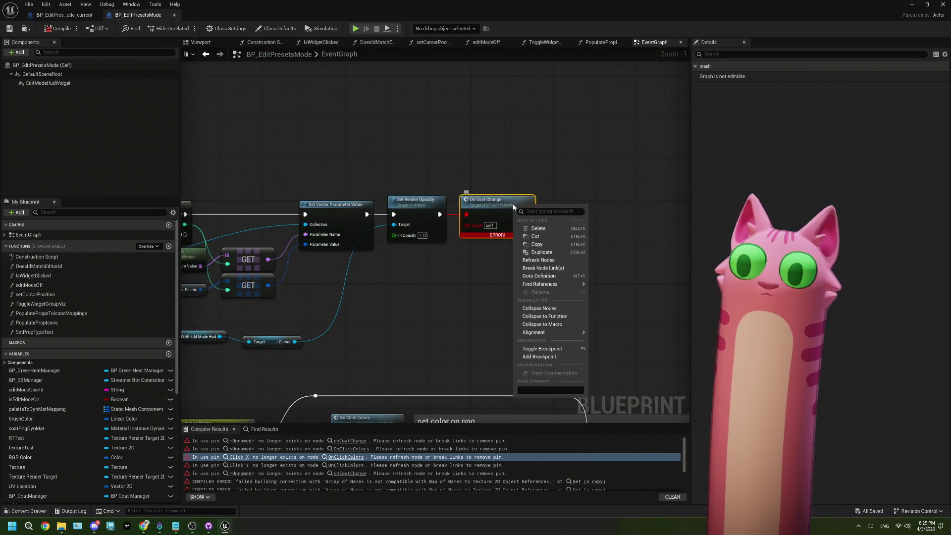
left_click(538, 263)
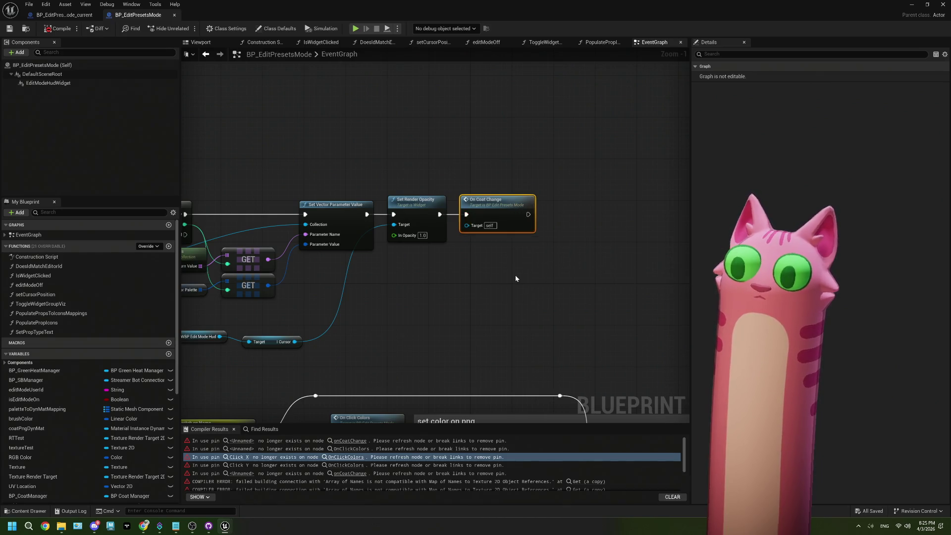
scroll(515, 280, "down", 1)
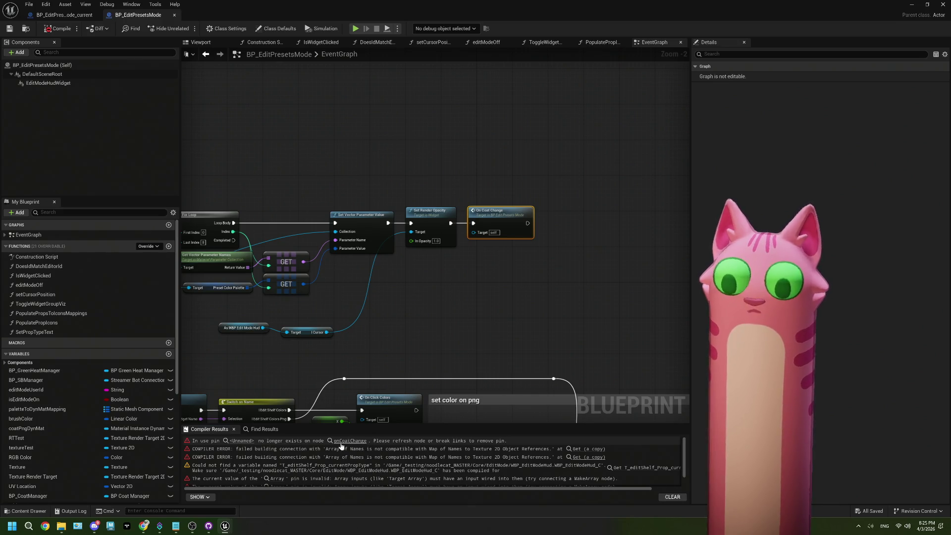
- Refresh the second On Coat Change node, then save and recompile
left_click(340, 446)
right_click(437, 228)
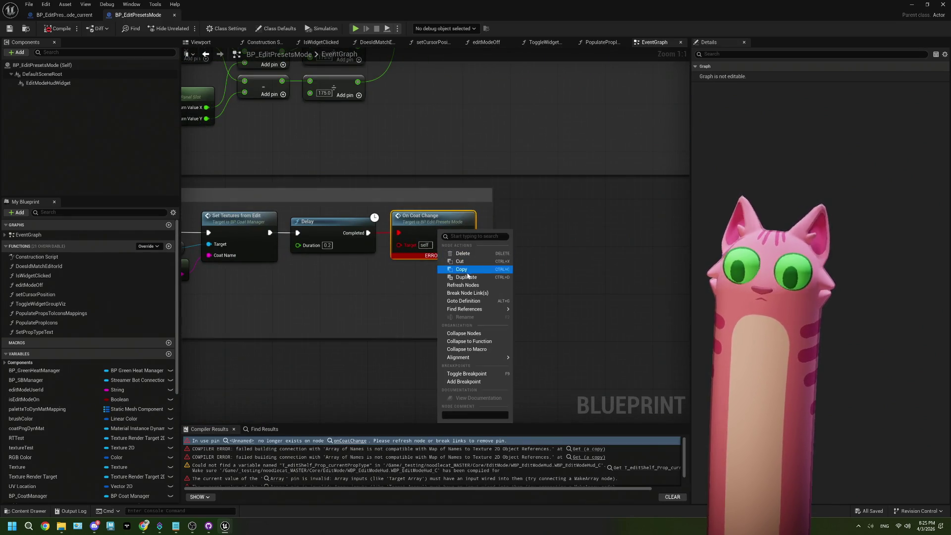
left_click(463, 285)
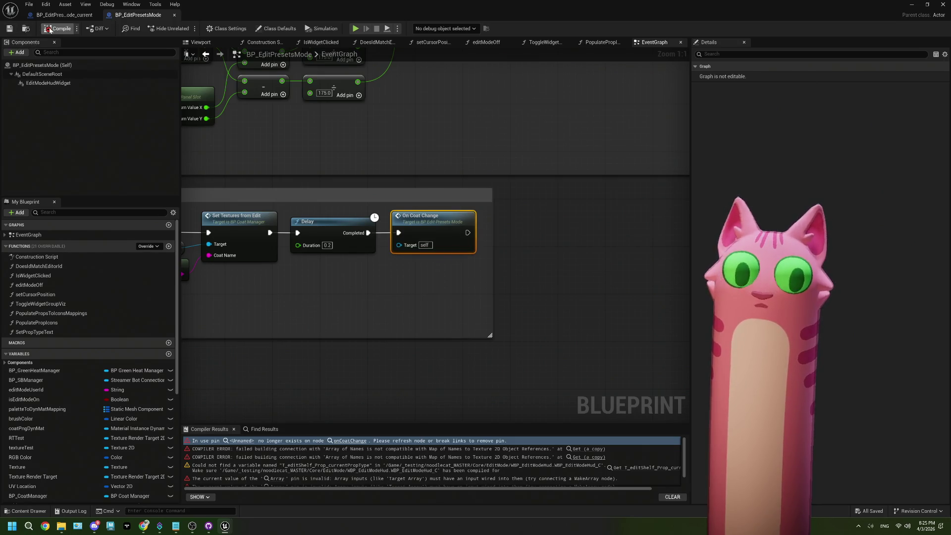
left_click(13, 28)
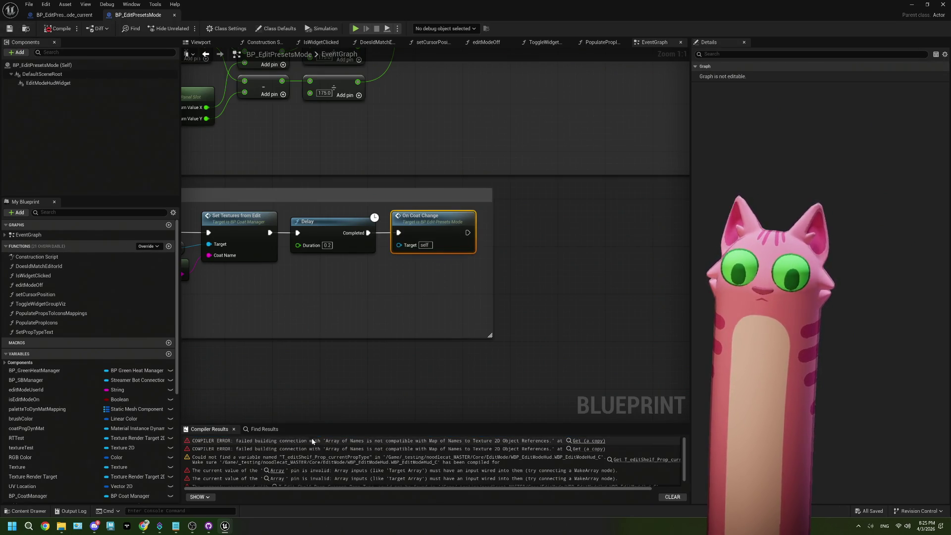
- Open PopulatePropIcons in both Blueprints to compare the broken and working graphs
left_click(589, 440)
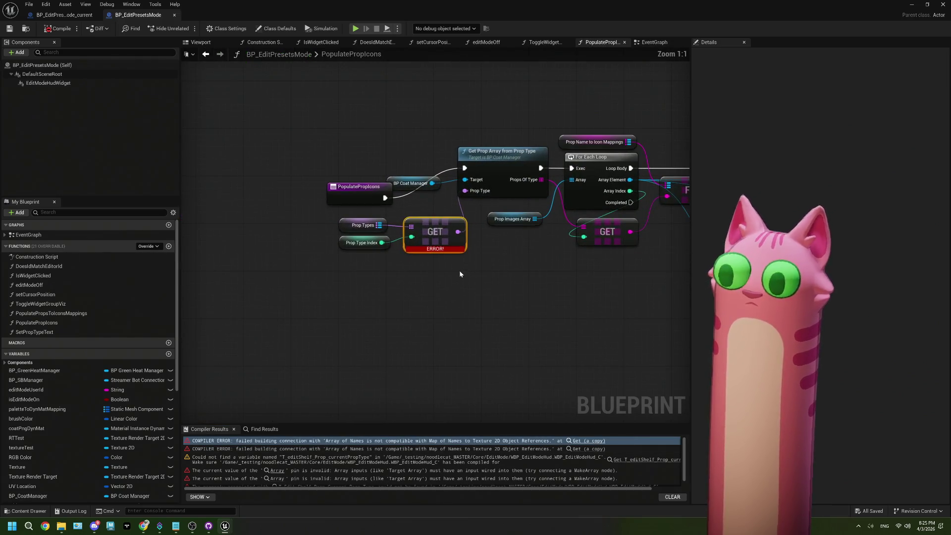
left_click_drag(449, 267, 425, 270)
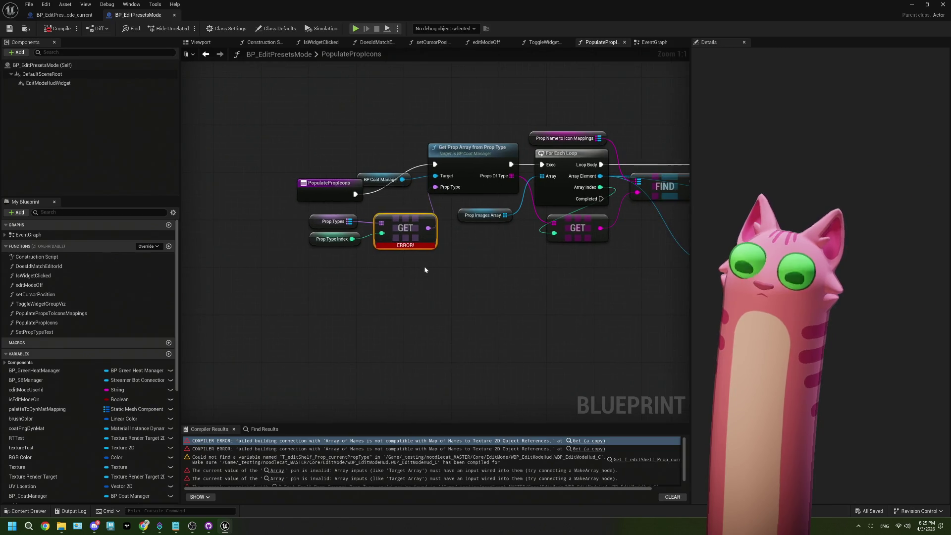
left_click_drag(340, 190, 322, 160)
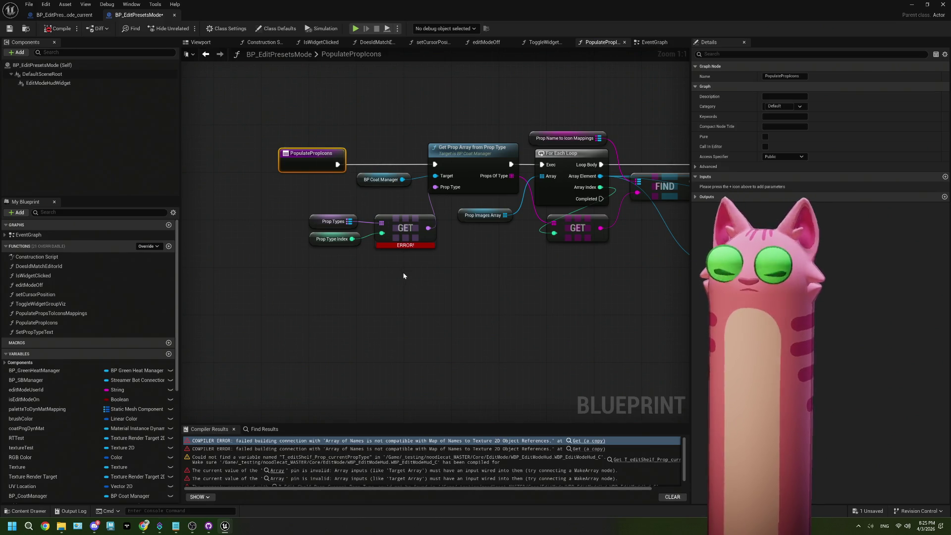
left_click(44, 19)
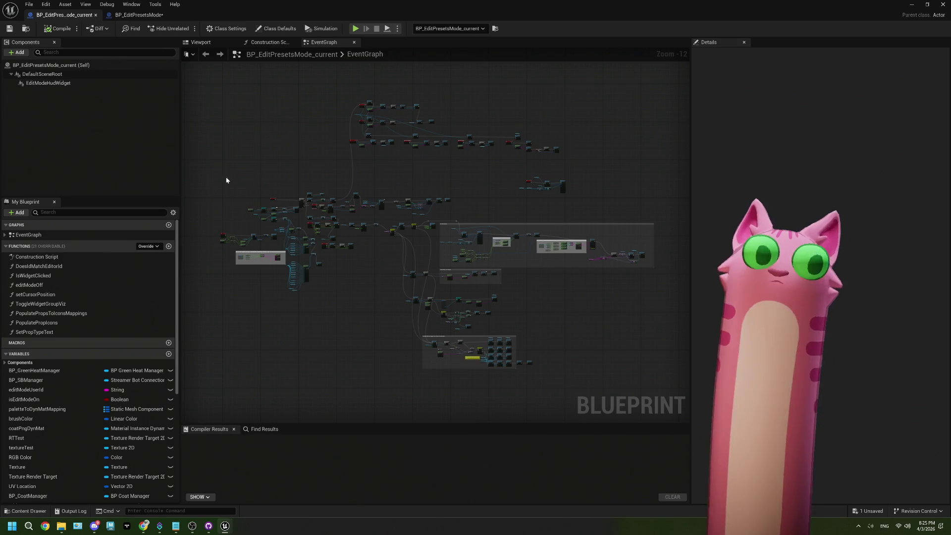
left_click(50, 322)
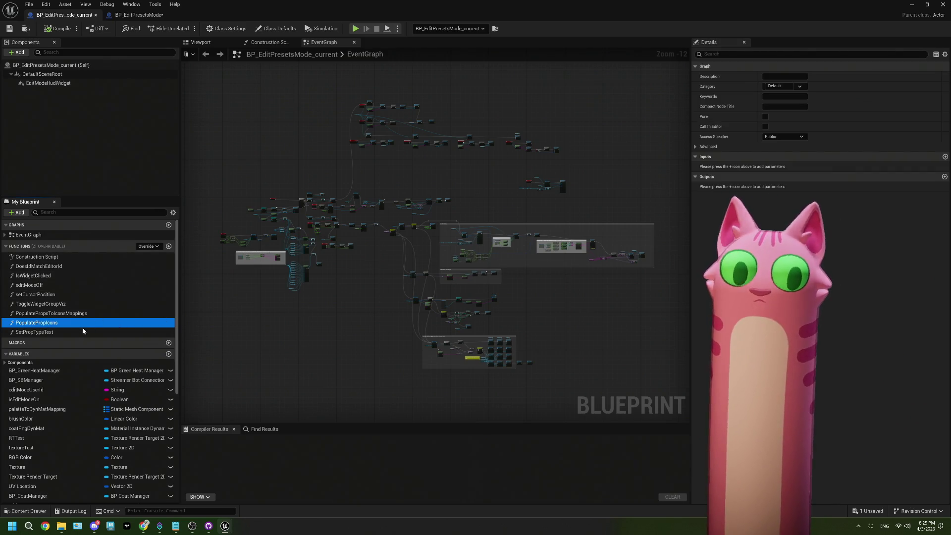
double_click(81, 323)
left_click_drag(253, 221, 207, 225)
left_click_drag(414, 243, 255, 177)
- Wire the PopulatePropIcons entry execution into the KEYS node and save with Ctrl+S
left_click(139, 14)
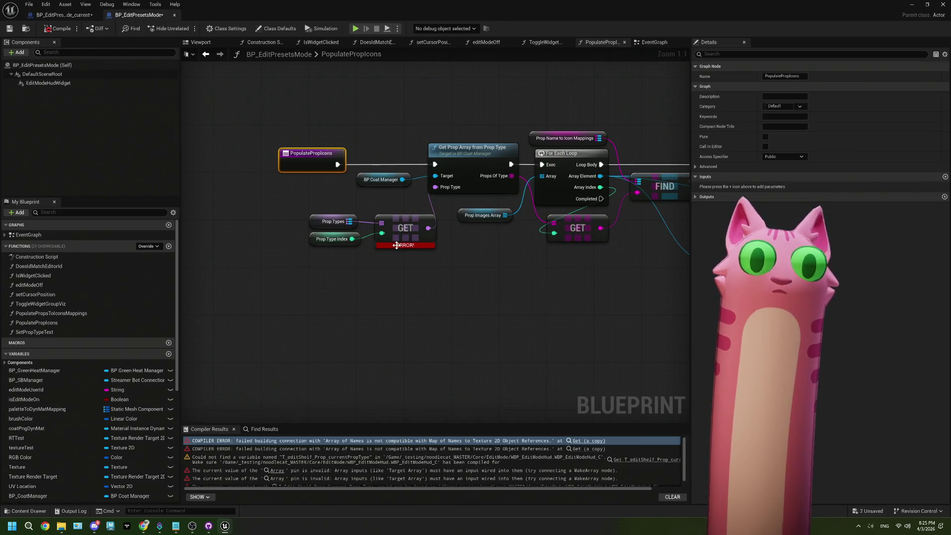
scroll(396, 245, "down", 5)
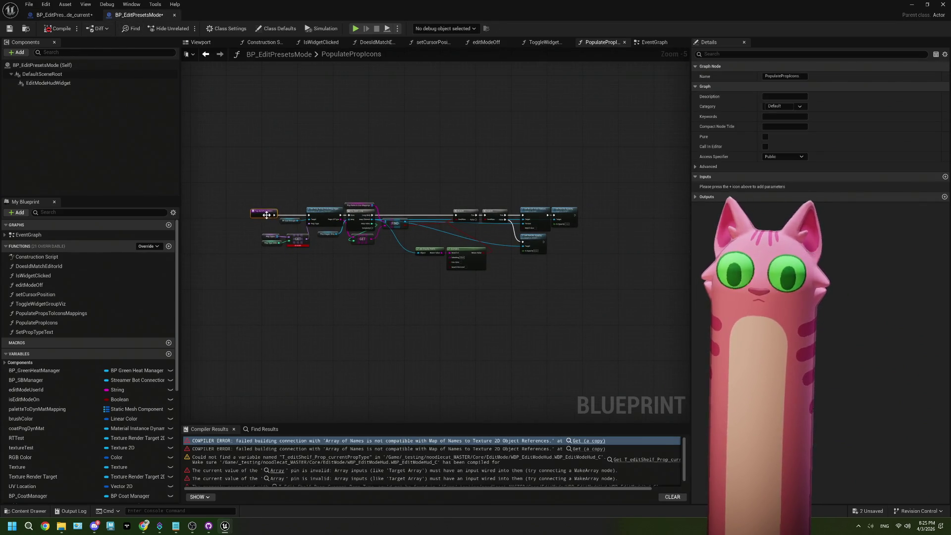
left_click_drag(597, 311, 262, 176)
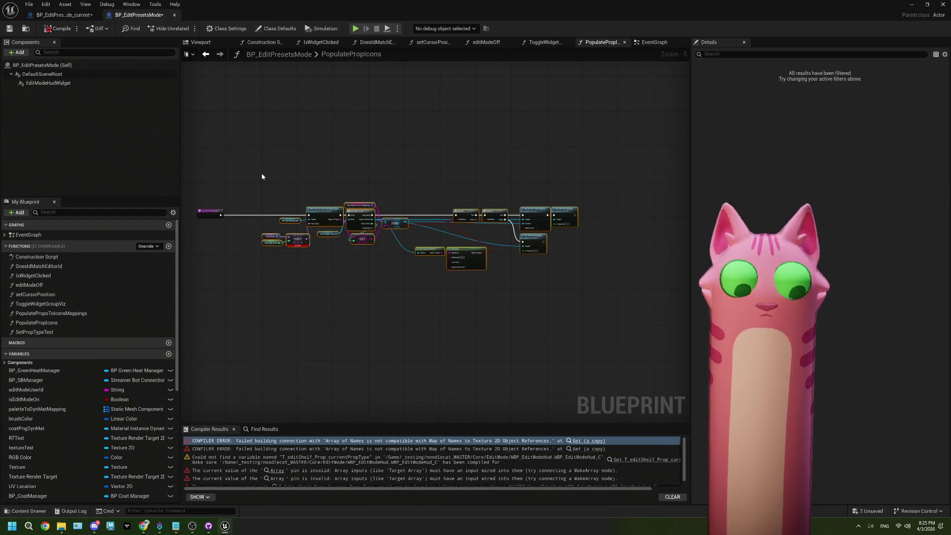
key("Delete")
key("ctrl+z")
scroll(245, 260, "up", 2)
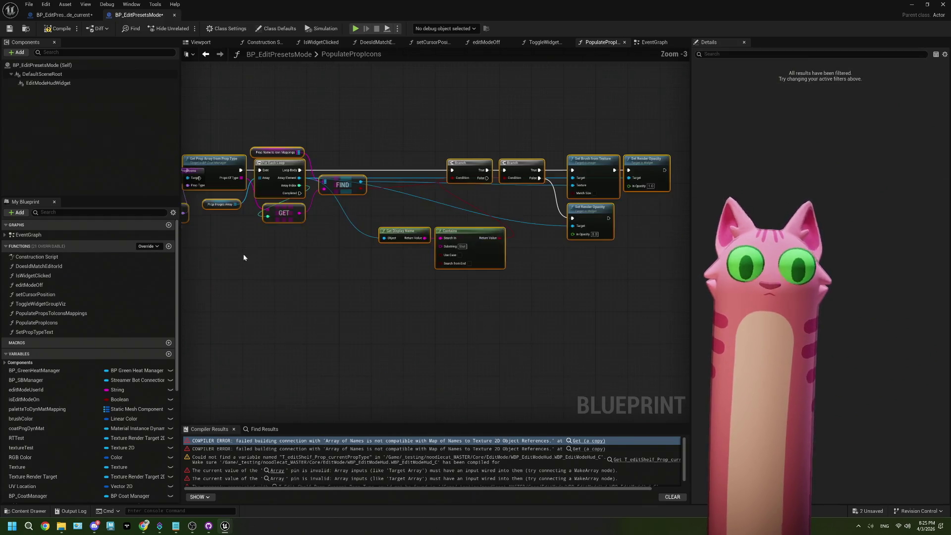
left_click_drag(215, 171, 359, 176)
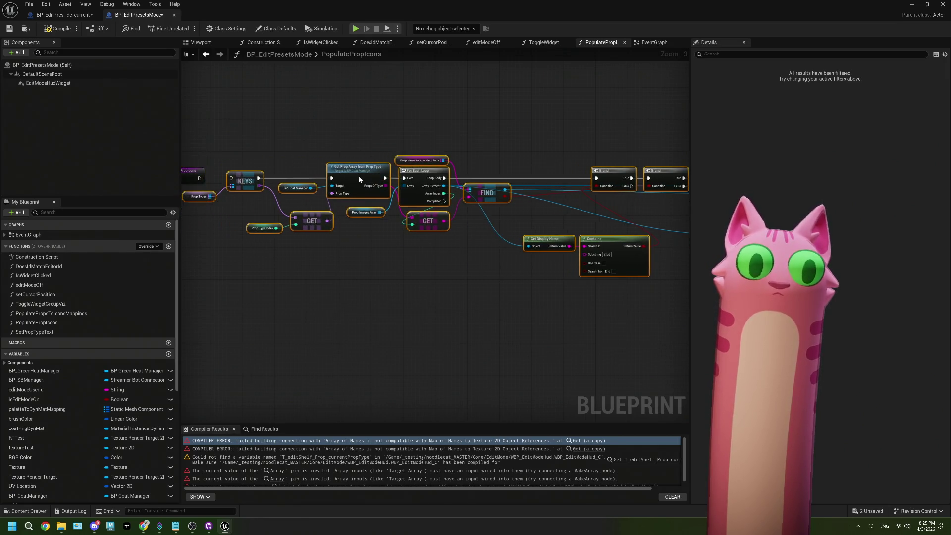
left_click_drag(202, 180, 231, 178)
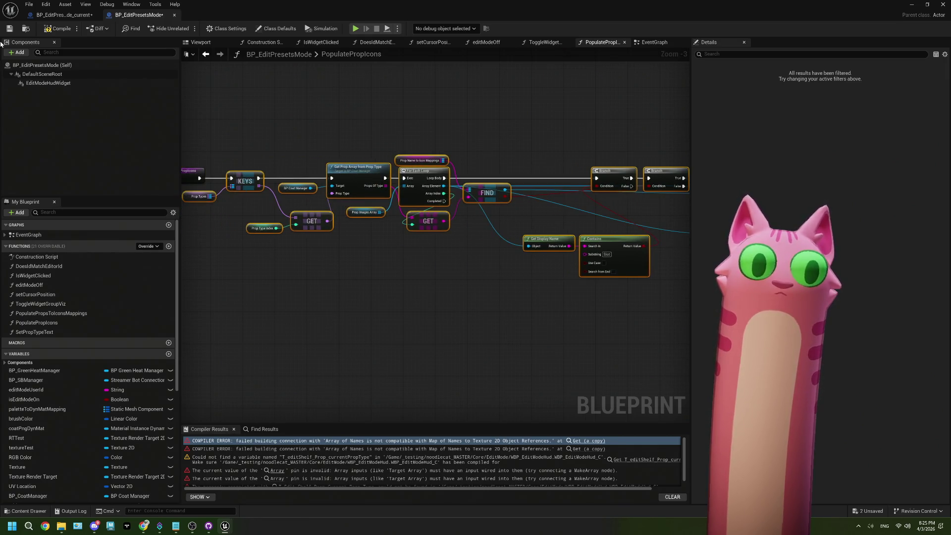
key("ctrl+s")
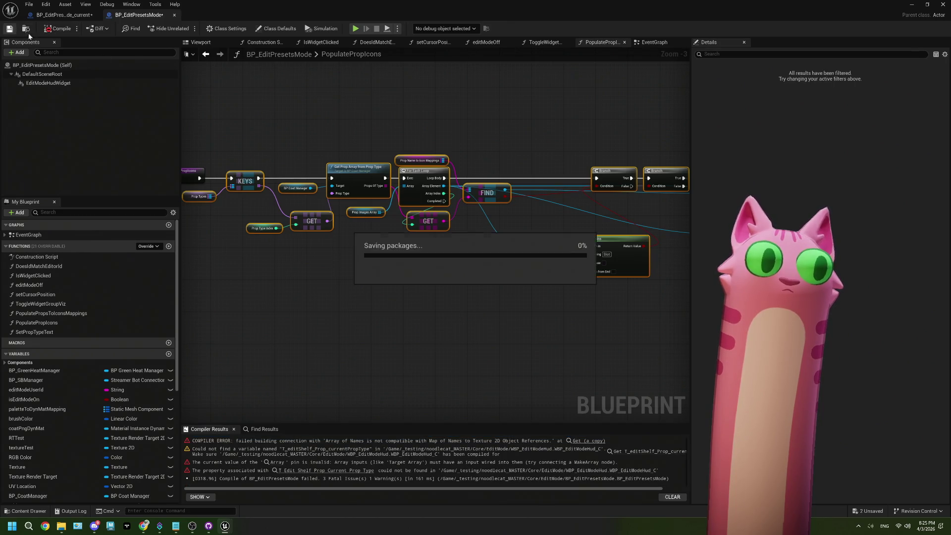
- Close the PopulatePropIcons and ToggleWidgetGroupViz tabs and delete SetPropTypeText's broken nodes
left_click(625, 43)
left_click(595, 42)
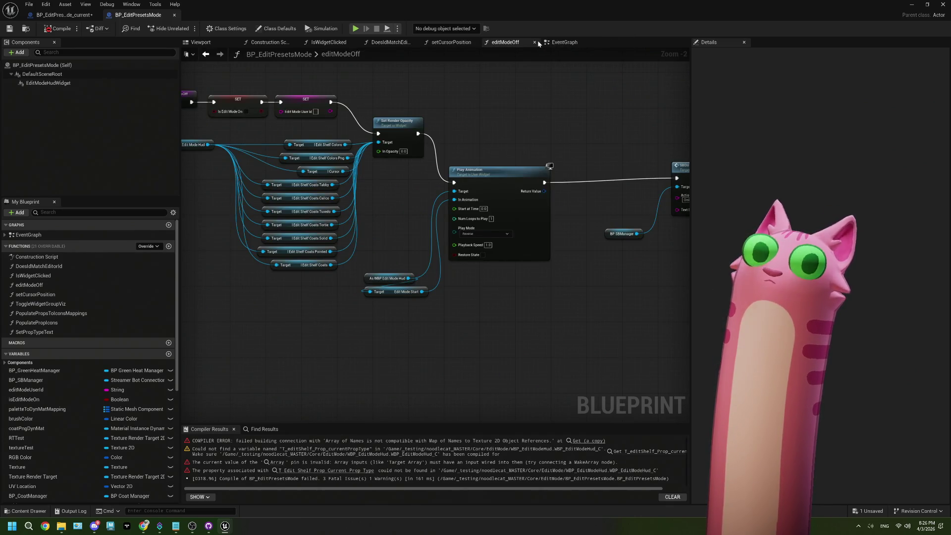
left_click(579, 441)
left_click_drag(620, 322, 297, 191)
key("Delete")
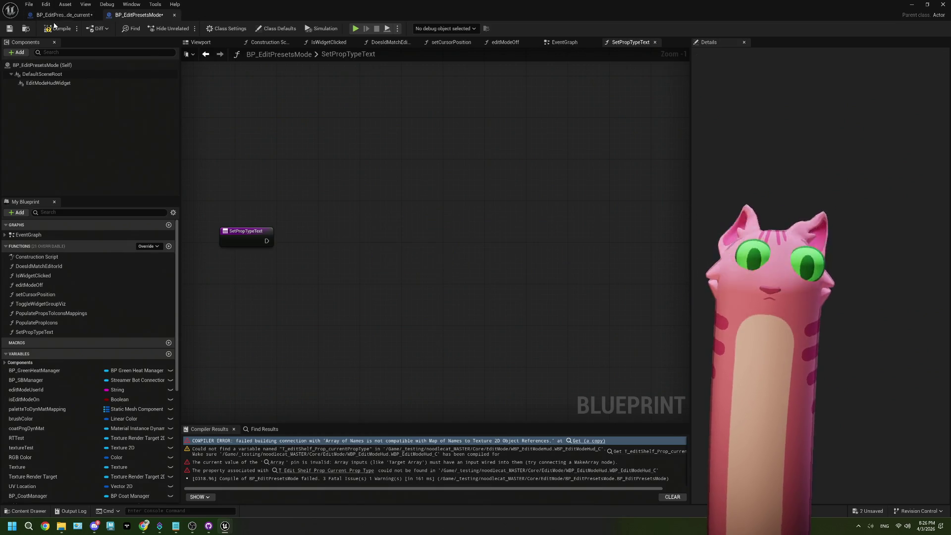
- Select all the working SetPropTypeText nodes in BP_EditPresetsMode_current
left_click(57, 16)
left_click(414, 42)
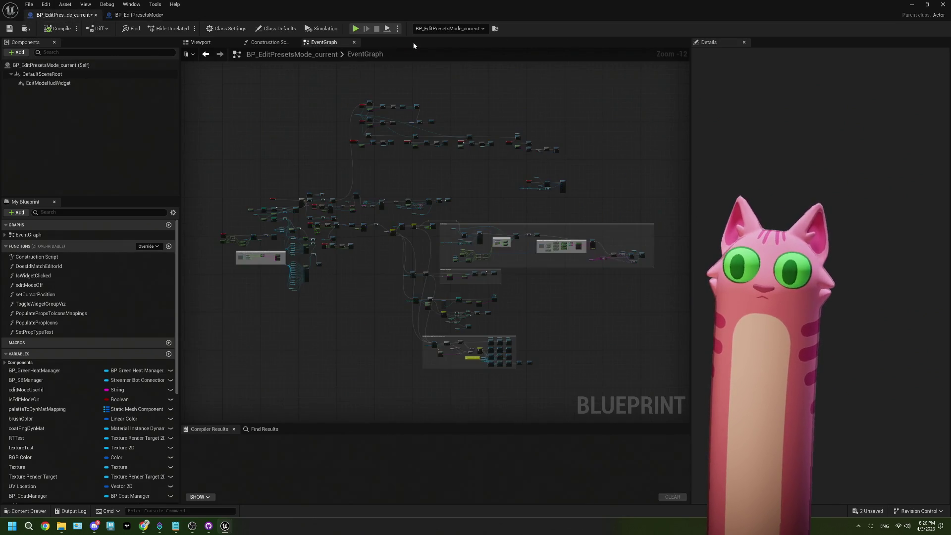
double_click(78, 331)
mouse_move(587, 329)
left_mouse_down()
mouse_move(418, 227)
mouse_move(312, 207)
left_mouse_up()
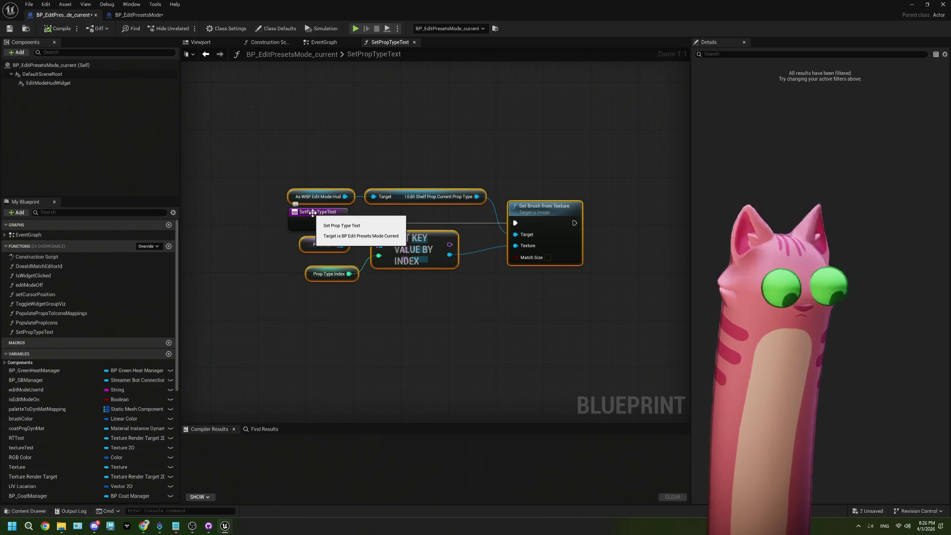
left_click(123, 17)
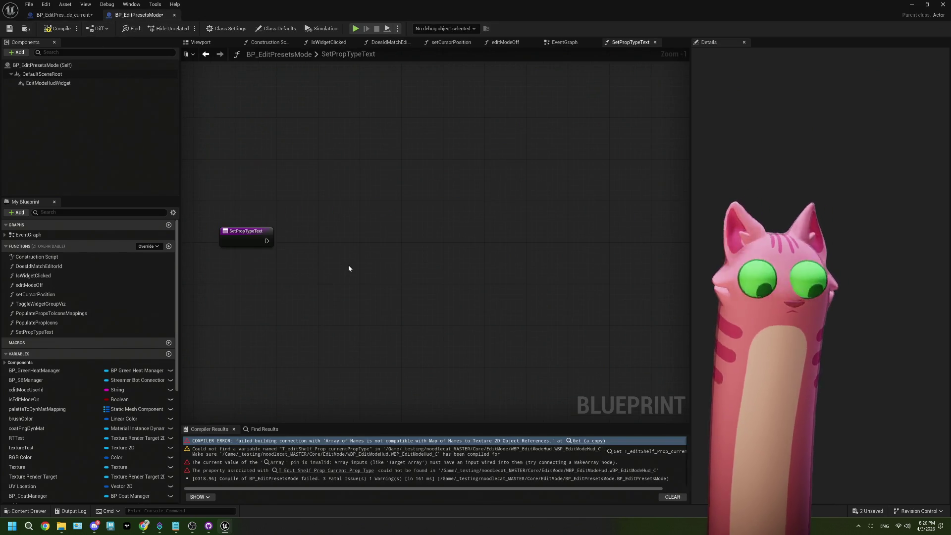
- Paste the copied nodes into SetPropTypeText, wire the entry to Set Brush from Texture, compile and save
key("ctrl+v")
mouse_move(266, 241)
left_mouse_down()
mouse_move(411, 282)
mouse_move(489, 270)
left_mouse_up()
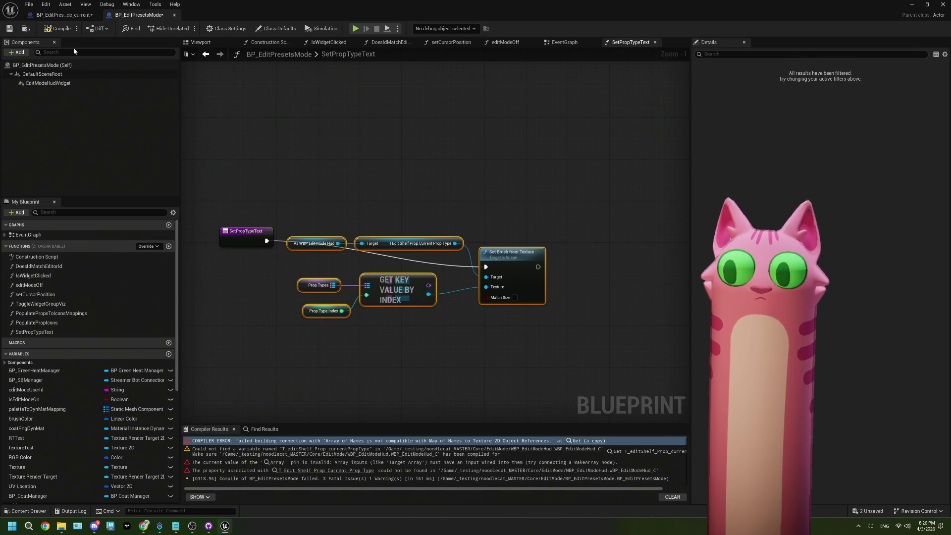
left_click(58, 29)
left_click(9, 30)
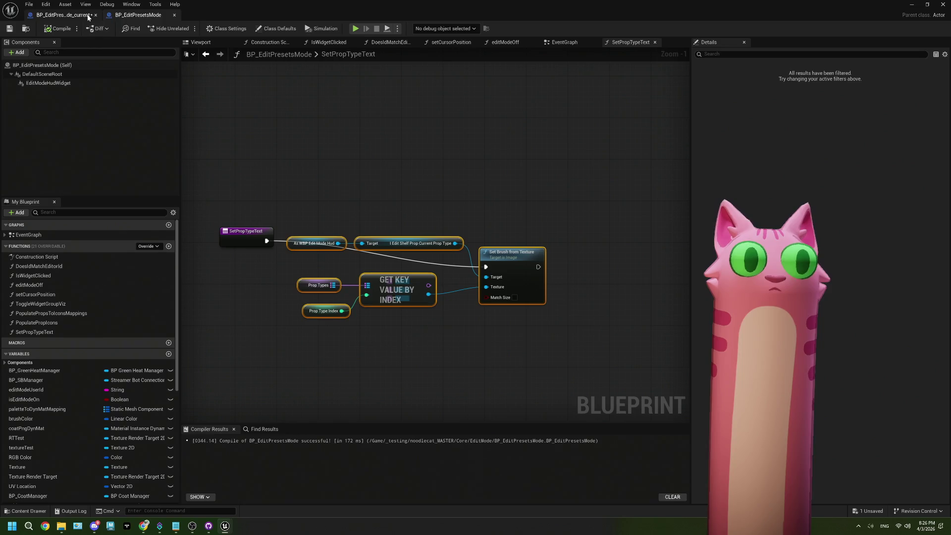
- In BP_EditPresetsMode_current, open the editModeOff function and select all its nodes
left_click(69, 16)
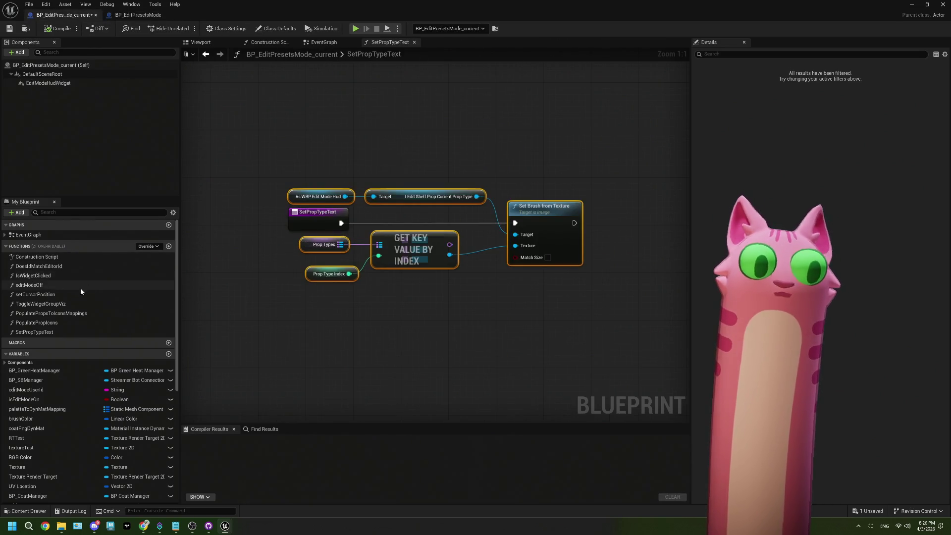
double_click(61, 317)
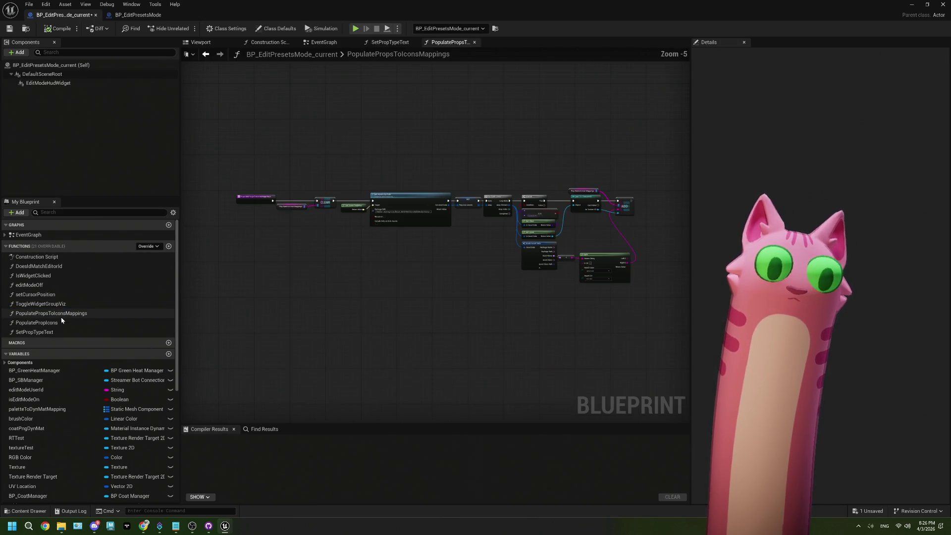
double_click(40, 286)
left_click_drag(634, 326, 281, 154)
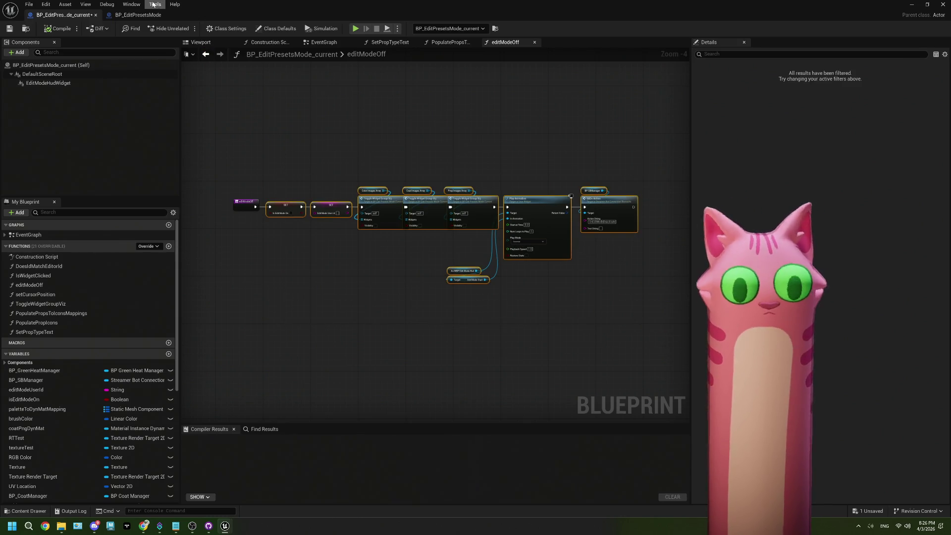
- Back in BP_EditPresetsMode, open editModeOff and delete all its nodes except the entry
left_click(137, 14)
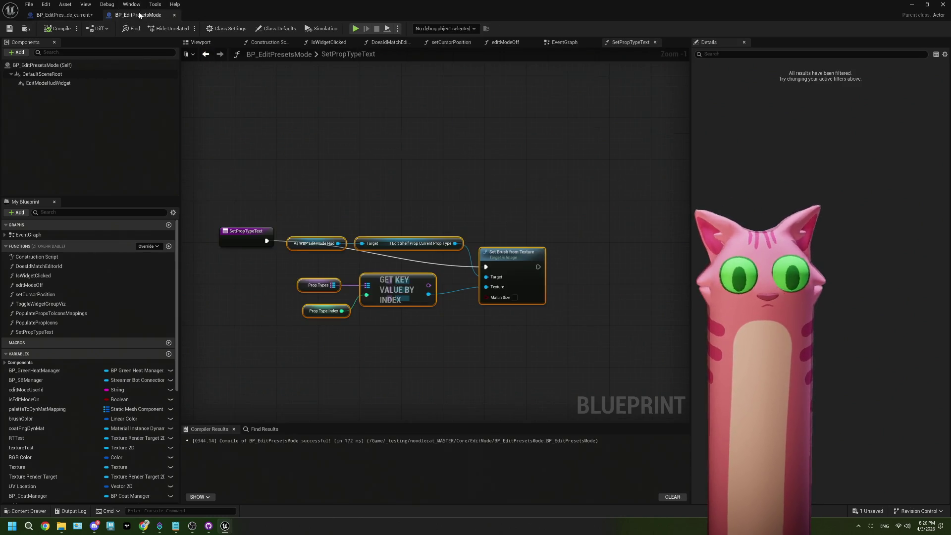
double_click(35, 287)
scroll(504, 310, "down", 5)
left_click_drag(510, 332, 307, 220)
key("Delete")
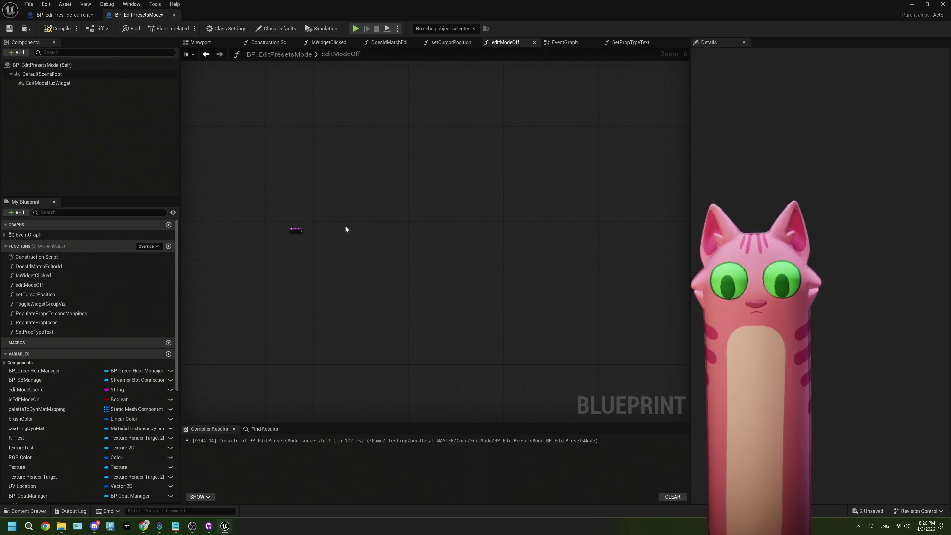
- Restore the deleted editModeOff nodes, shift the chain slightly right, recompile, and close BP_EditPresetsMode
key("ctrl+z")
scroll(346, 229, "up", 4)
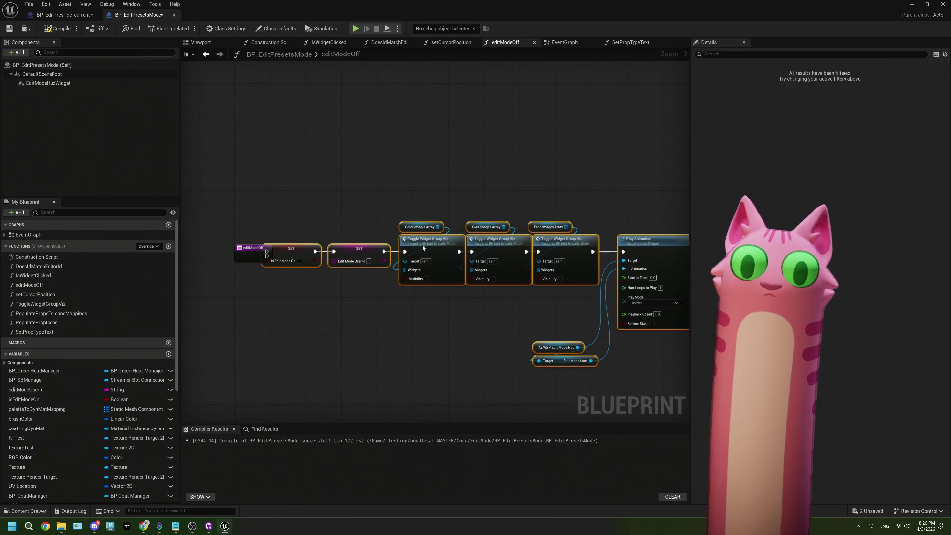
left_click_drag(421, 247, 444, 247)
left_click(52, 30)
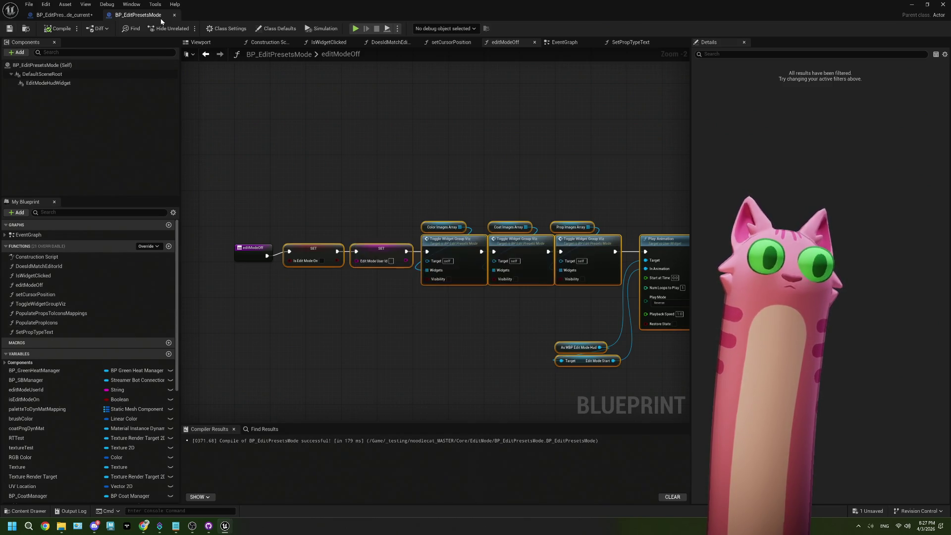
left_click(174, 15)
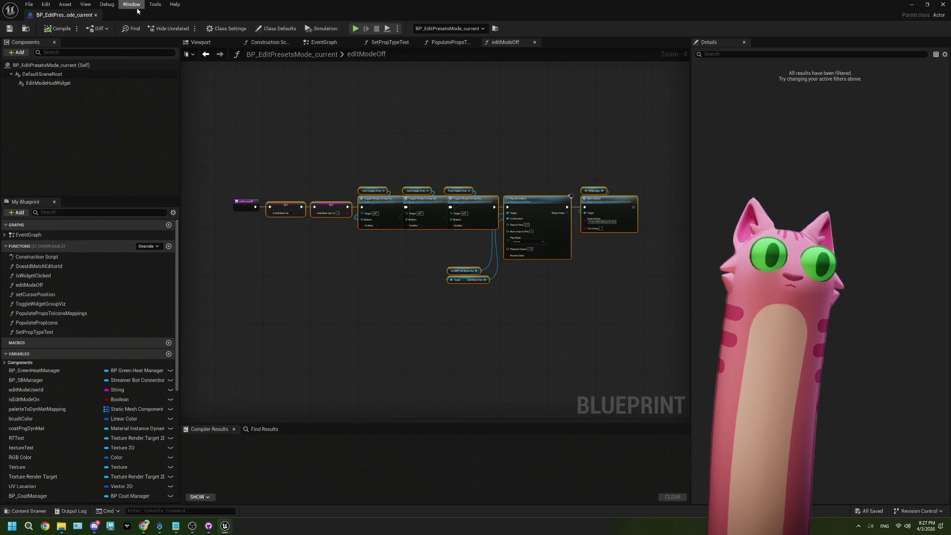
left_click(912, 4)
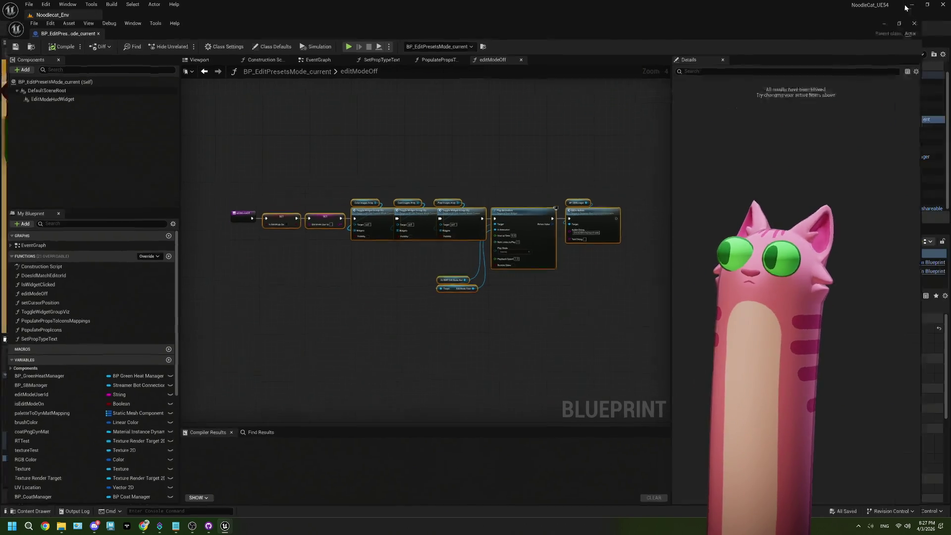
- Replace the BP_EditPresetsMode_current actor in the level with a newly placed BP_EditPresetsMode actor
left_click(692, 121)
key("Delete")
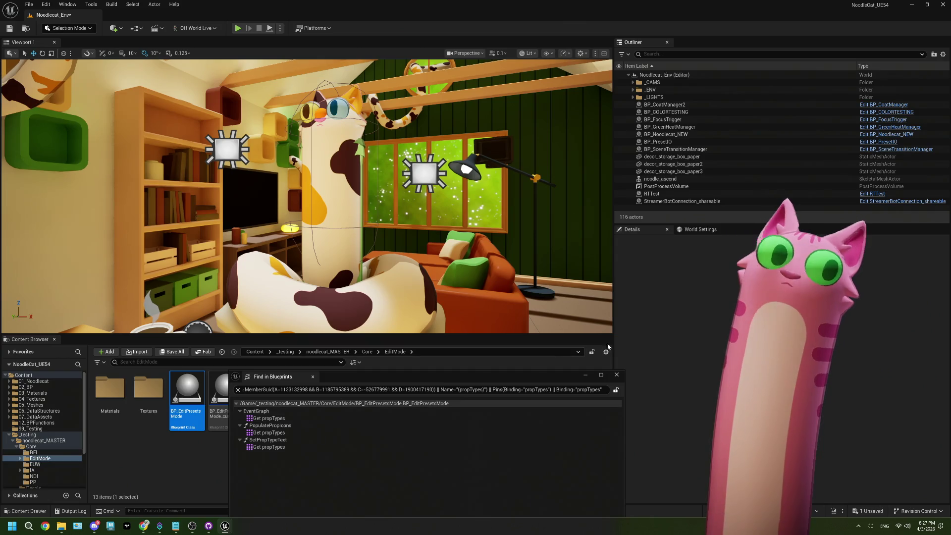
left_click(616, 374)
mouse_move(187, 391)
left_mouse_down()
mouse_move(198, 342)
mouse_move(232, 303)
left_mouse_up()
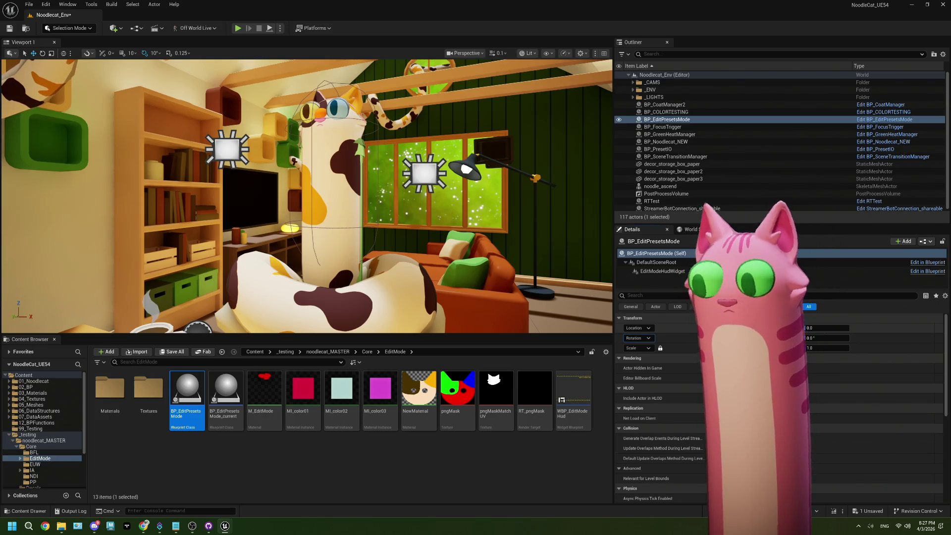
- Save the Noodlecat_Env level, start Play In Editor, and bring OBS forward
left_click(6, 26)
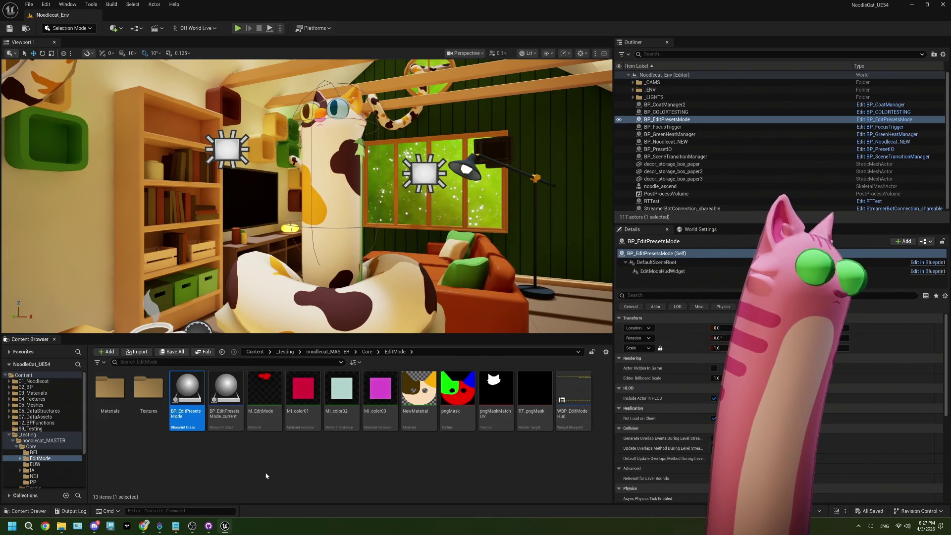
left_click(350, 488)
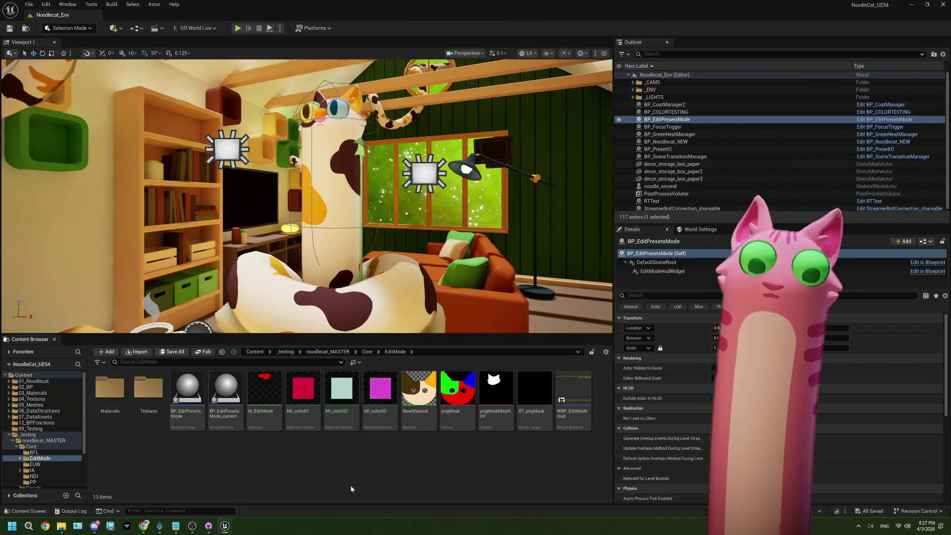
left_click(238, 29)
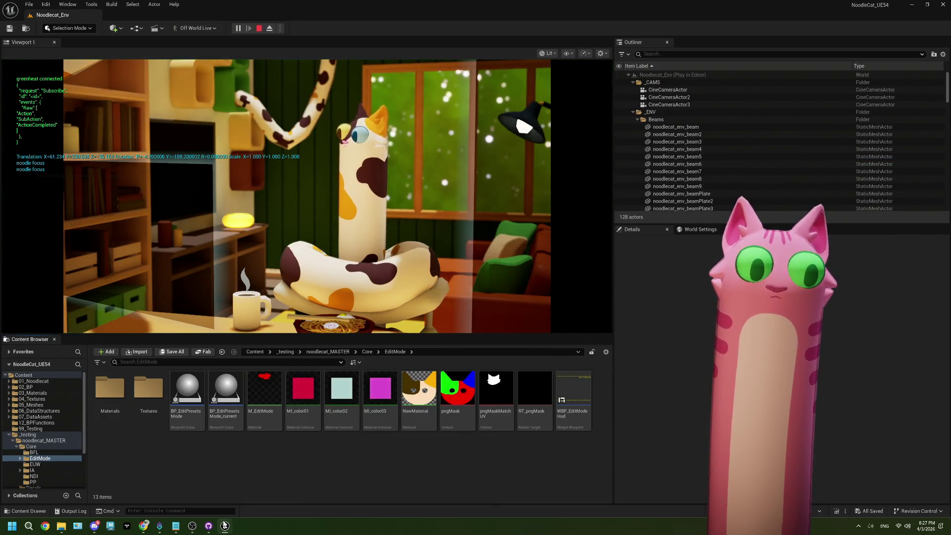
left_click(192, 526)
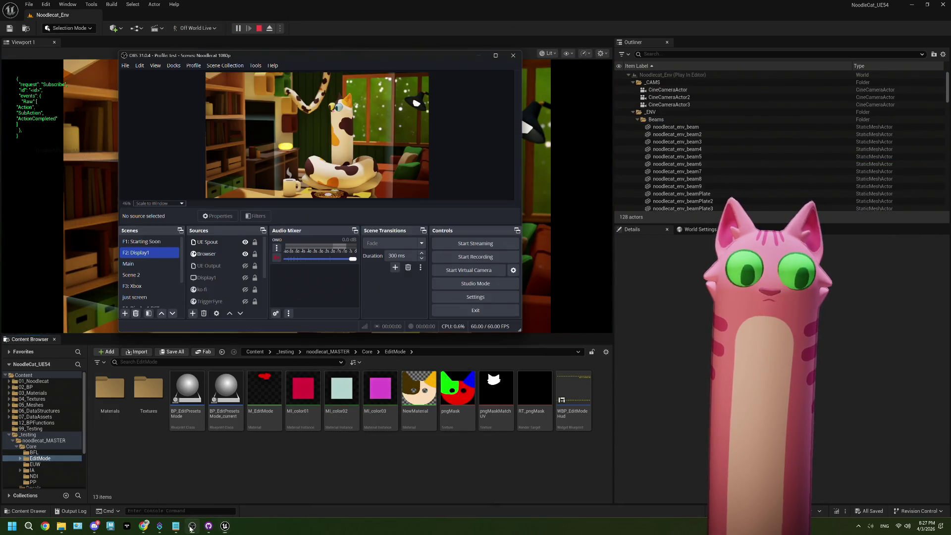
- Redeem the Edit Mode! channel-points reward on Twitch to trigger the EDIT MODE ACTIVE overlay
left_click(145, 527)
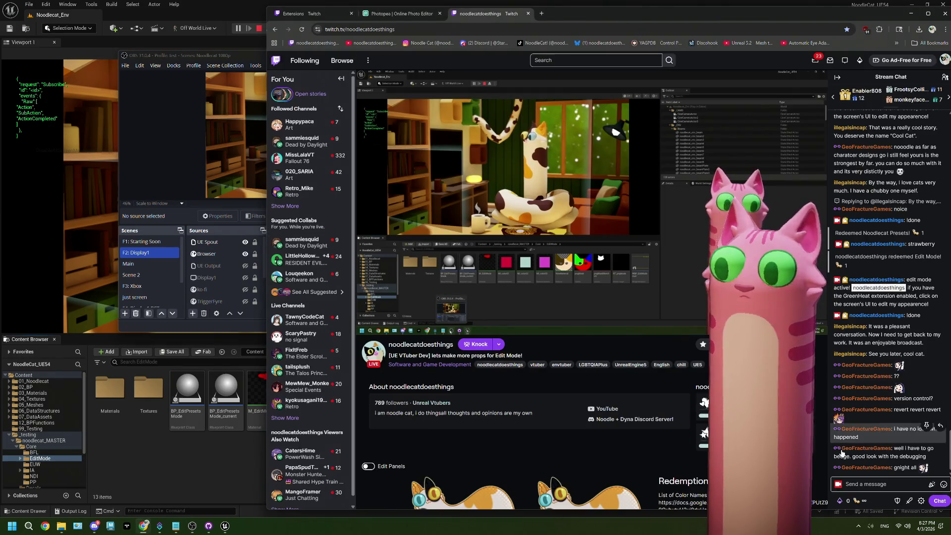
left_click(855, 502)
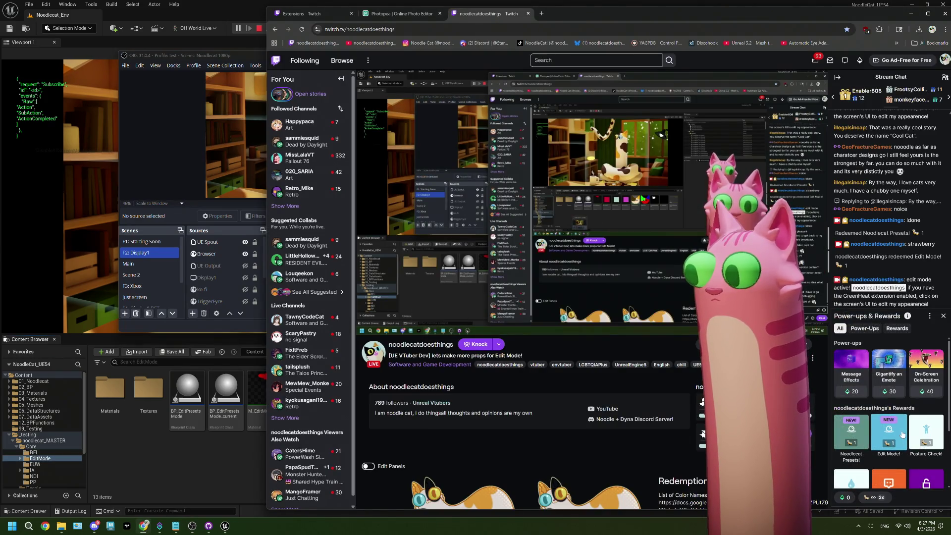
left_click(889, 431)
left_click(897, 409)
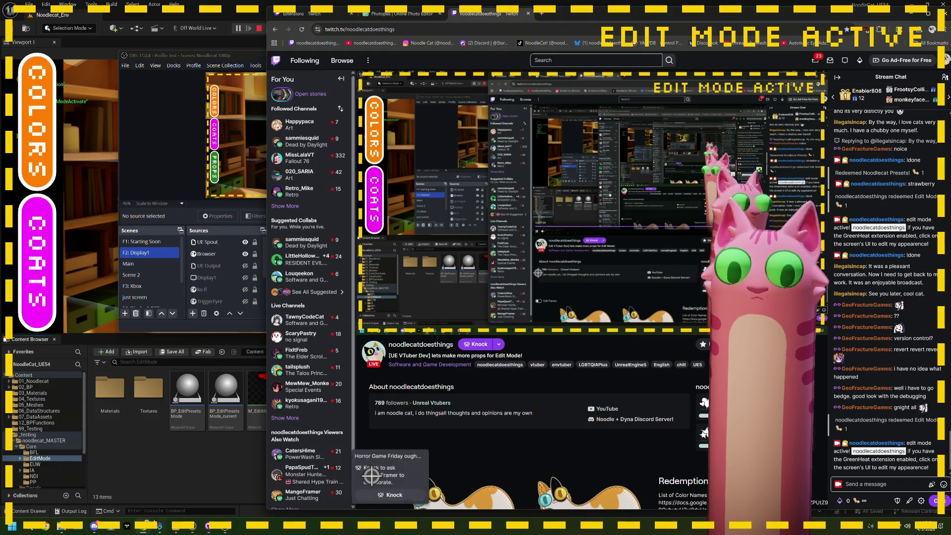
key("alt+Tab")
left_click(599, 460)
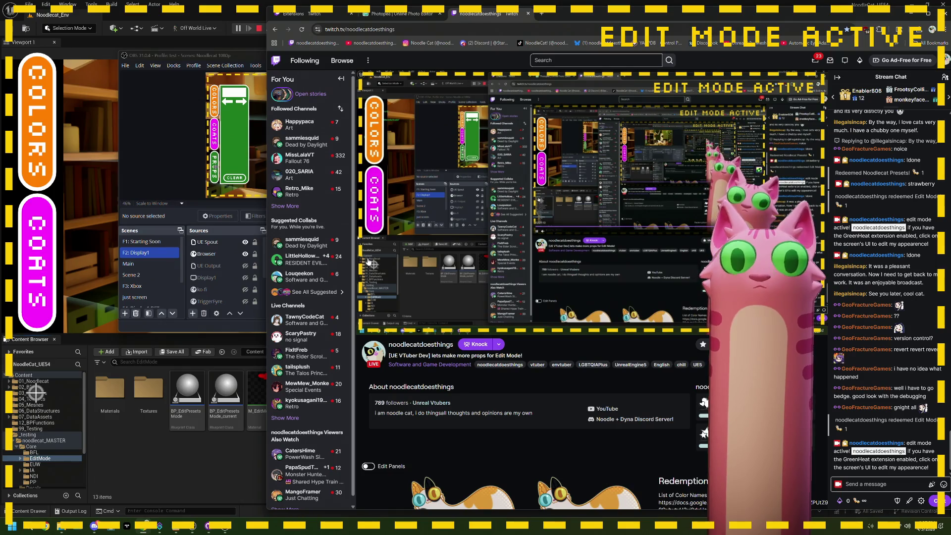
- Open and close the overlay's COATS panel, then stop the play session
left_click(40, 294)
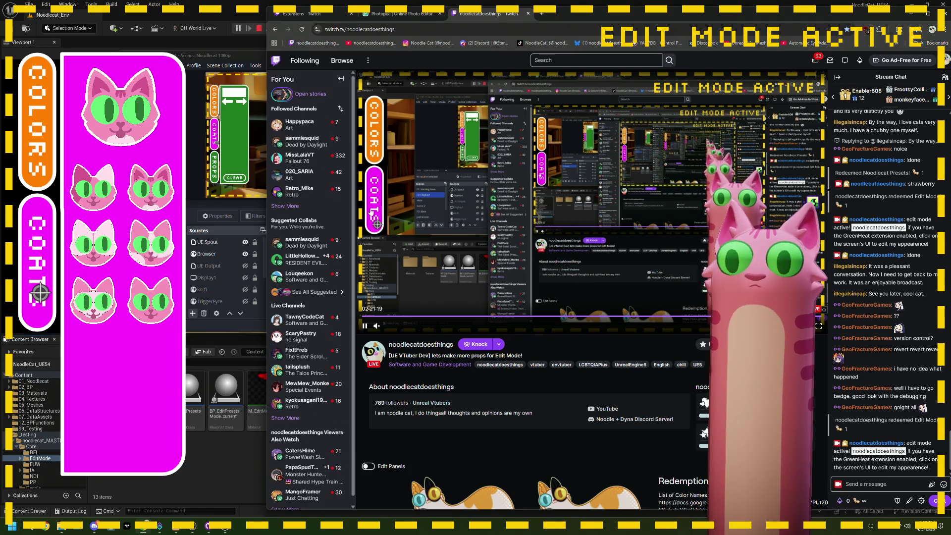
left_click(38, 294)
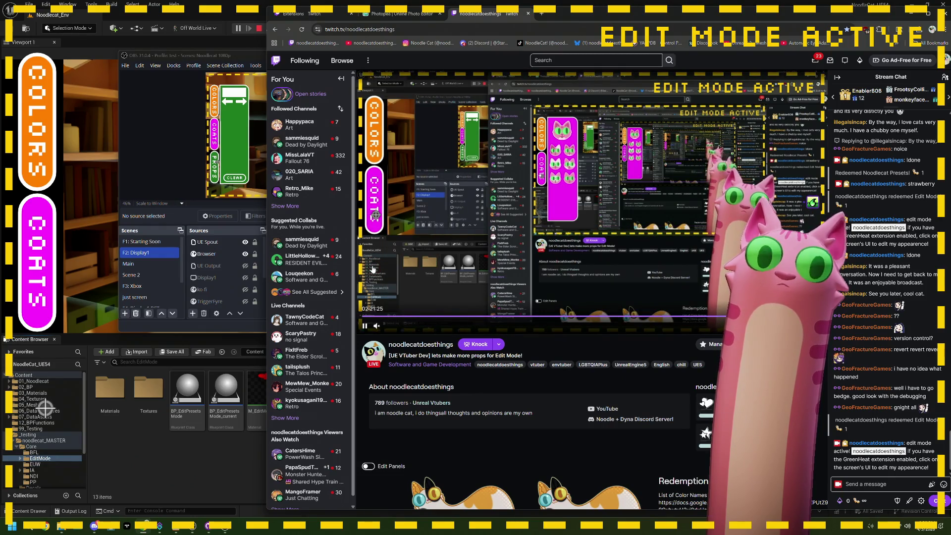
left_click(259, 29)
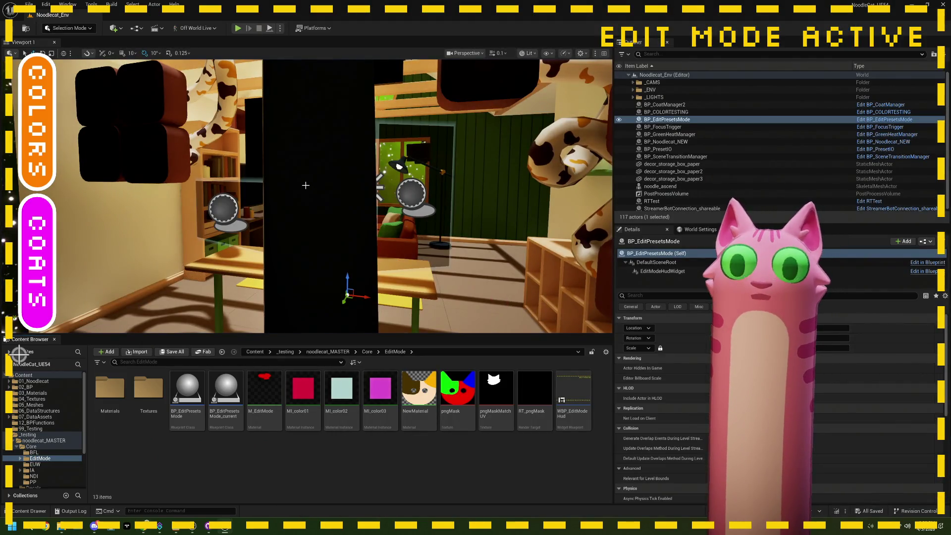
- Open BP_EditPresetsMode and look over the node groups in its EventGraph
double_click(187, 416)
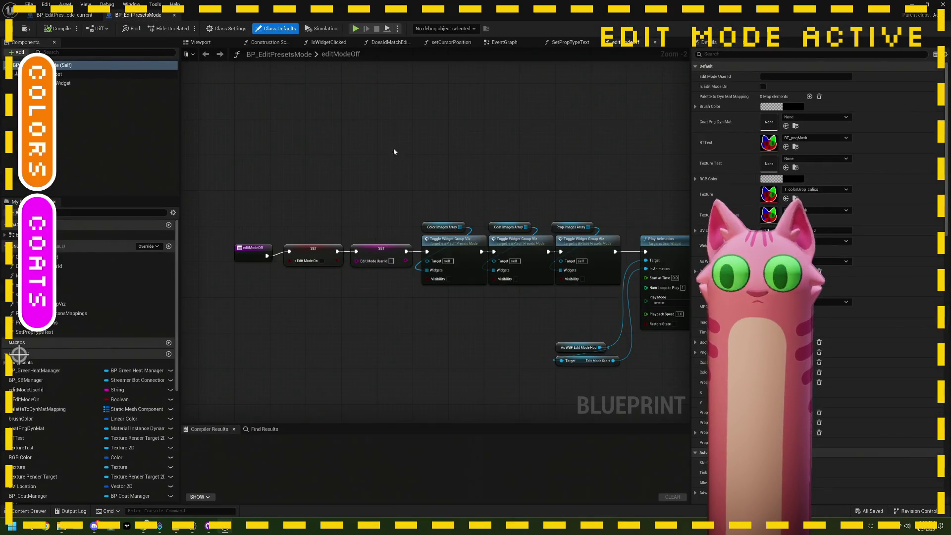
left_click(493, 44)
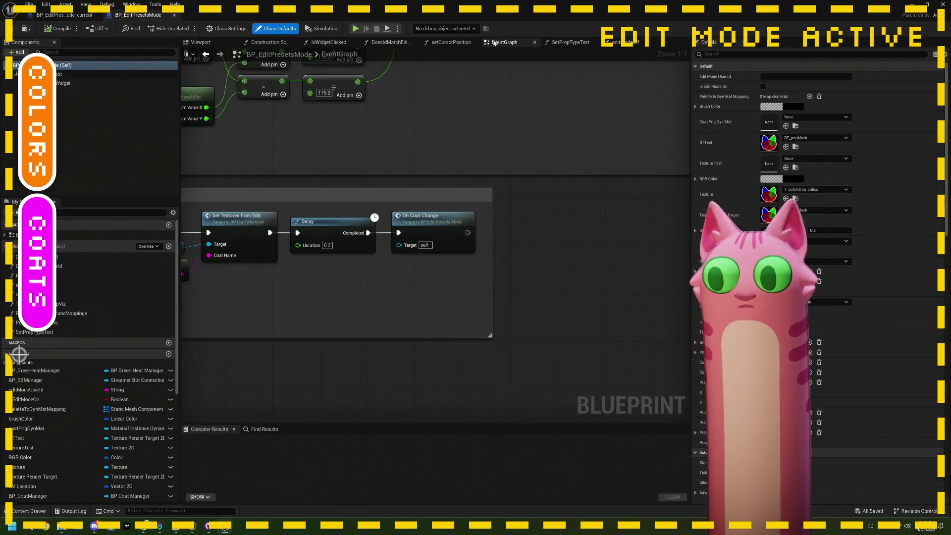
scroll(367, 185, "down", 7)
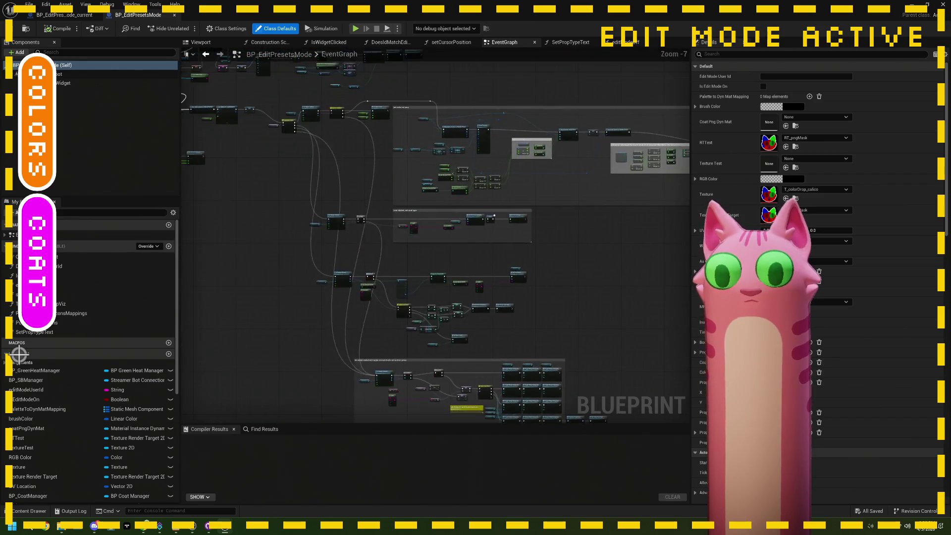
scroll(335, 216, "up", 4)
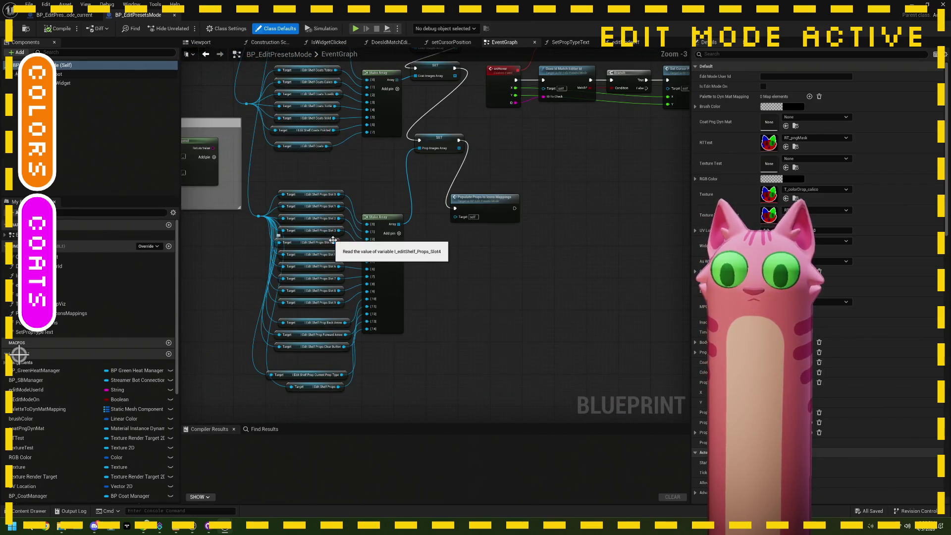
scroll(400, 279, "up", 1)
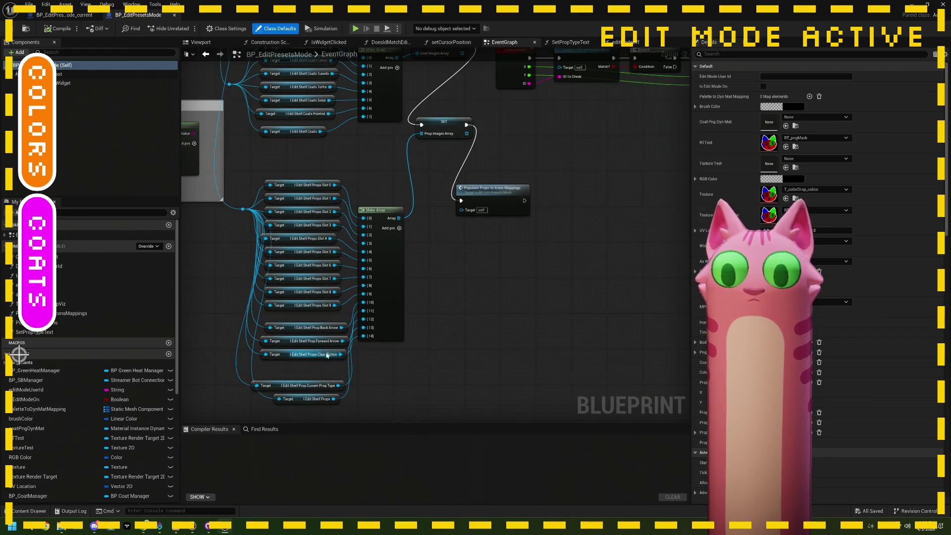
left_click_drag(345, 350, 345, 336)
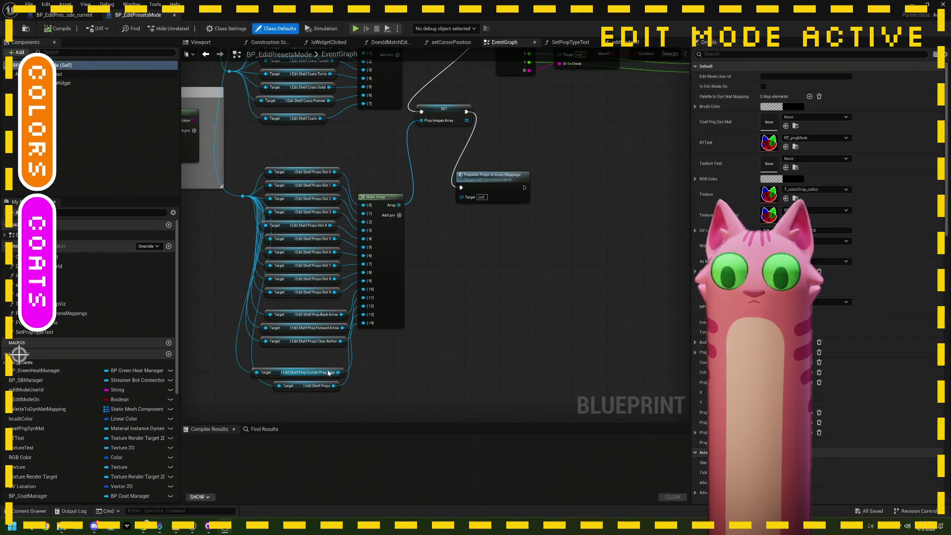
scroll(328, 372, "up", 1)
scroll(324, 369, "down", 7)
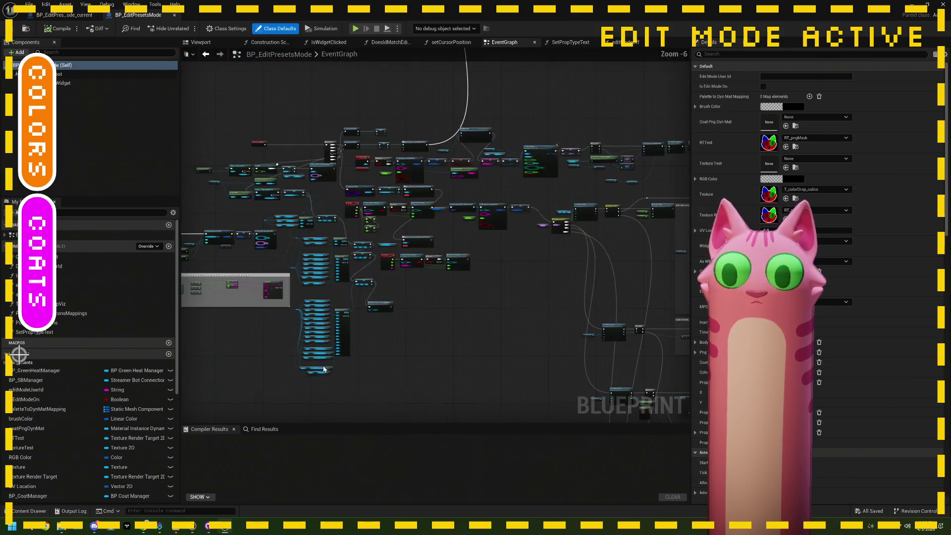
scroll(523, 333, "up", 2)
left_click_drag(523, 332, 470, 251)
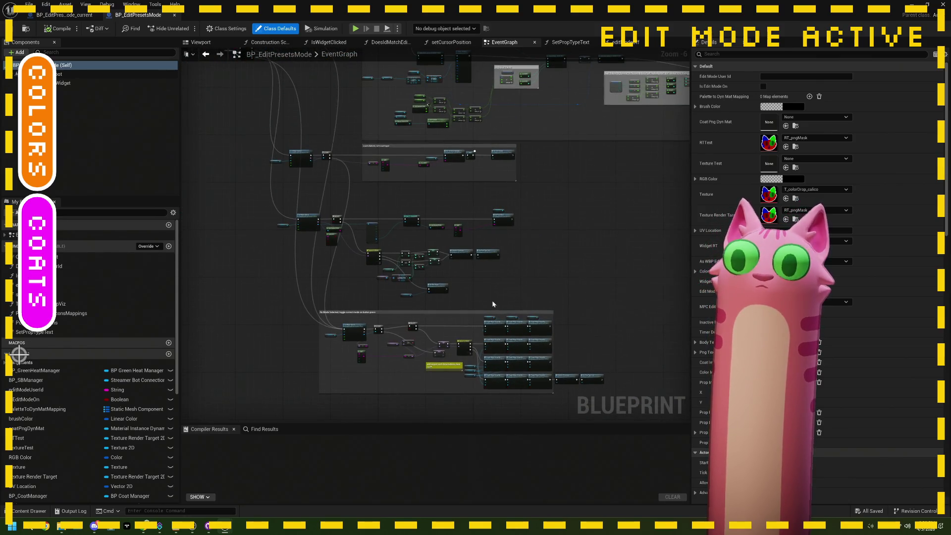
scroll(493, 303, "up", 2)
scroll(554, 381, "up", 2)
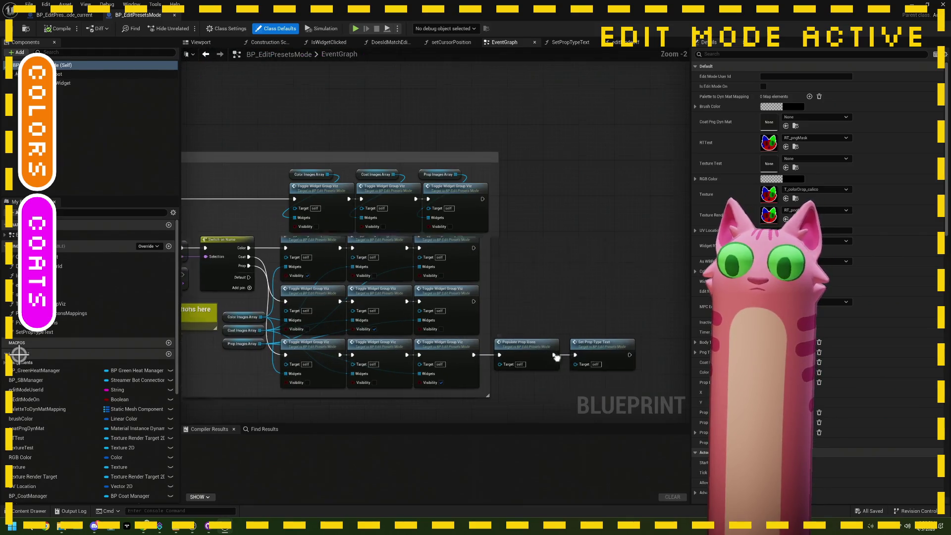
scroll(470, 336, "up", 2)
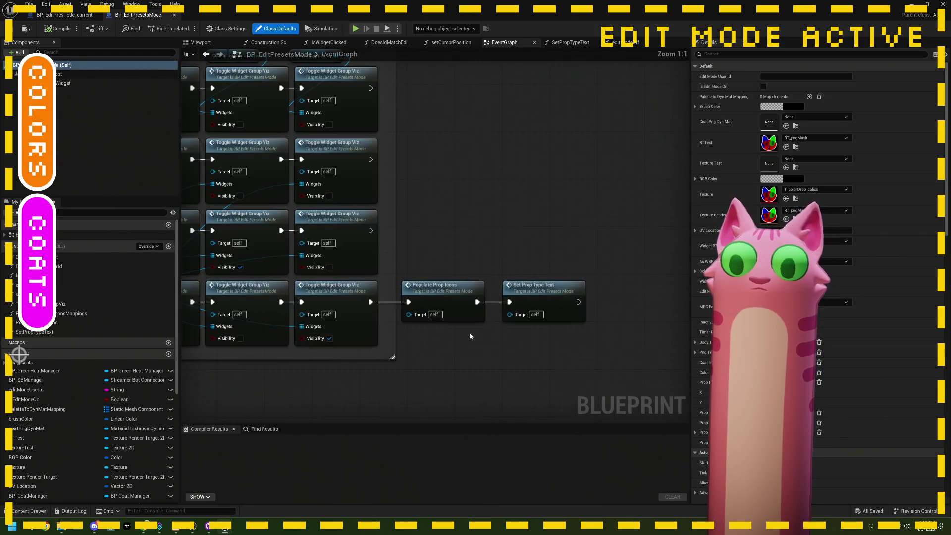
- Open SetPropTypeText, move its entry node down slightly, and save the Blueprint
double_click(534, 296)
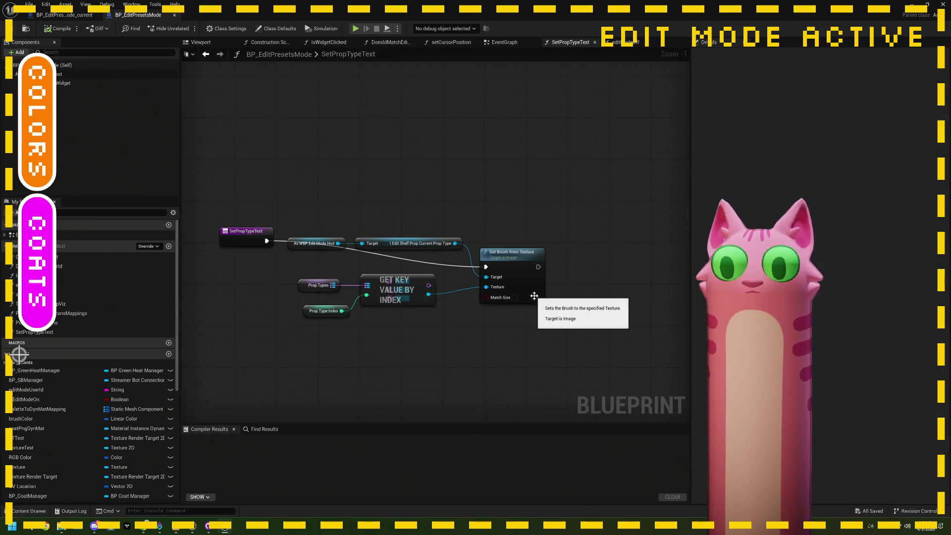
left_click_drag(237, 237, 237, 262)
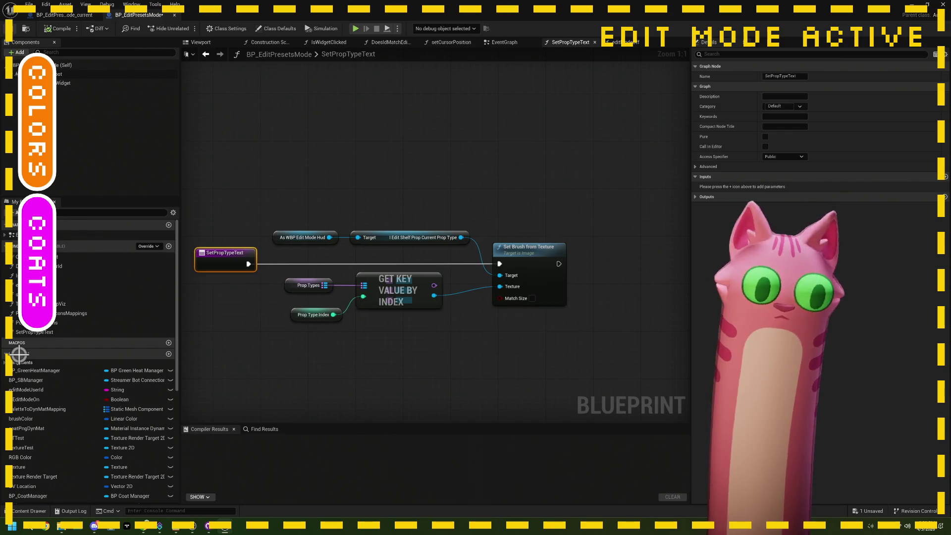
left_click(26, 28)
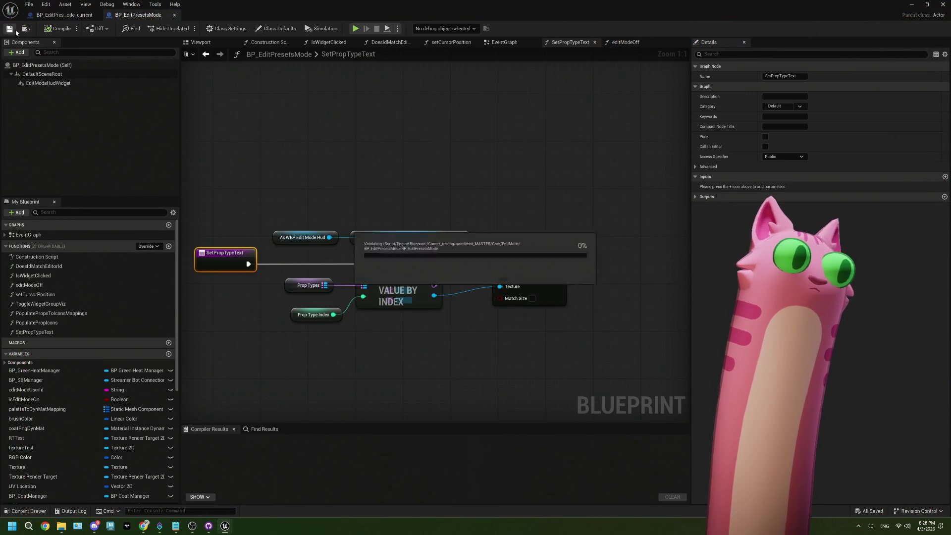
- Leave the Blueprint editor and reopen BP_EditPresetsMode from the EditMode content folder
left_click(74, 17)
scroll(349, 261, "up", 2)
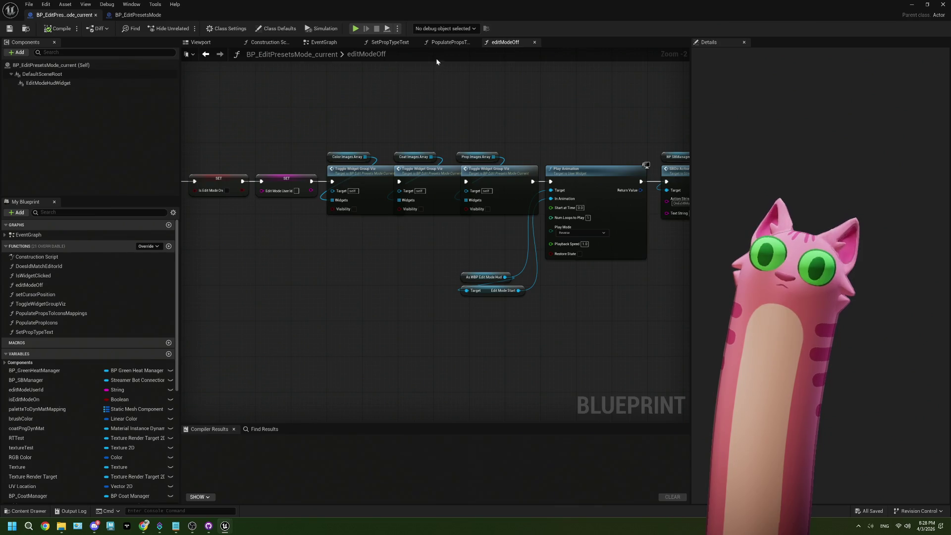
left_click(909, 6)
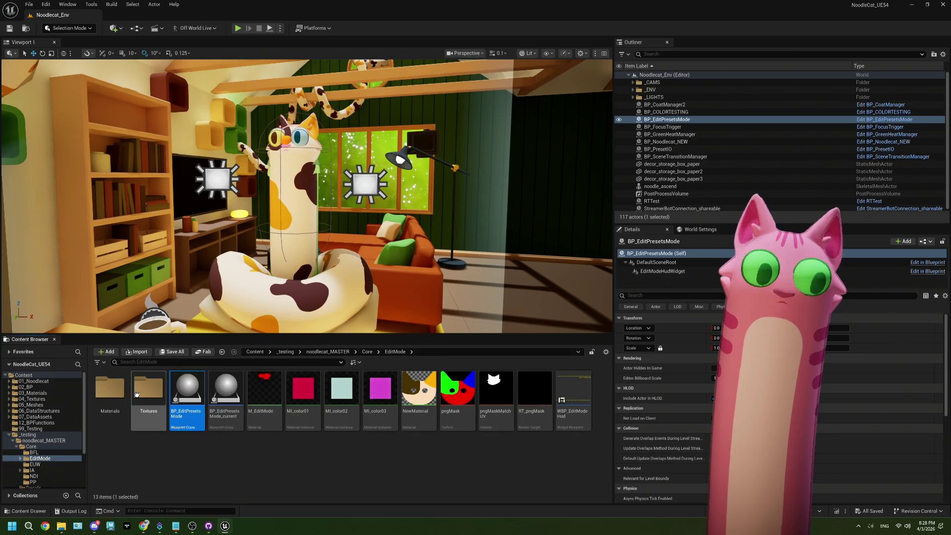
double_click(147, 391)
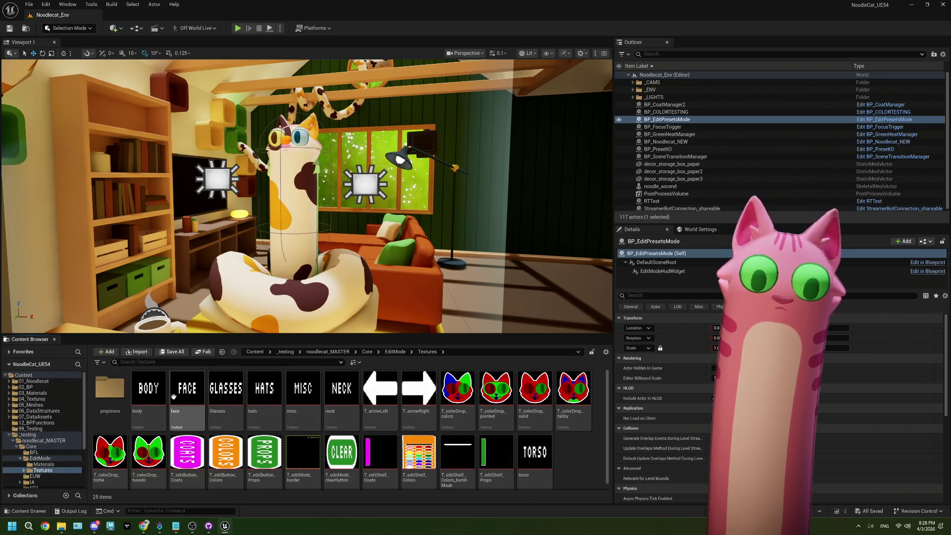
left_click(395, 352)
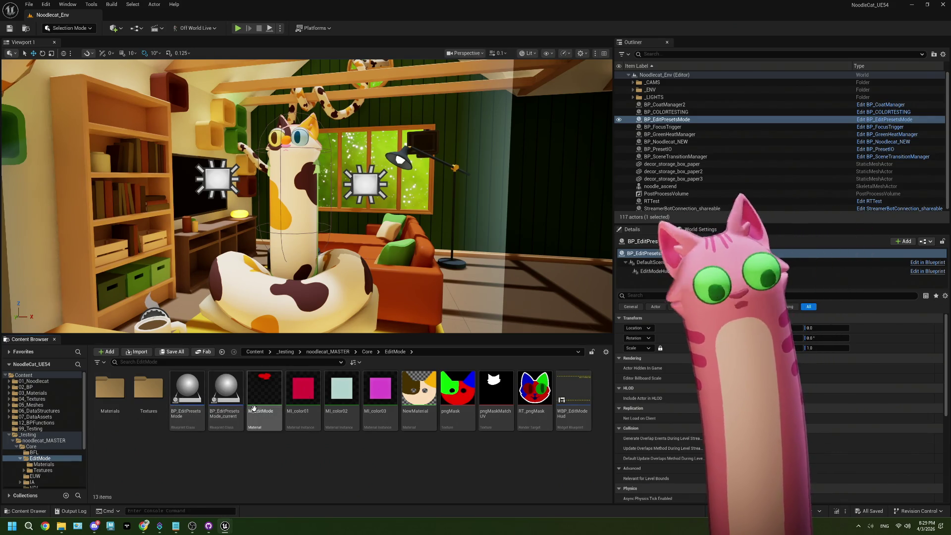
double_click(171, 396)
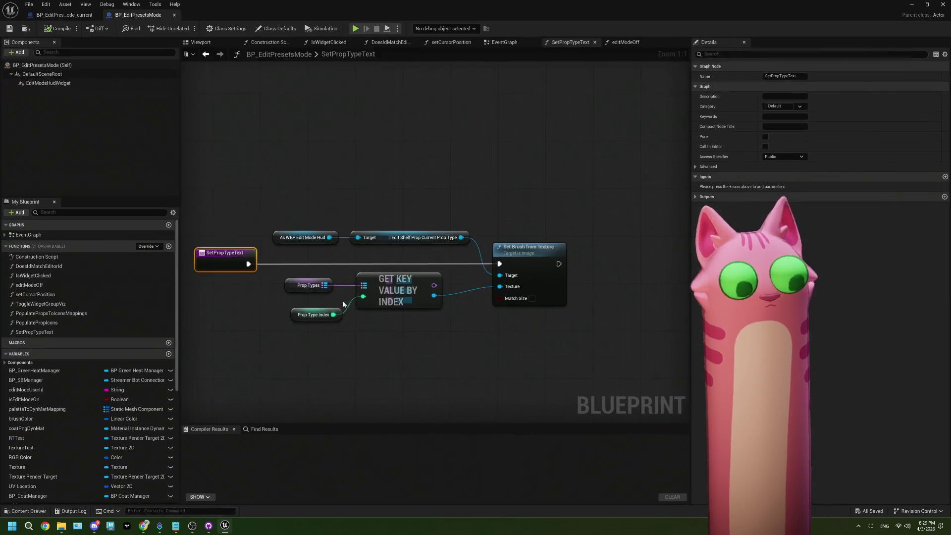
- Grow the Prop Types map to five entries (hat, glasses, face, neck, torso) and compile
left_click(290, 287)
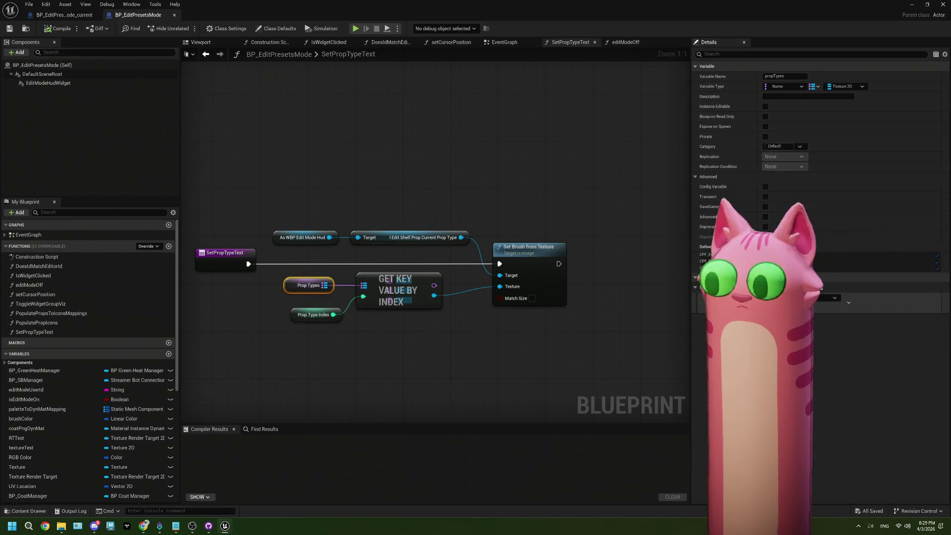
left_click(813, 287)
type("glasses")
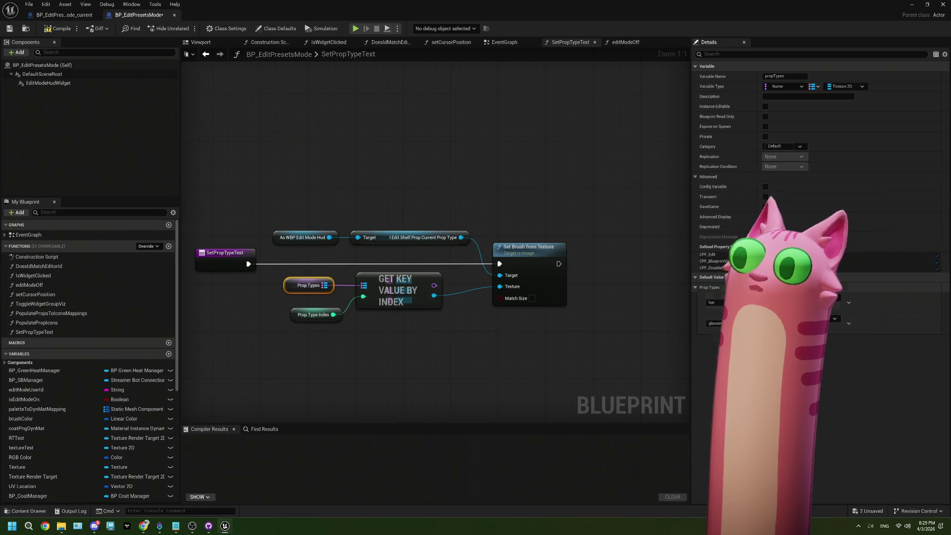
left_click(812, 287)
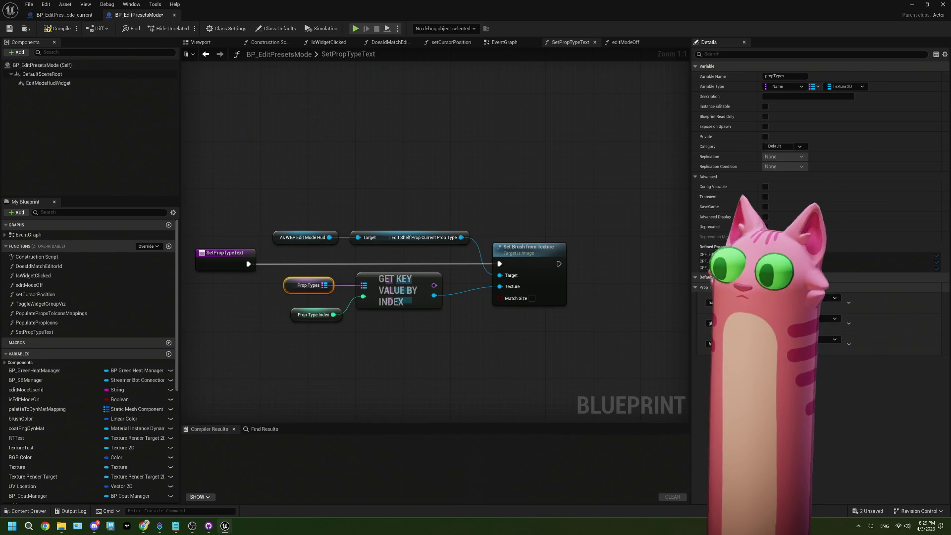
left_click(813, 287)
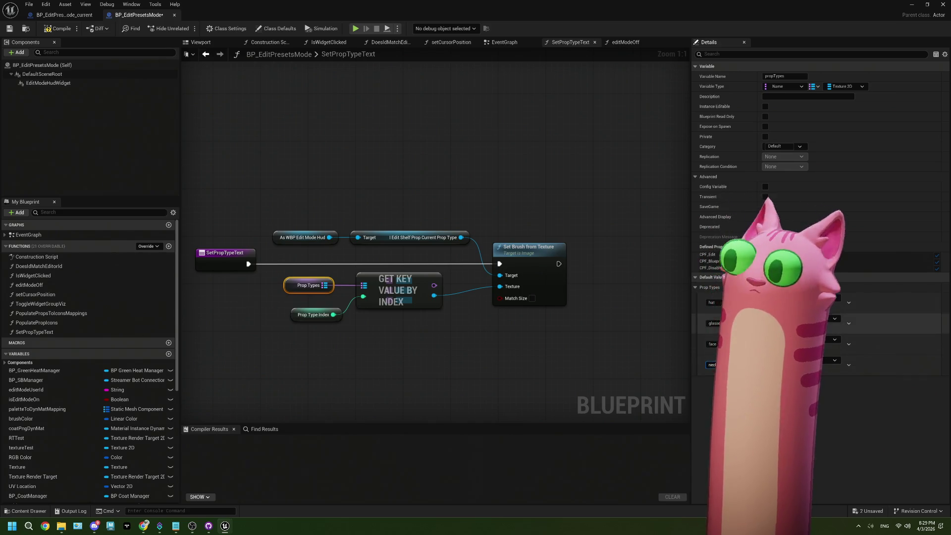
left_click(812, 287)
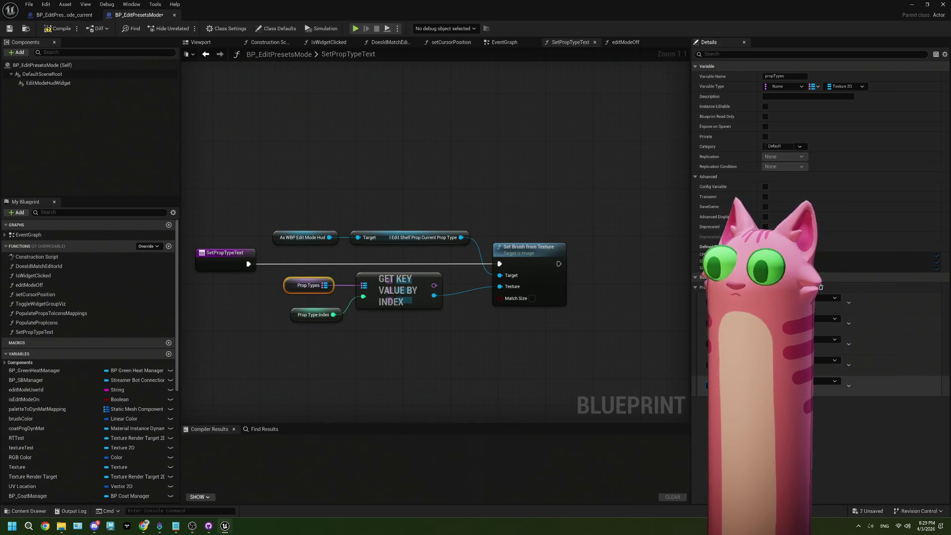
type("to")
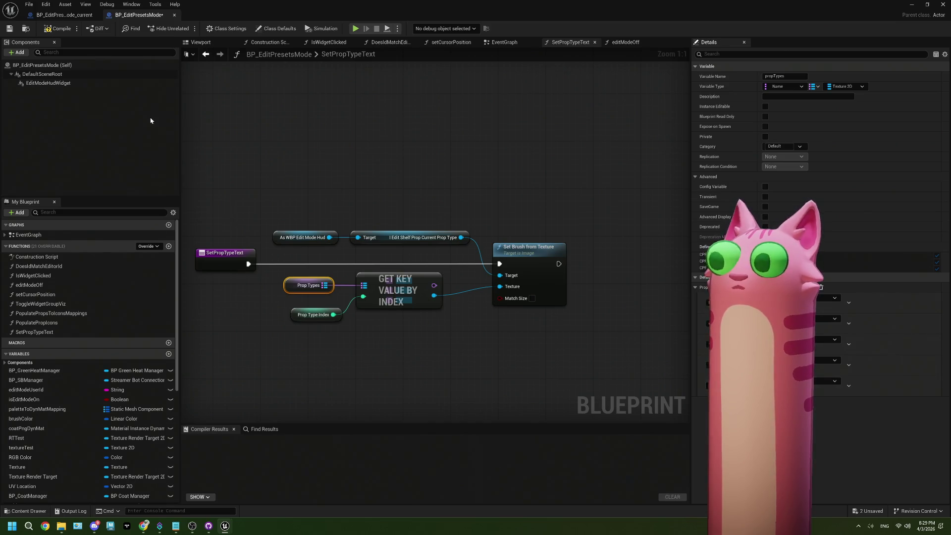
left_click(46, 29)
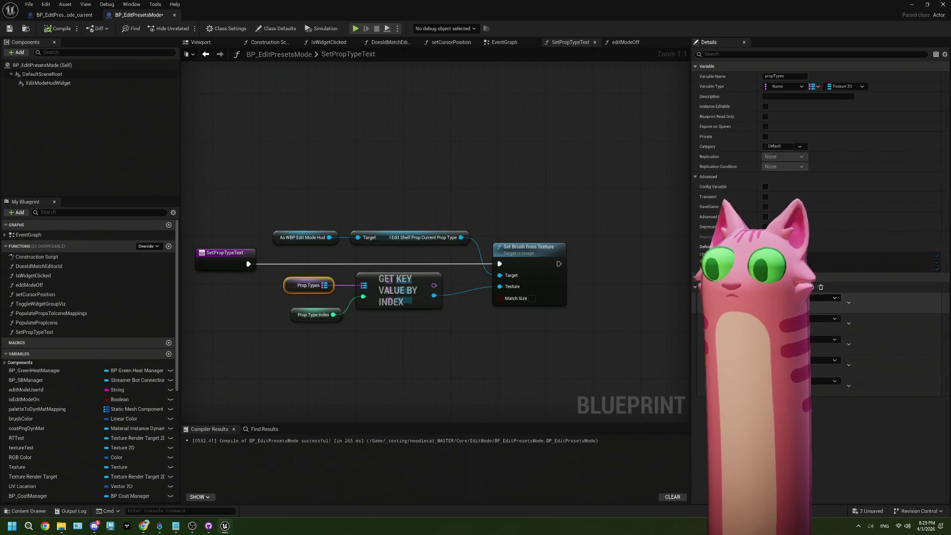
- Assign Texture2D values to the hat, glasses and face entries of Prop Types
left_click(822, 297)
type("body")
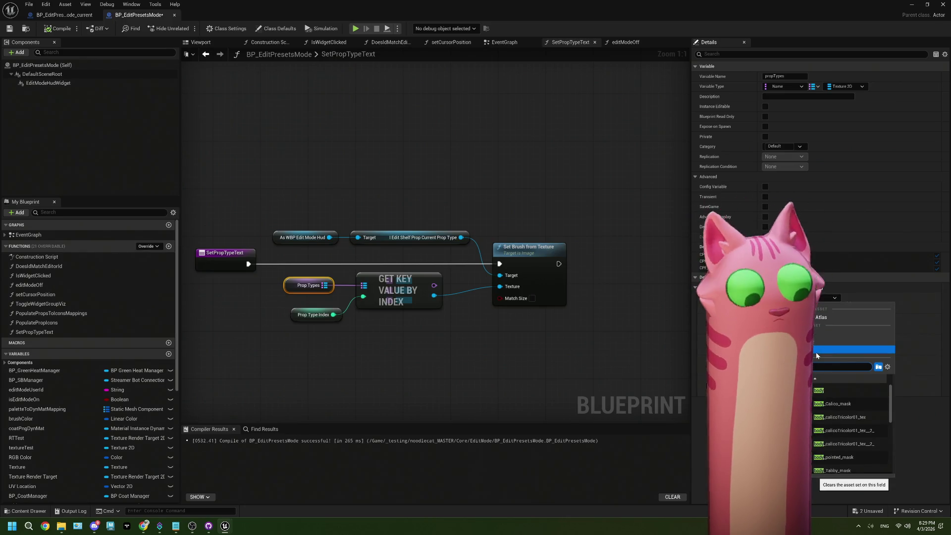
left_click(816, 352)
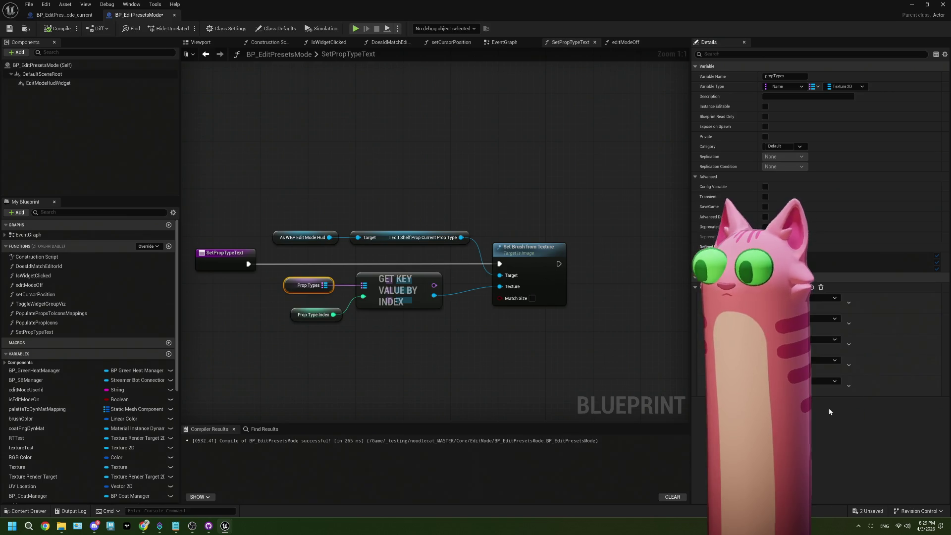
left_click(834, 318)
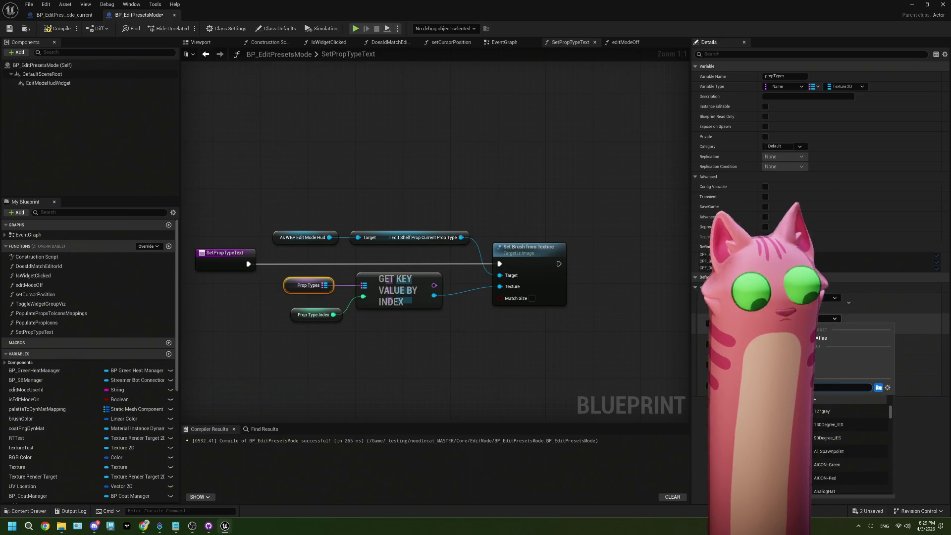
left_click(821, 411)
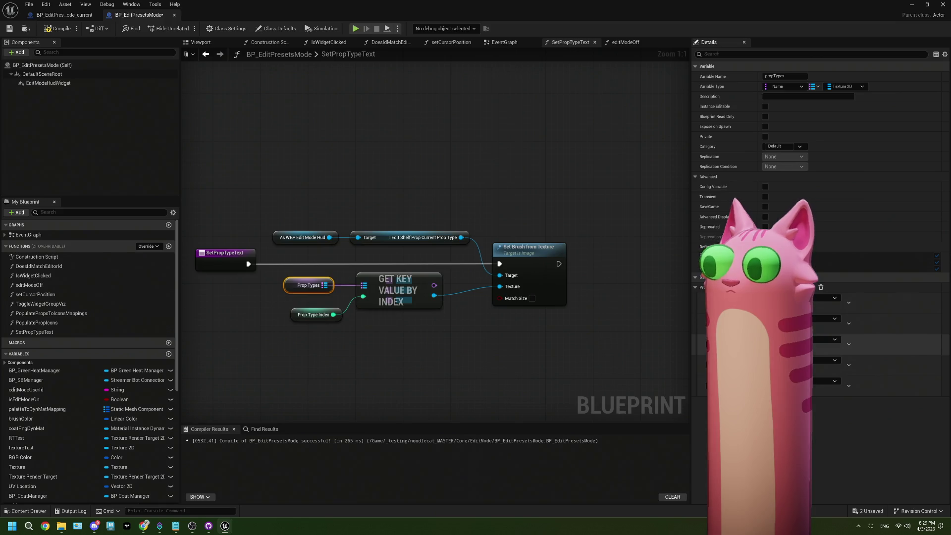
left_click(834, 339)
type("face")
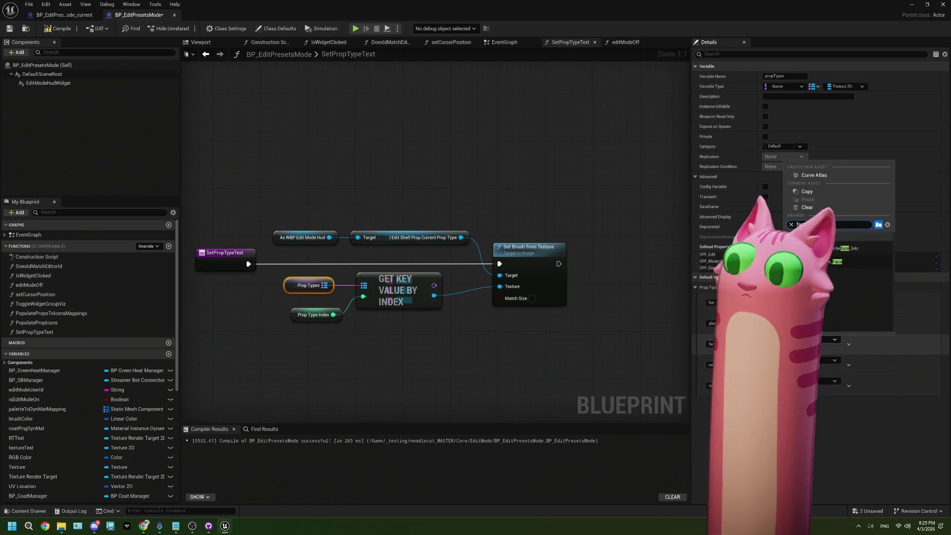
left_click(841, 253)
- Browse textures for the neck entry without choosing one, then recompile and return to the level
left_click(834, 360)
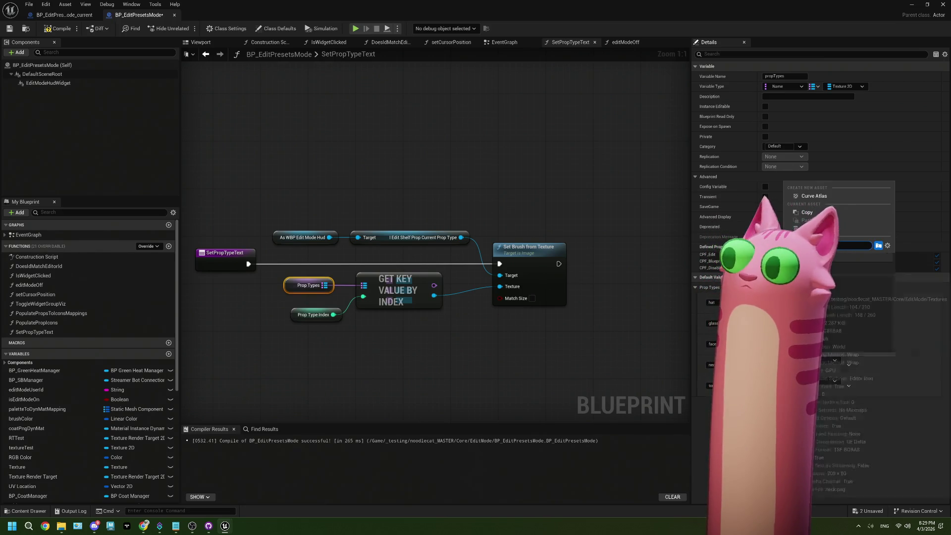
key("Escape")
left_click(834, 360)
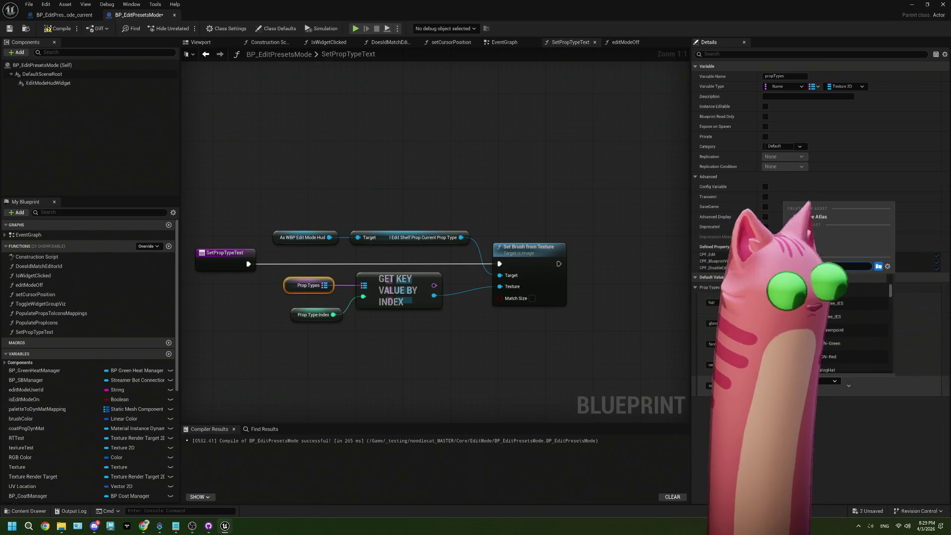
key("Escape")
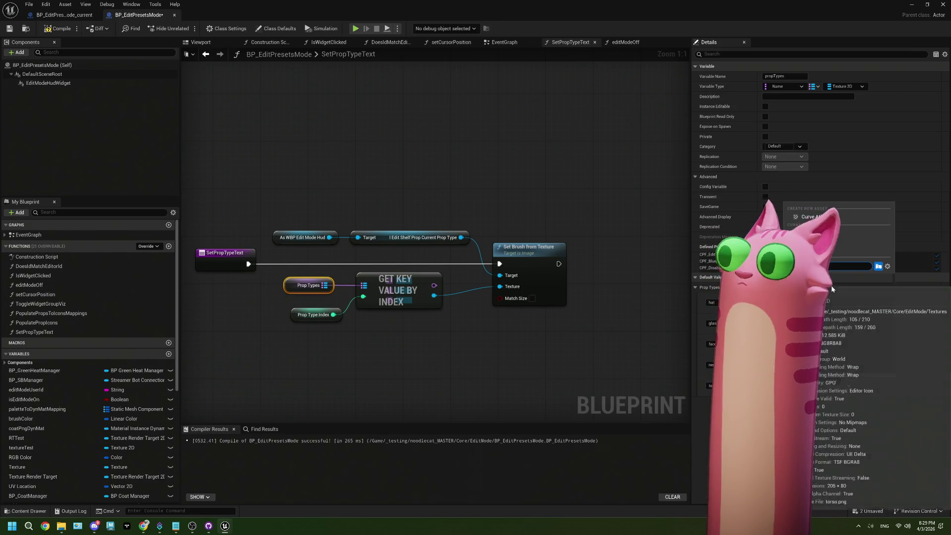
left_click(50, 30)
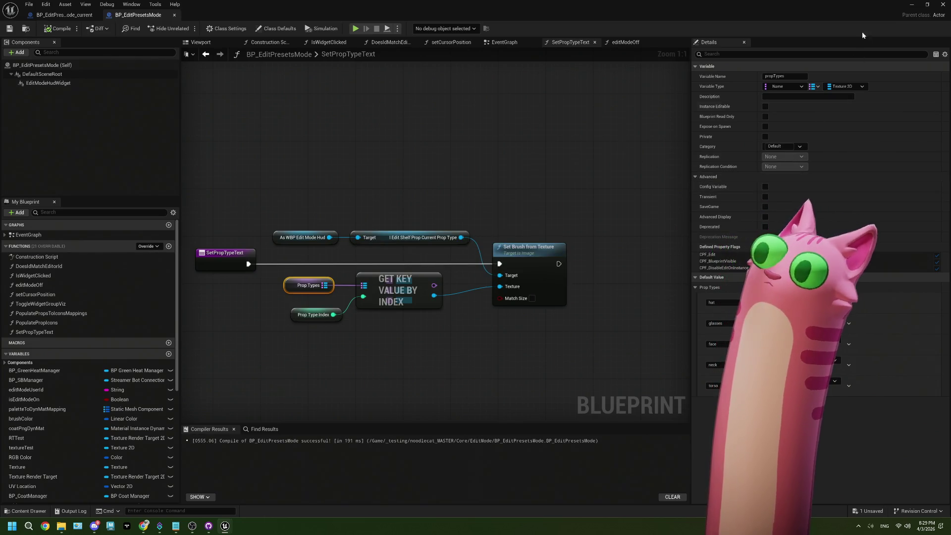
left_click(915, 6)
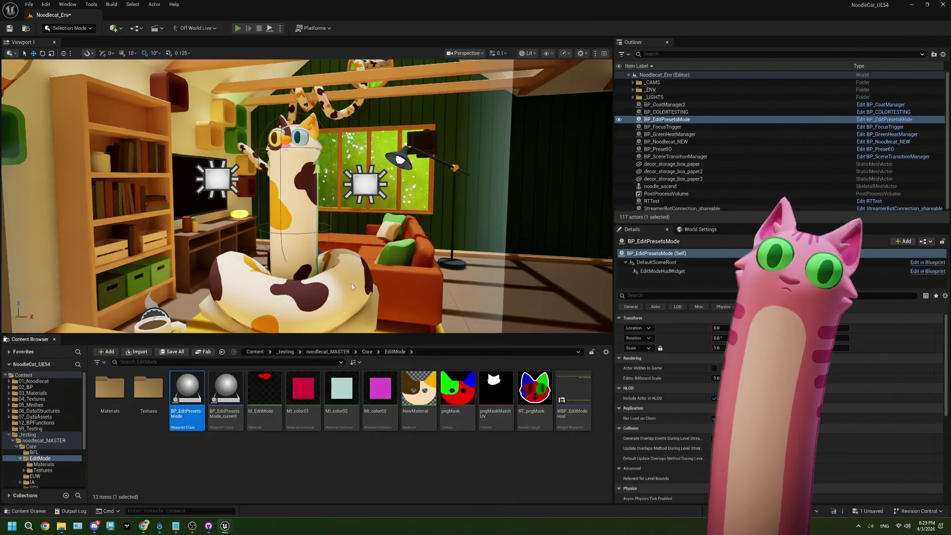
- Start Play In Editor and redeem the Edit Model reward from the Twitch channel page
key("alt+p")
left_click(192, 526)
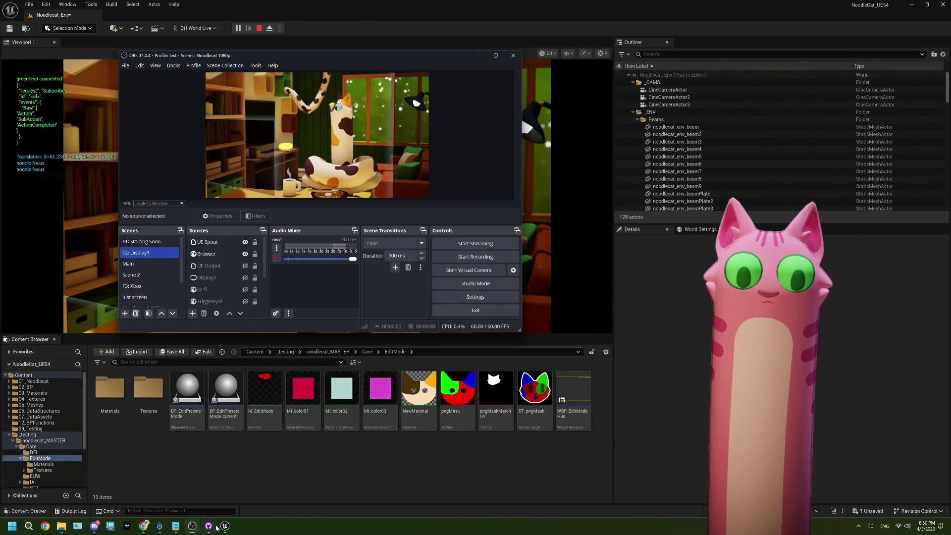
mouse_move(143, 526)
left_click(266, 458)
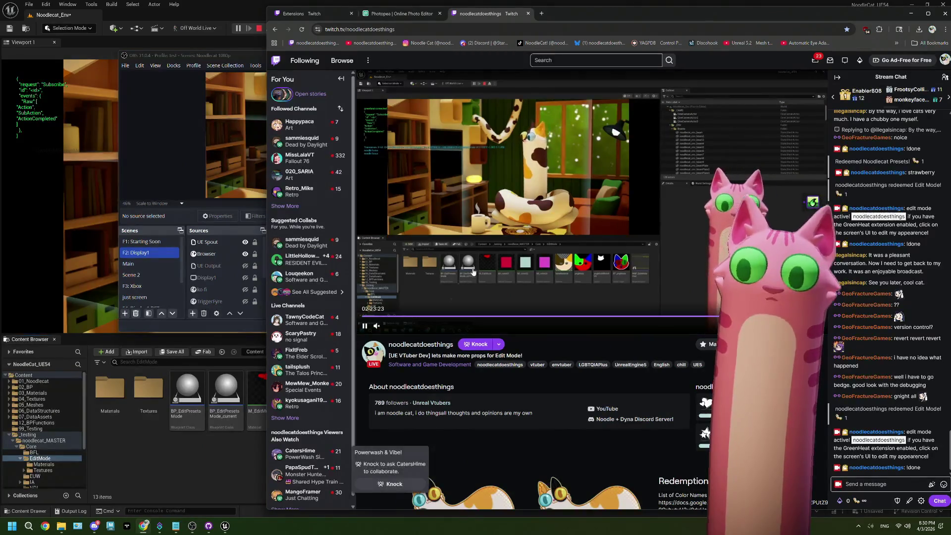
left_click(845, 501)
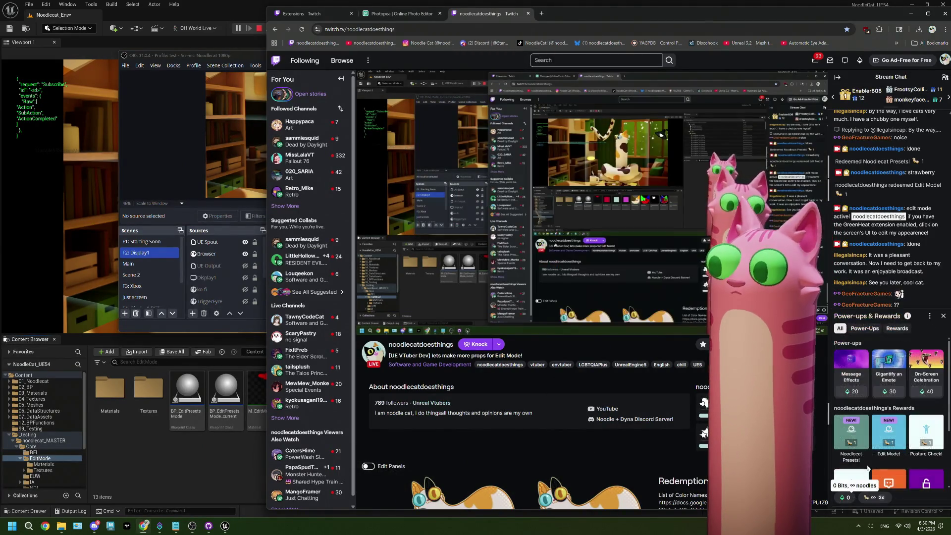
left_click(885, 432)
left_click(885, 411)
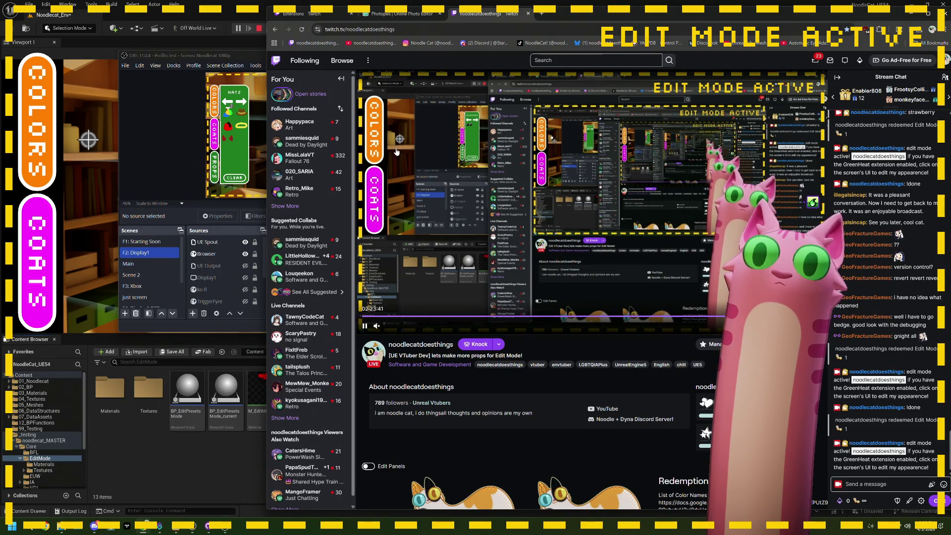
- Cycle between Unreal Editor, OBS and Twitch, ending on the playing viewport with the sunglasses-wearing cat
left_click(217, 14)
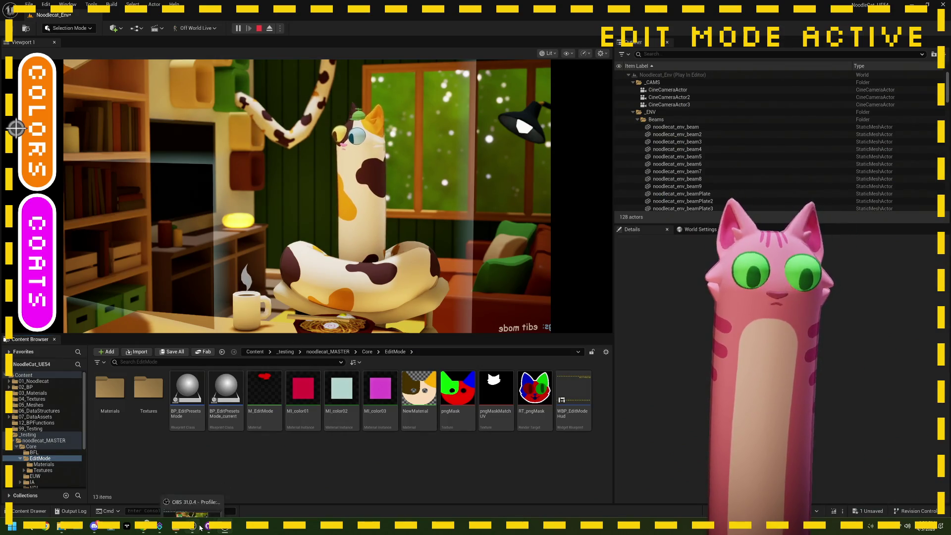
left_click(150, 531)
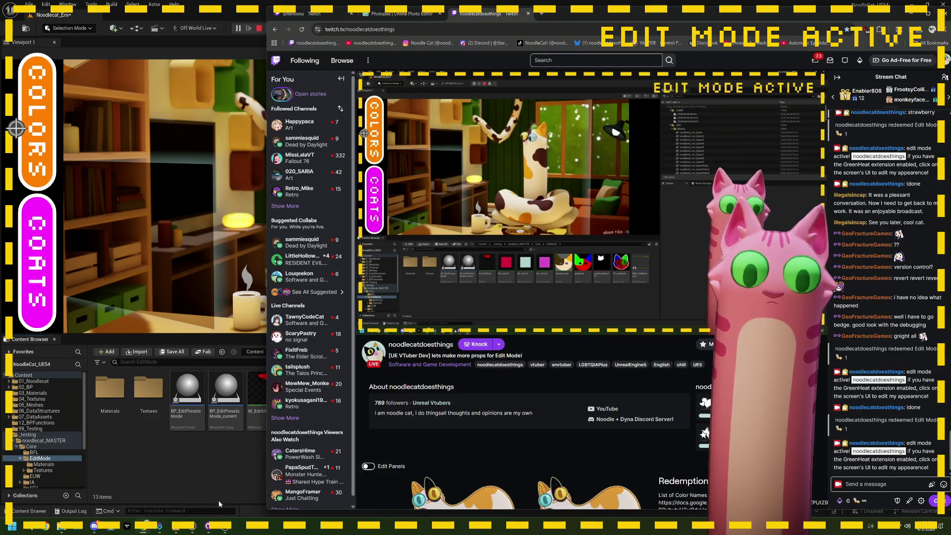
left_click(225, 526)
left_click(550, 33)
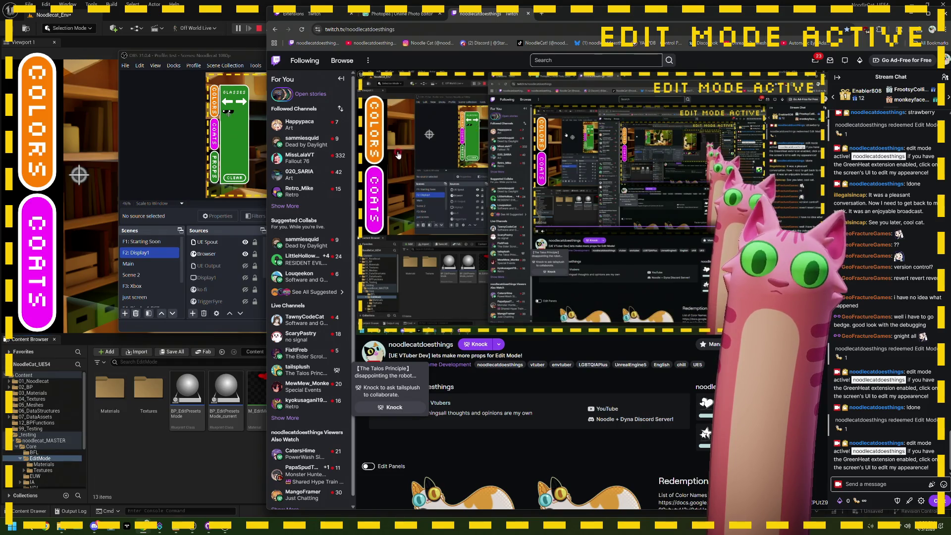
left_click(170, 25)
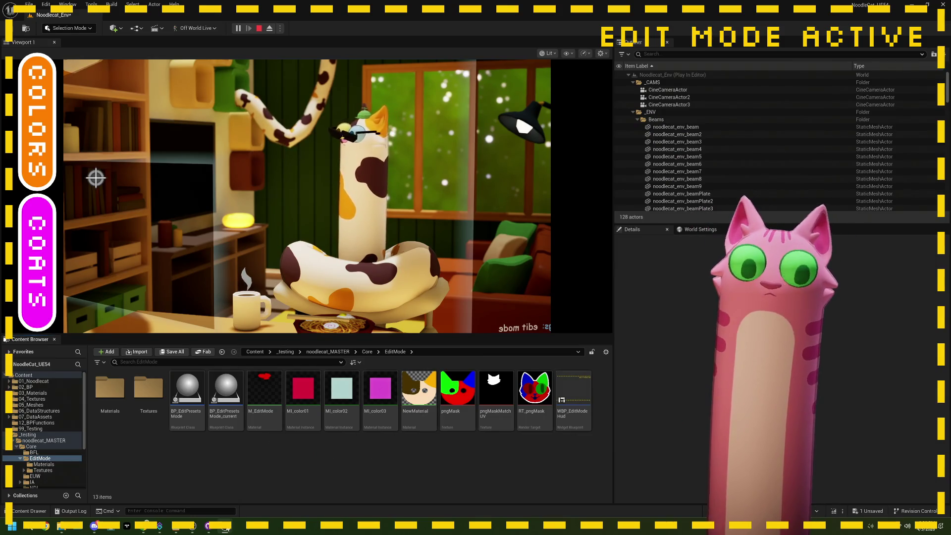
mouse_move(202, 529)
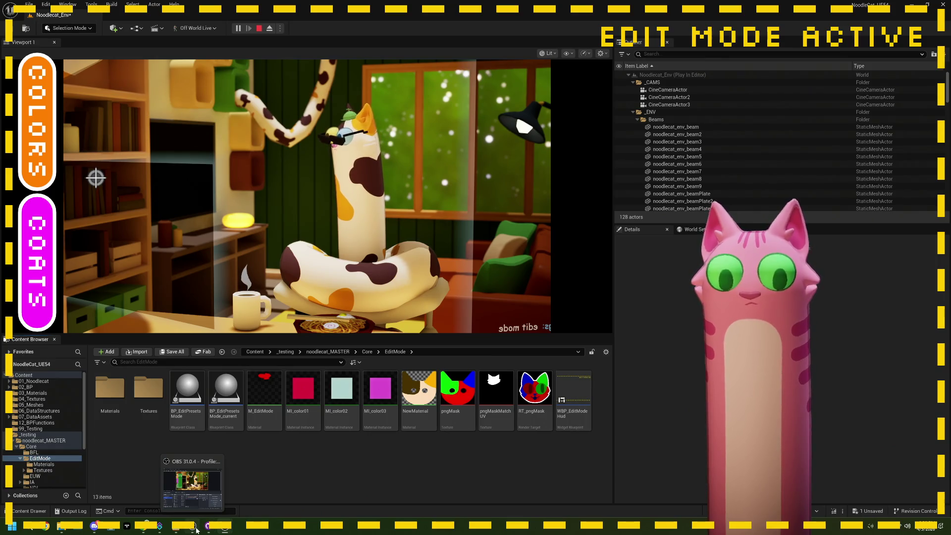
left_click(199, 513)
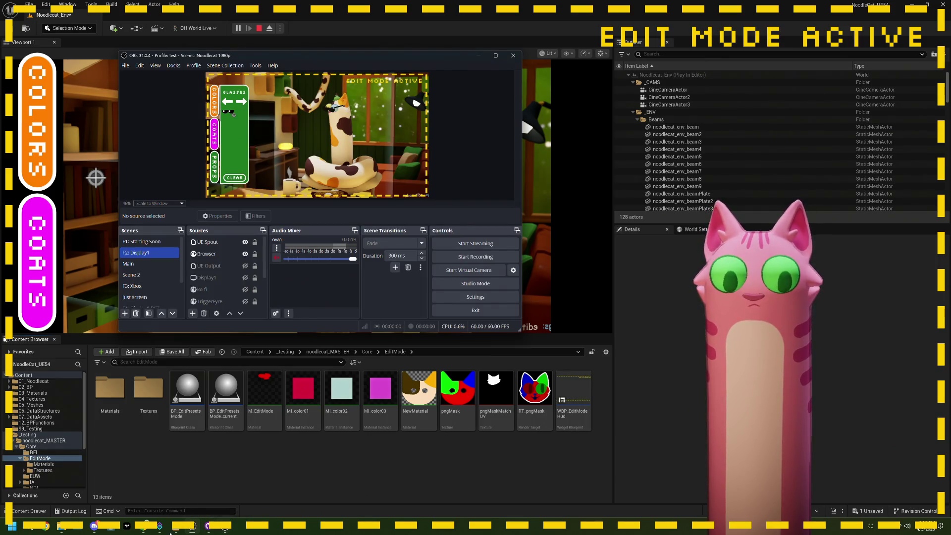
left_click(178, 529)
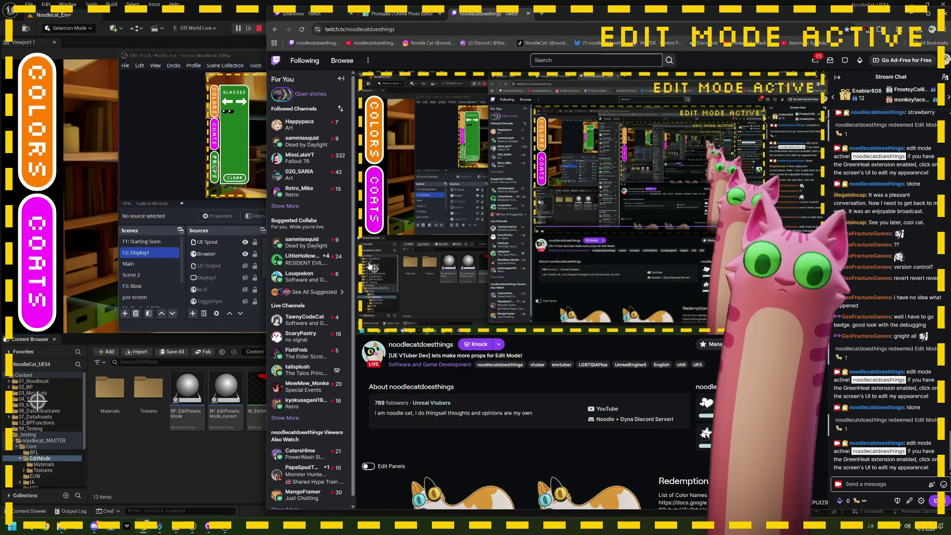
left_click(229, 388)
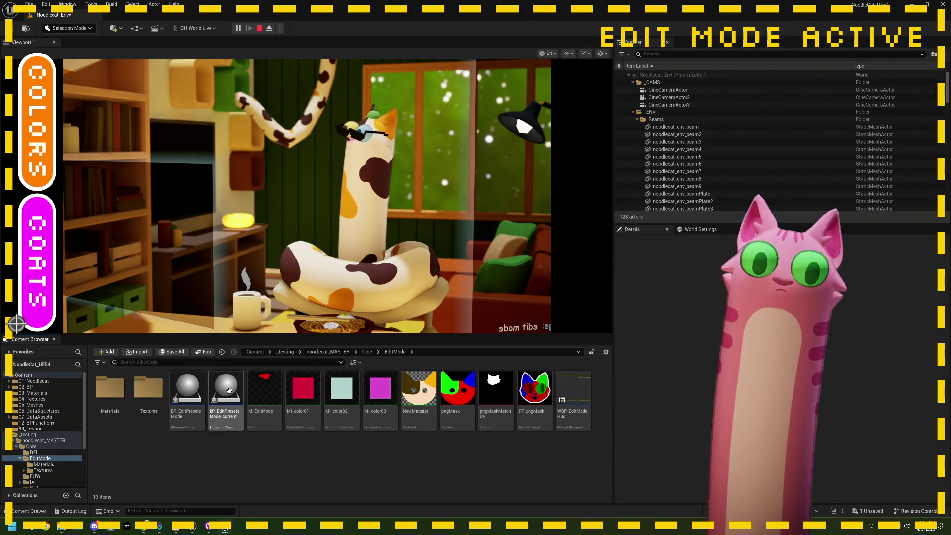
left_click(140, 528)
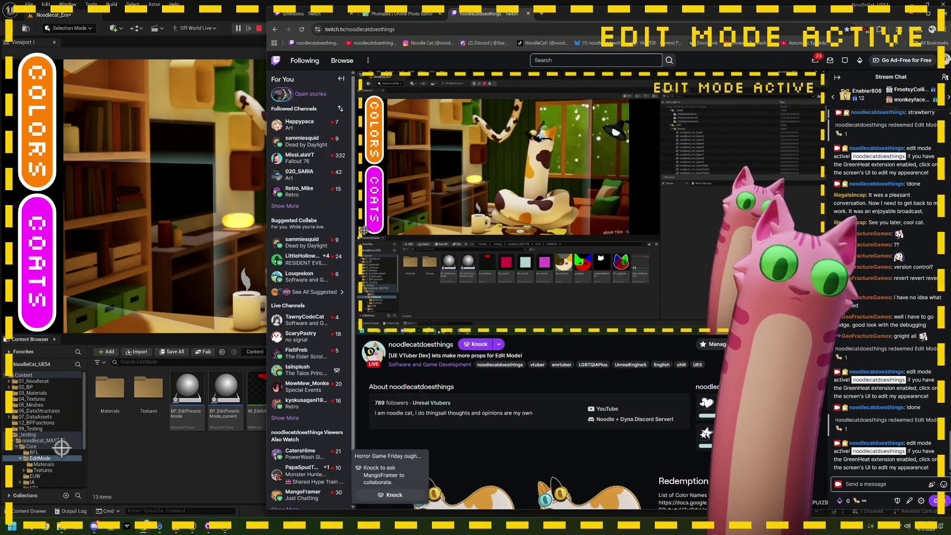
left_click(508, 26)
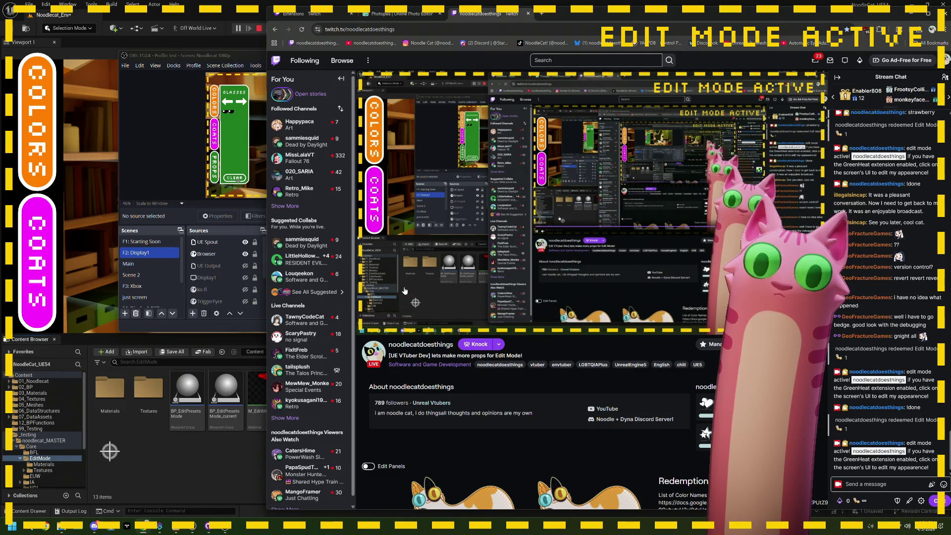
left_click(230, 459)
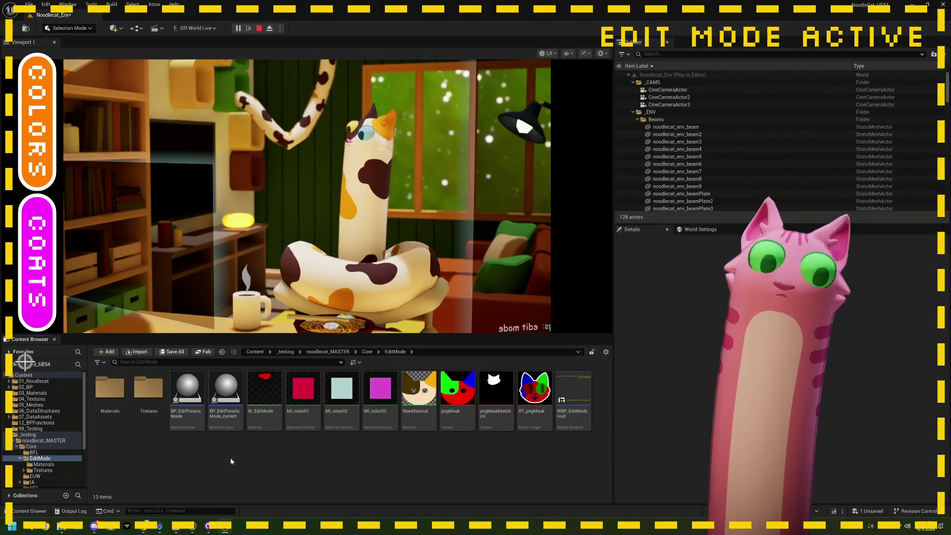
mouse_move(200, 531)
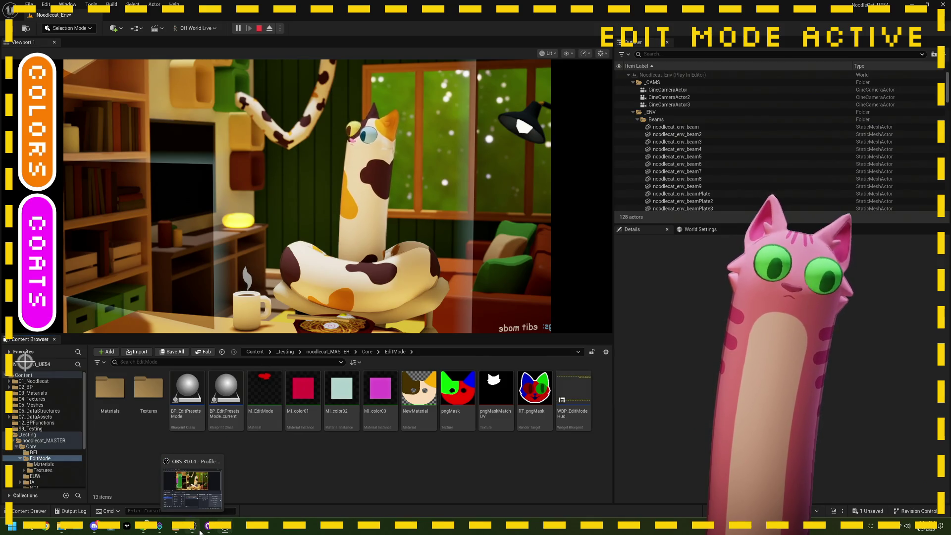
left_click(198, 529)
left_click(144, 532)
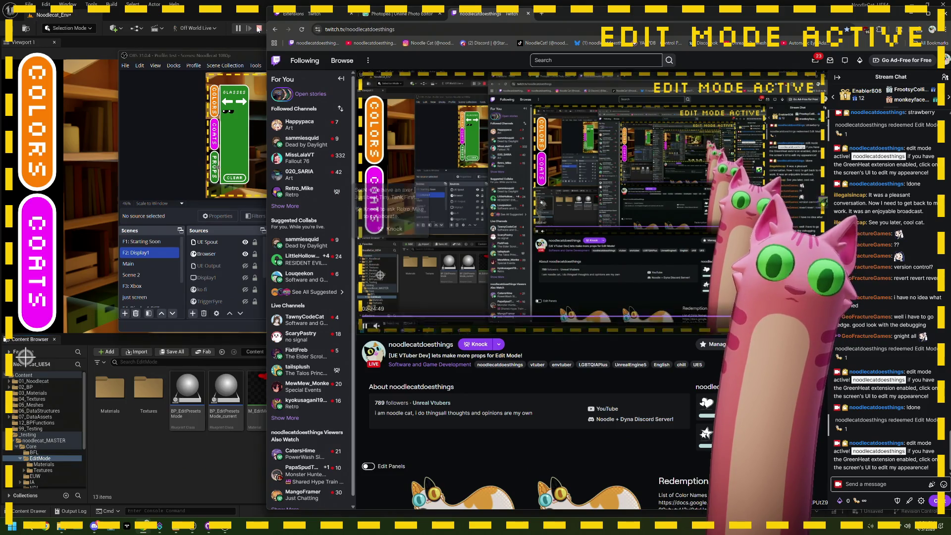
left_click(258, 28)
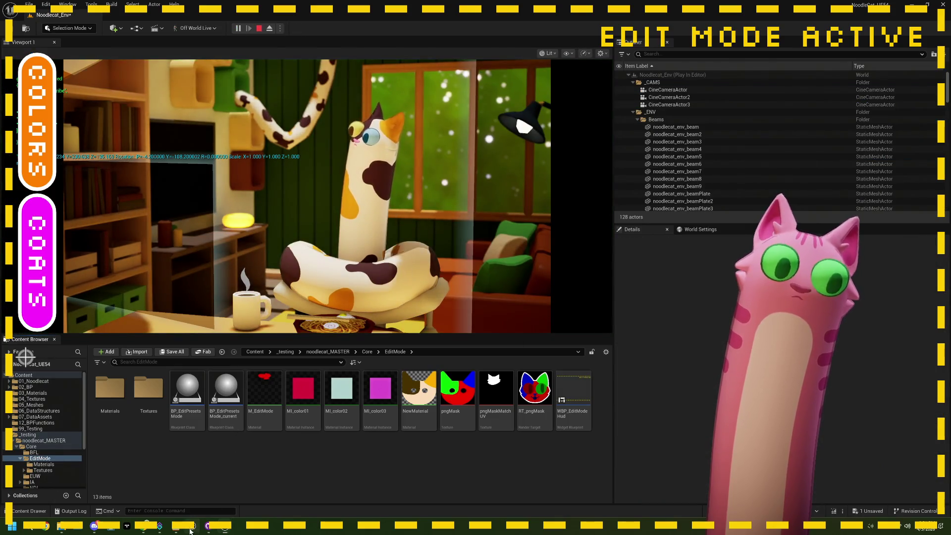
key("alt+Tab")
key("alt+Tab")
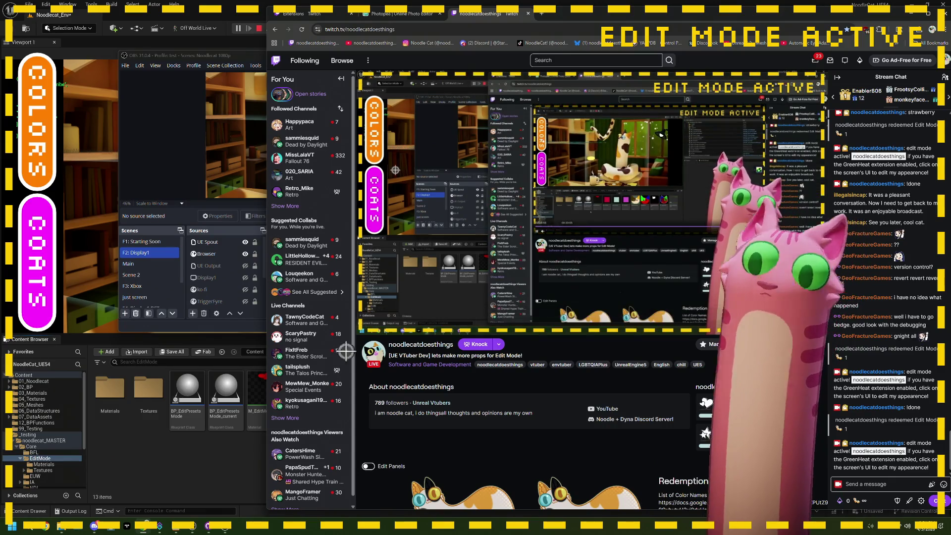
left_click(880, 486)
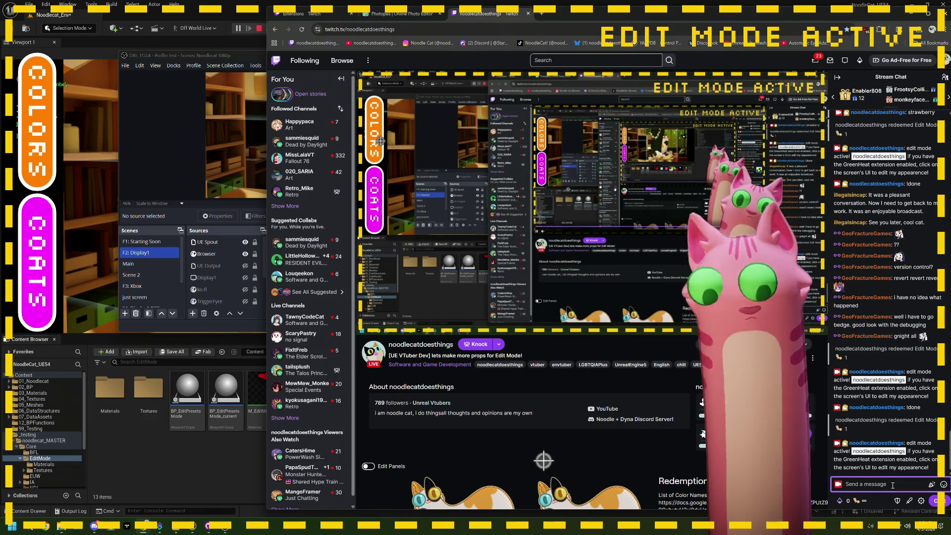
- Send !done in Twitch chat, redeem Edit Mode again, and open the overlay's COLORS swatch palette
type("Ido")
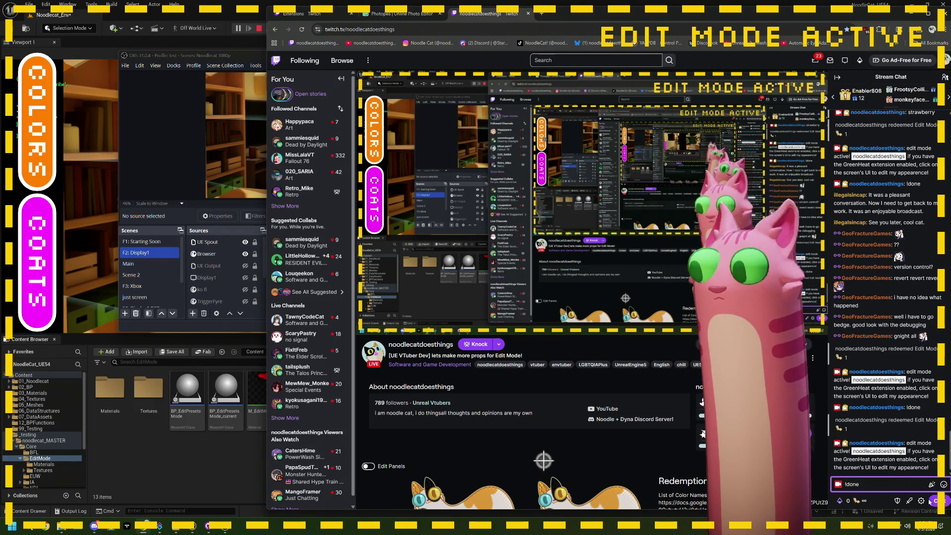
type("ne")
key("Return")
left_click(848, 501)
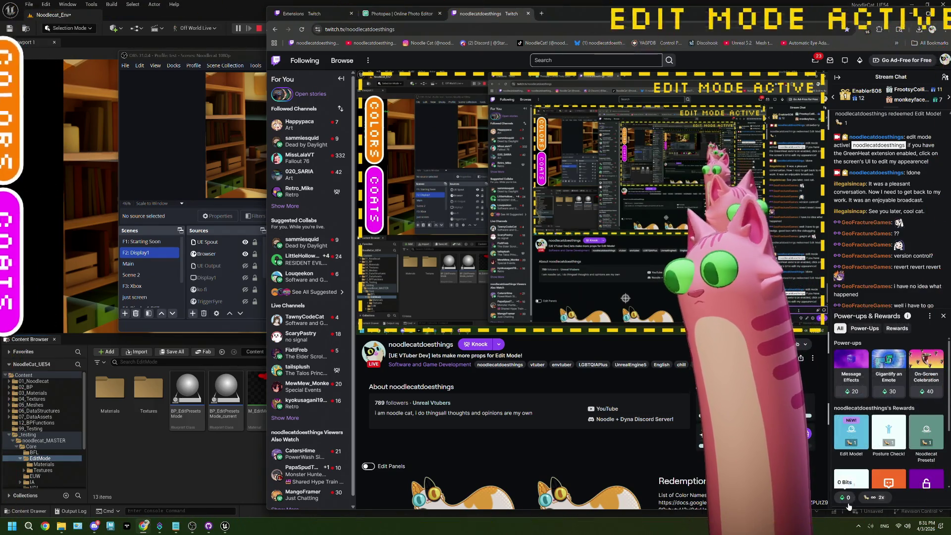
left_click(863, 433)
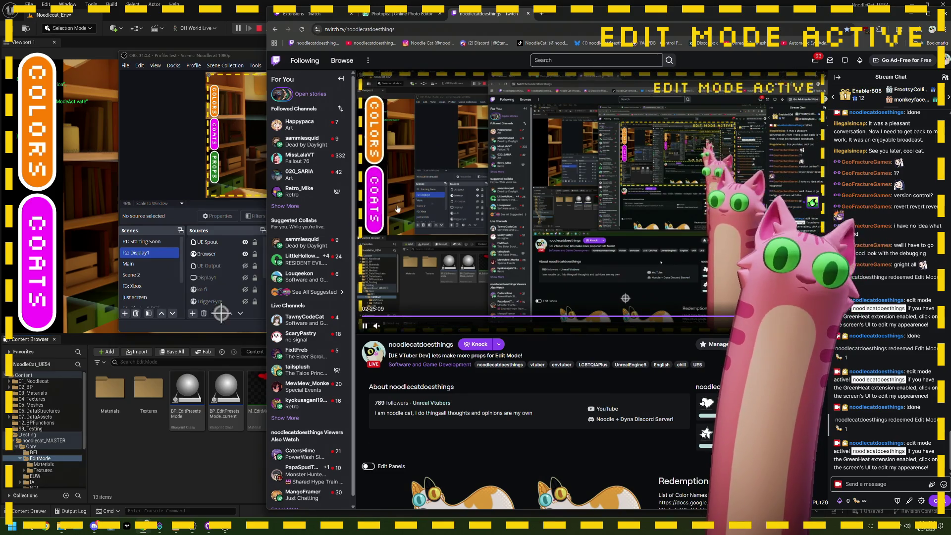
left_click(375, 122)
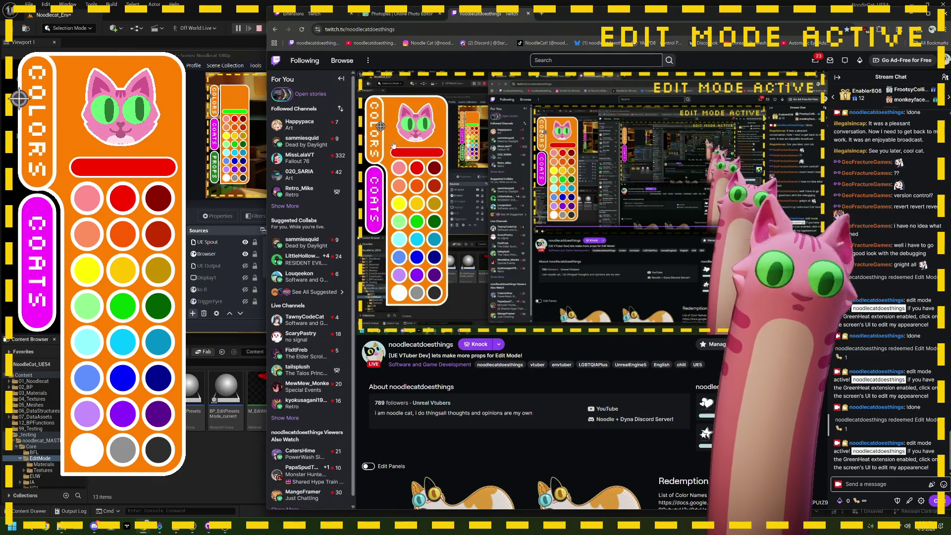
- Close COLORS, browse then close the COATS cat-head options, reopen COLORS, and stop Play In Editor
left_click(375, 133)
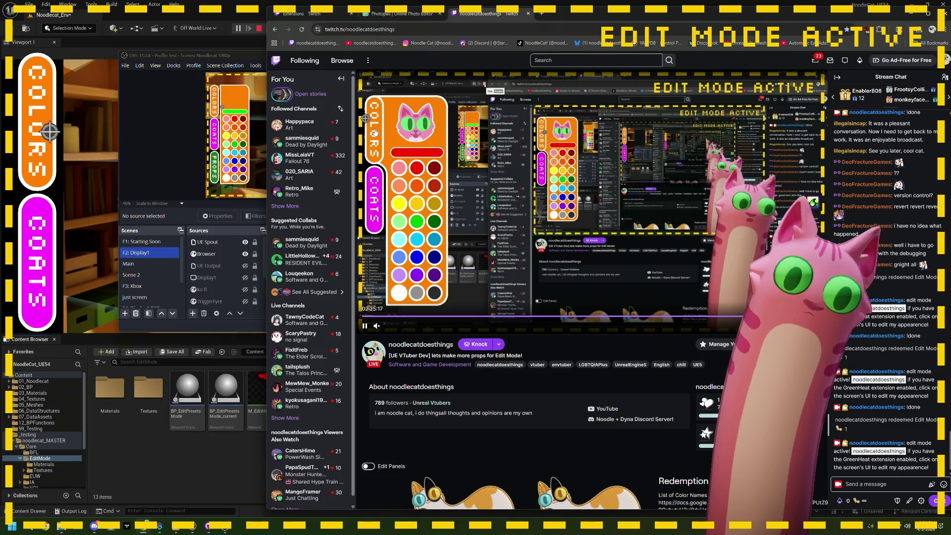
left_click(375, 184)
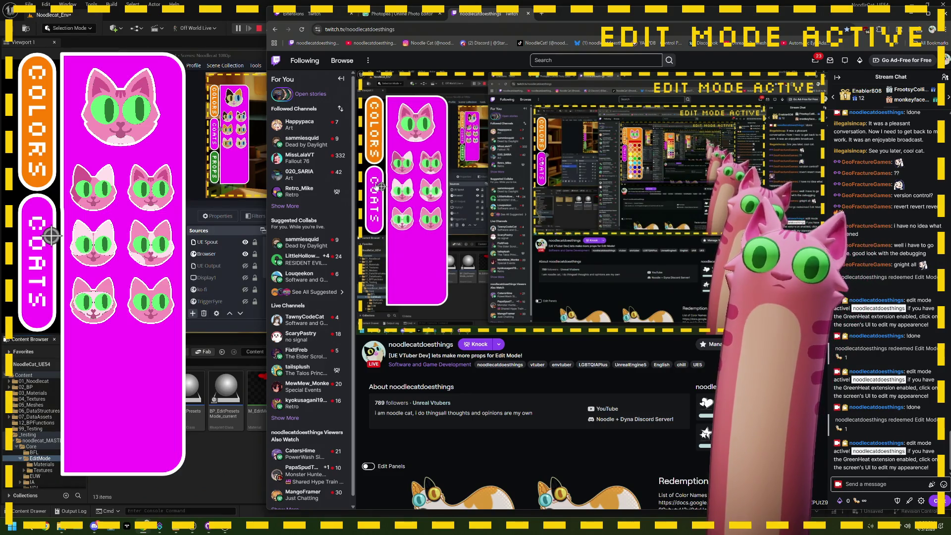
mouse_move(434, 164)
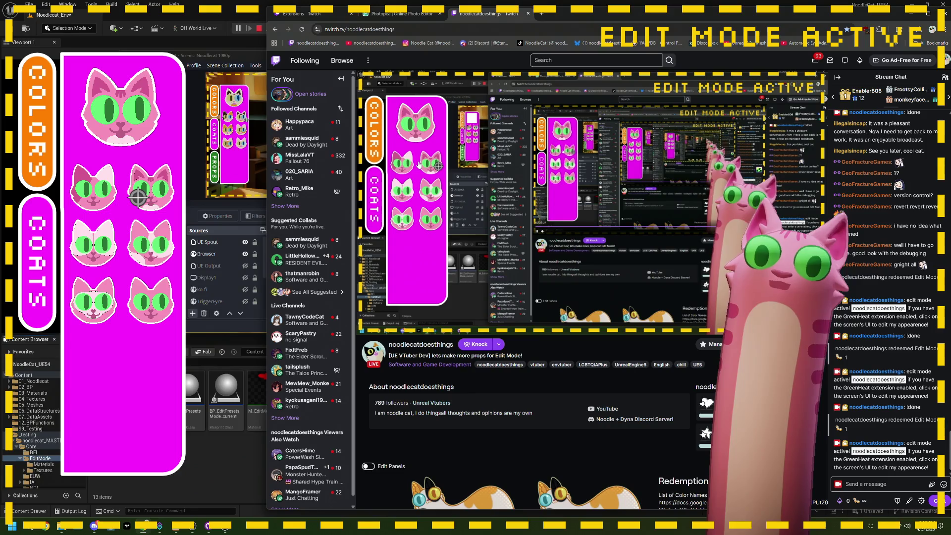
mouse_move(402, 193)
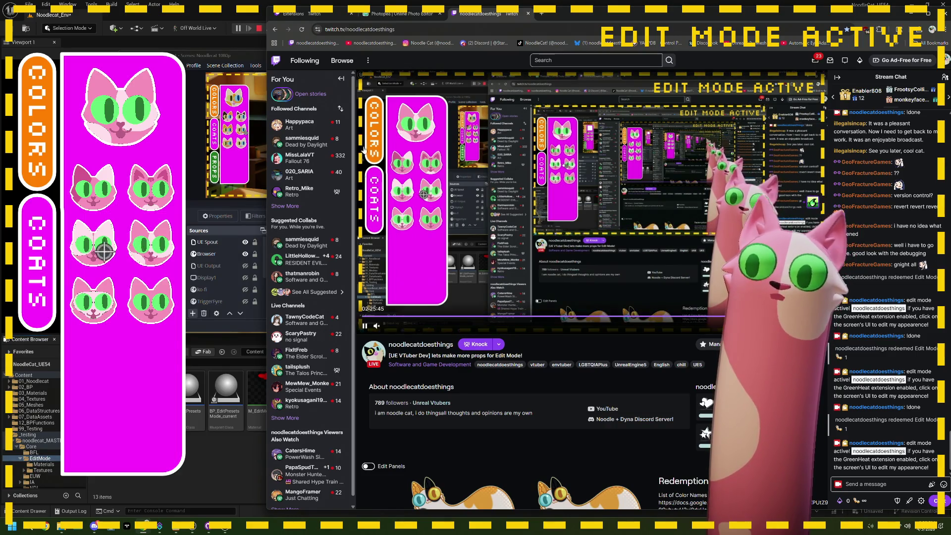
left_click(54, 238)
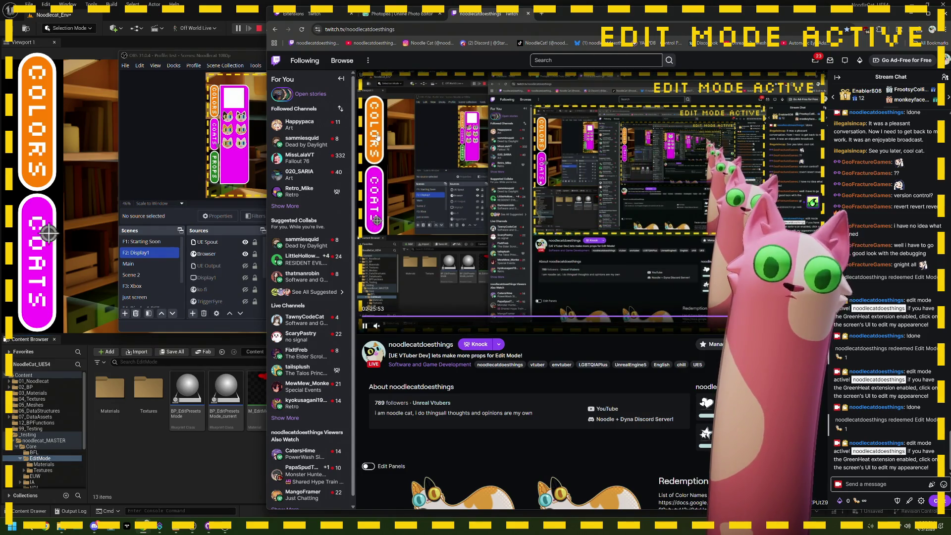
left_click(54, 141)
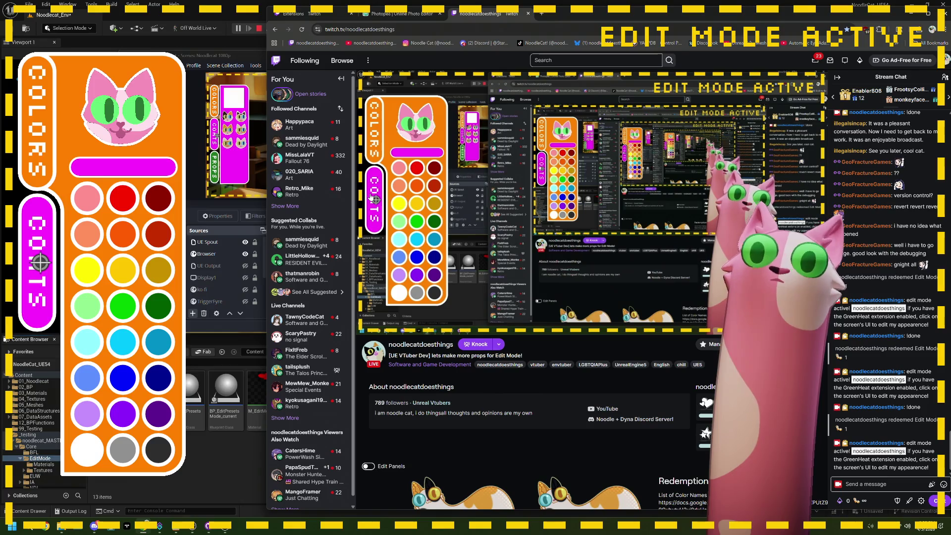
left_click(258, 29)
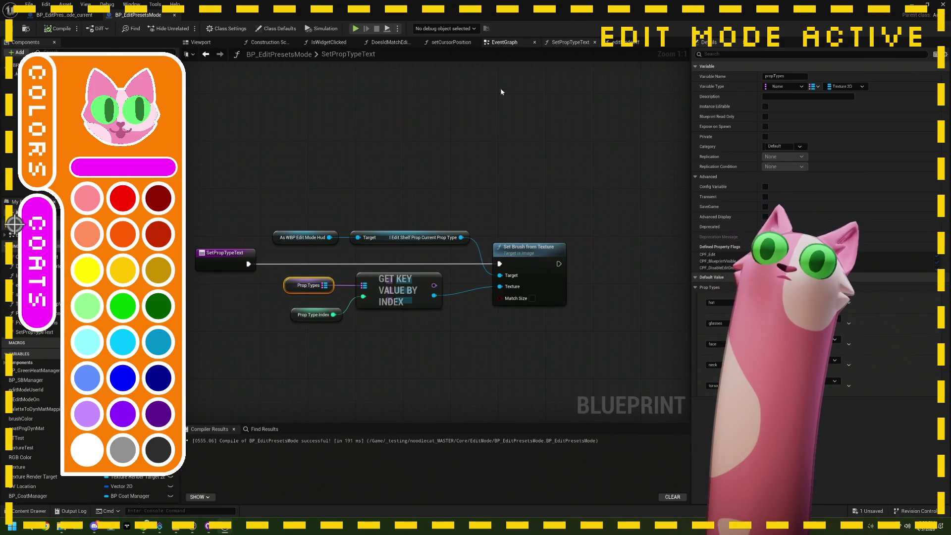
- Switch to BP_EditPresetsMode's EventGraph and navigate to the 'coat clicked, set coat type' comment block
left_click(504, 42)
scroll(389, 238, "down", 7)
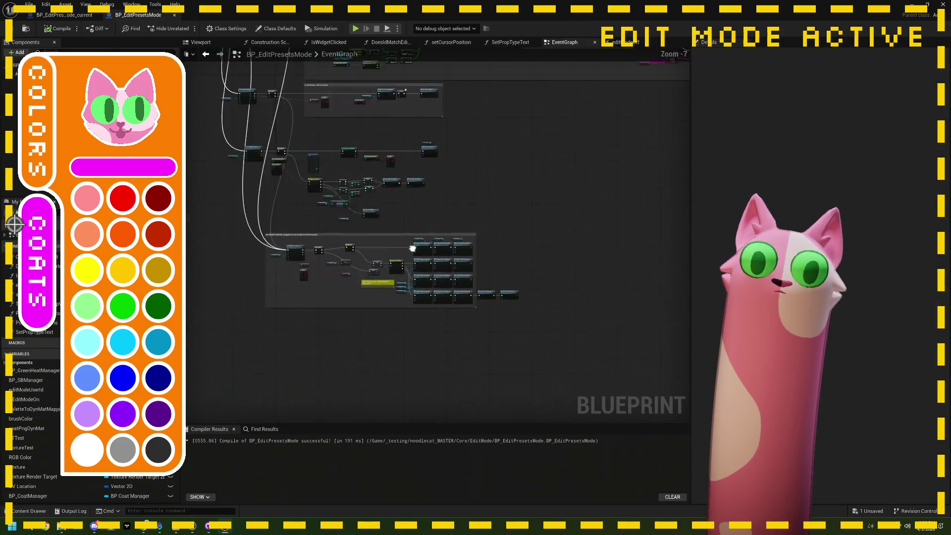
scroll(371, 234, "up", 5)
mouse_move(428, 210)
left_mouse_down()
mouse_move(371, 226)
mouse_move(403, 242)
mouse_move(359, 239)
left_mouse_up()
left_click_drag(490, 266, 403, 271)
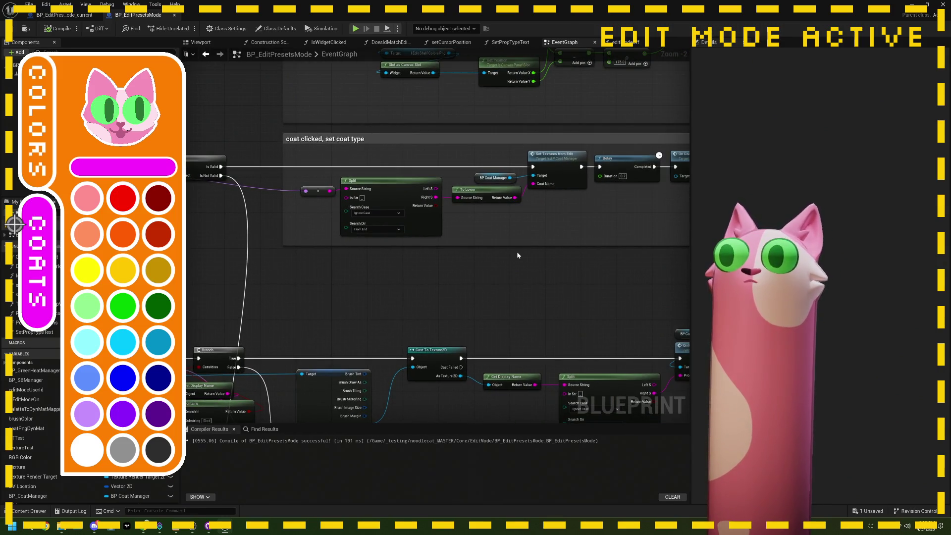
scroll(515, 255, "down", 2)
left_click_drag(515, 251, 423, 242)
scroll(364, 174, "up", 2)
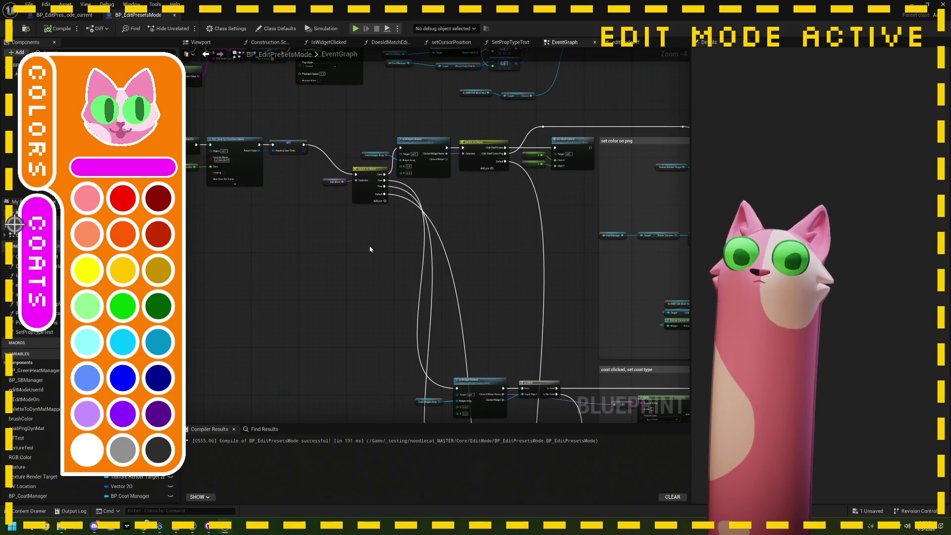
scroll(426, 268, "up", 3)
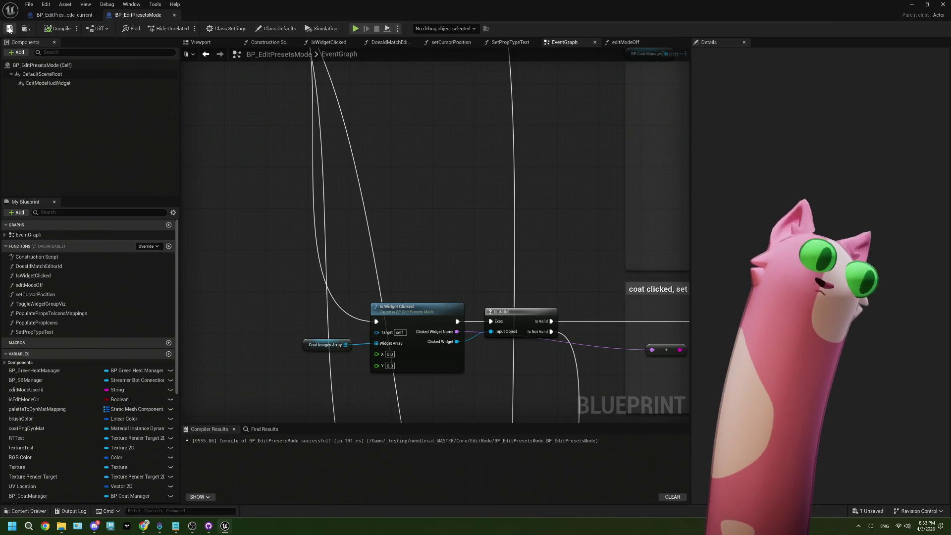
- Pan the EventGraph over the Bind Event, onHover and Is Widget Clicked nodes
scroll(391, 238, "down", 1)
scroll(390, 239, "down", 5)
scroll(350, 214, "up", 4)
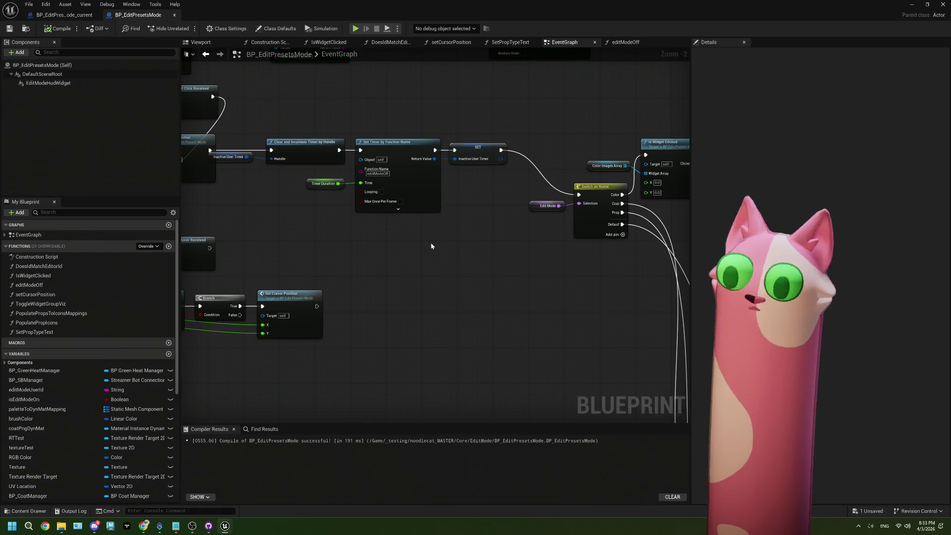
mouse_move(429, 242)
left_mouse_down()
mouse_move(501, 262)
mouse_move(435, 257)
left_mouse_up()
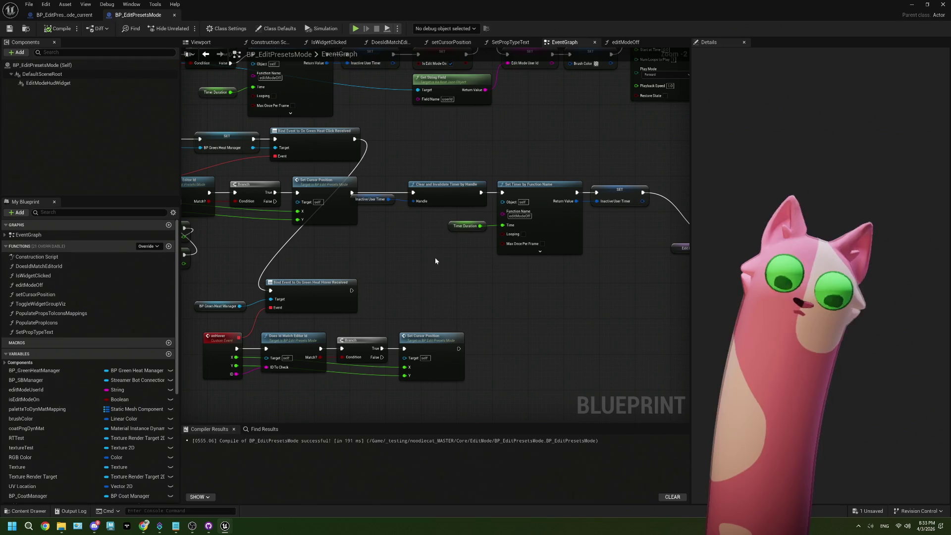
scroll(435, 260, "down", 2)
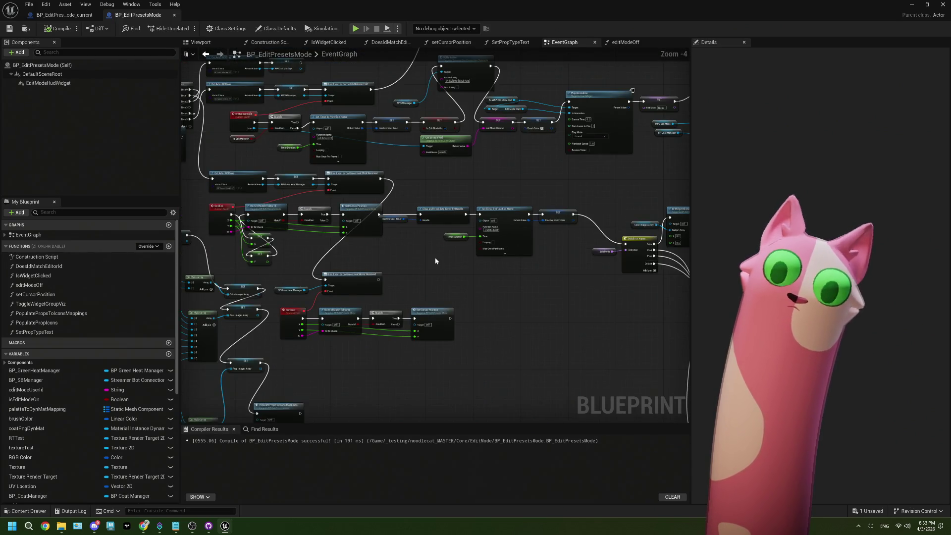
mouse_move(491, 283)
left_mouse_down()
mouse_move(509, 391)
mouse_move(570, 372)
mouse_move(538, 331)
mouse_move(501, 316)
left_mouse_up()
- Bring the onCoatChange and Draw Texture nodes into view and select the onCoatChange event
scroll(570, 372, "down", 2)
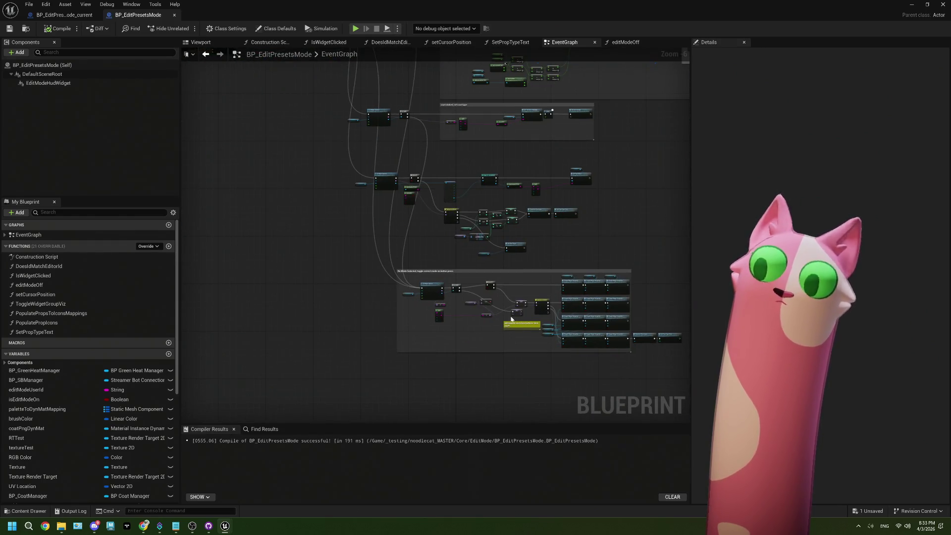
scroll(501, 316, "up", 3)
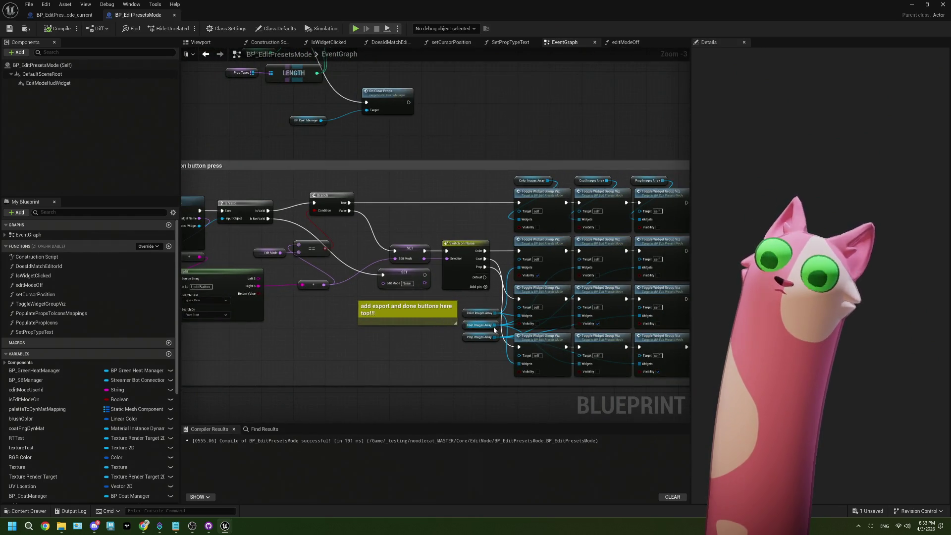
scroll(496, 331, "up", 1)
scroll(479, 335, "up", 1)
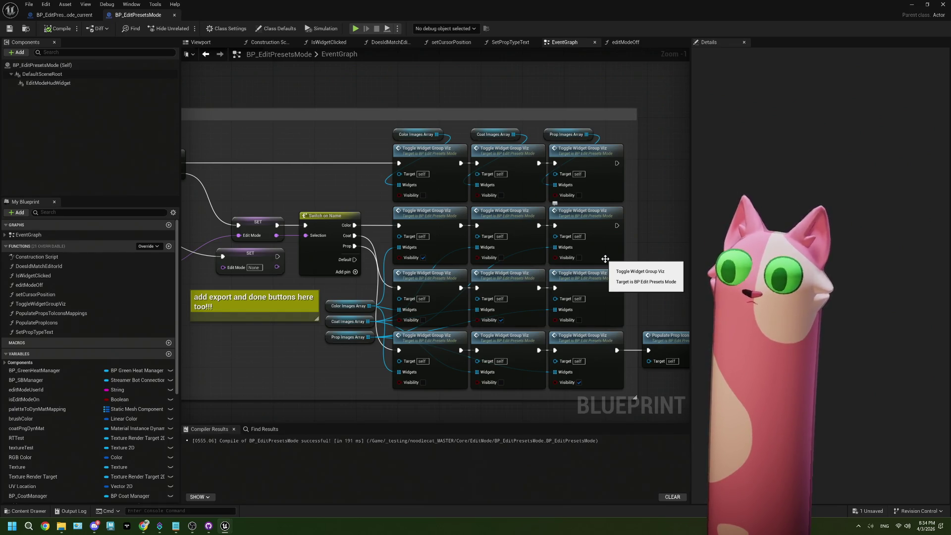
scroll(605, 259, "down", 5)
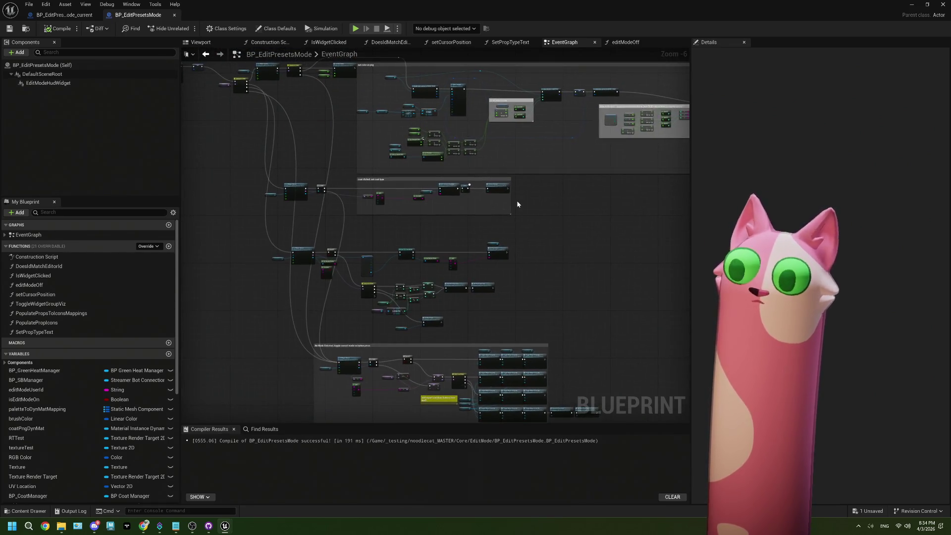
left_click_drag(516, 205, 509, 233)
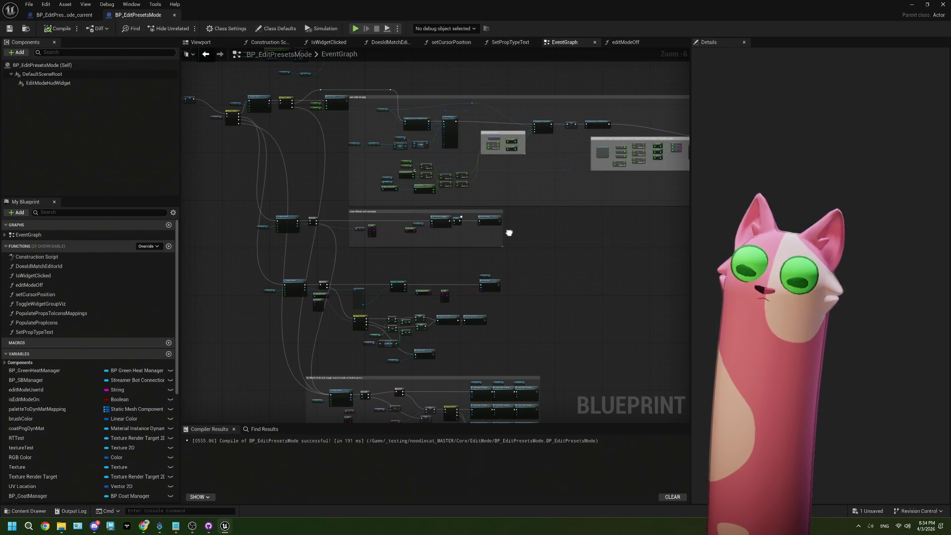
mouse_move(509, 233)
left_mouse_down()
mouse_move(518, 297)
mouse_move(454, 334)
mouse_move(369, 403)
left_mouse_up()
scroll(474, 162, "up", 4)
left_click_drag(290, 149, 346, 201)
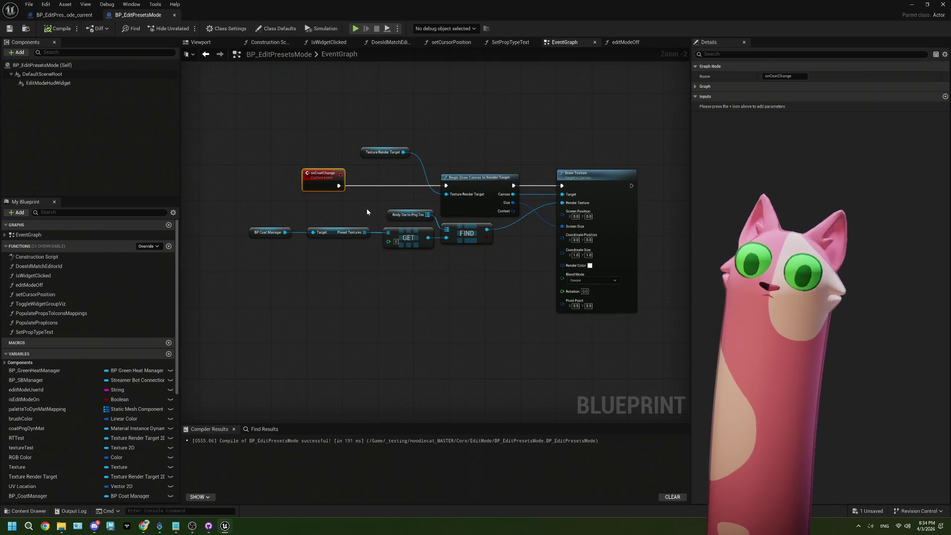
- Survey the other node groups further down the EventGraph
scroll(357, 227, "down", 4)
scroll(356, 257, "up", 4)
scroll(353, 292, "down", 4)
mouse_move(353, 297)
left_mouse_down()
mouse_move(353, 153)
mouse_move(256, 15)
mouse_move(415, 2)
left_mouse_up()
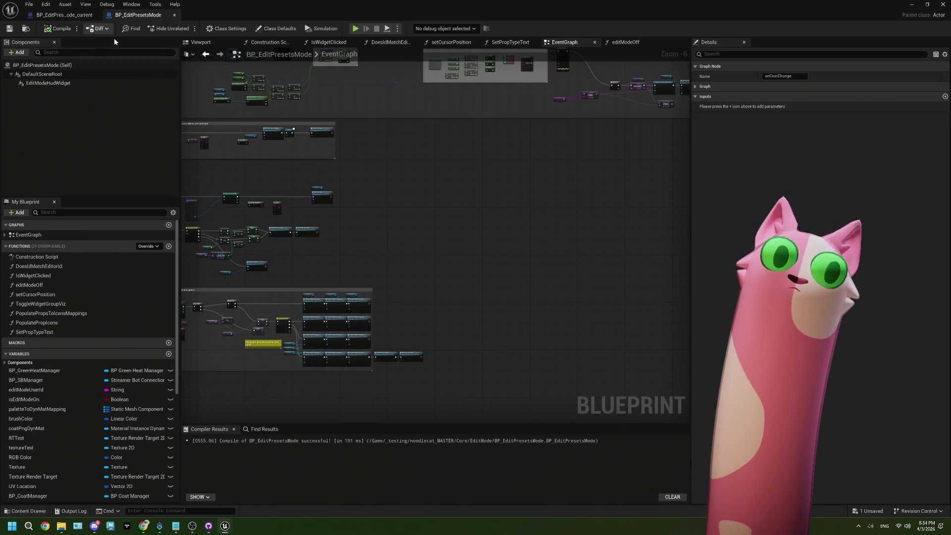
scroll(381, 224, "down", 3)
mouse_move(391, 218)
left_mouse_down()
mouse_move(478, 276)
mouse_move(407, 243)
mouse_move(385, 197)
mouse_move(406, 150)
left_mouse_up()
scroll(432, 270, "down", 2)
scroll(407, 243, "up", 8)
scroll(591, 208, "up", 2)
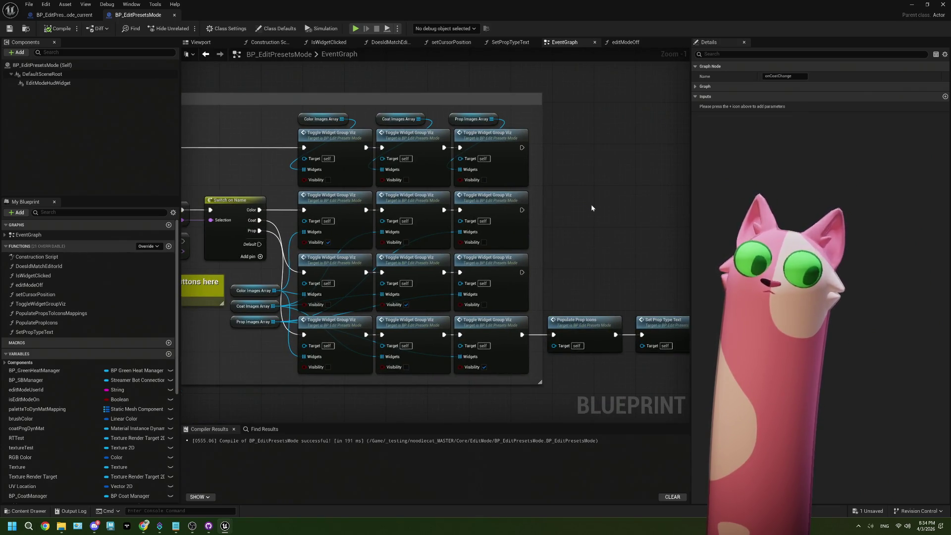
scroll(591, 208, "down", 4)
- Inspect the set color on png and On Coat Change nodes, then minimize the Blueprint editor
mouse_move(591, 204)
left_mouse_down()
mouse_move(500, 144)
mouse_move(455, 212)
mouse_move(479, 236)
mouse_move(375, 240)
left_mouse_up()
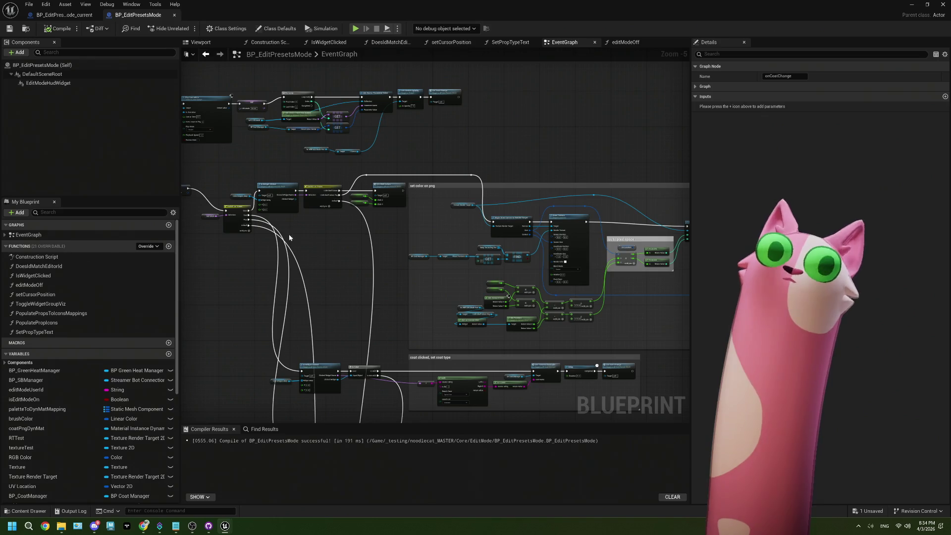
left_click_drag(289, 233, 349, 223)
left_click_drag(381, 182, 499, 210)
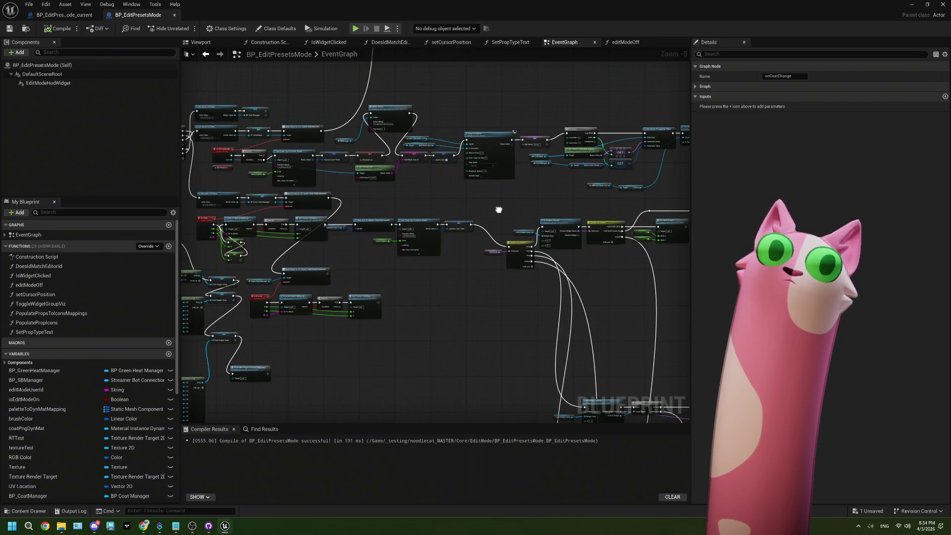
scroll(508, 119, "up", 4)
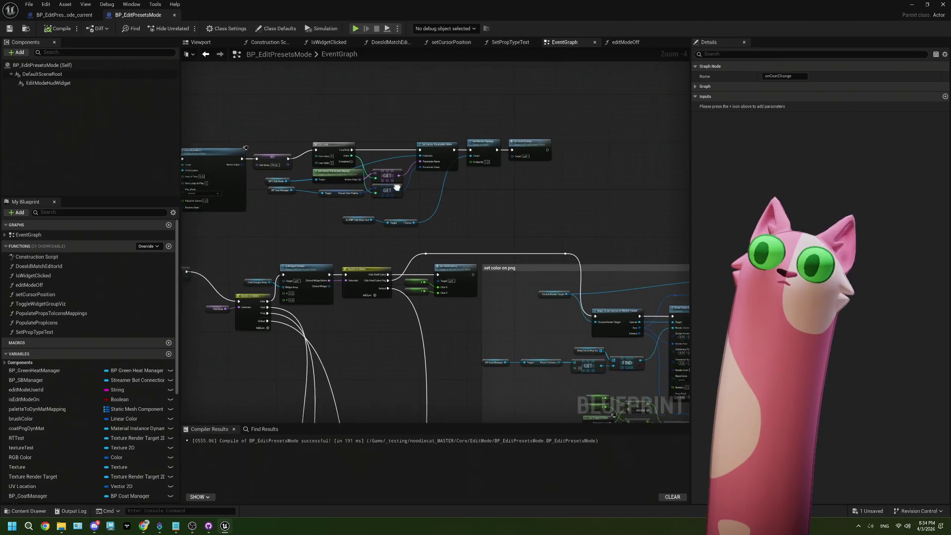
left_click(564, 207)
scroll(564, 208, "down", 6)
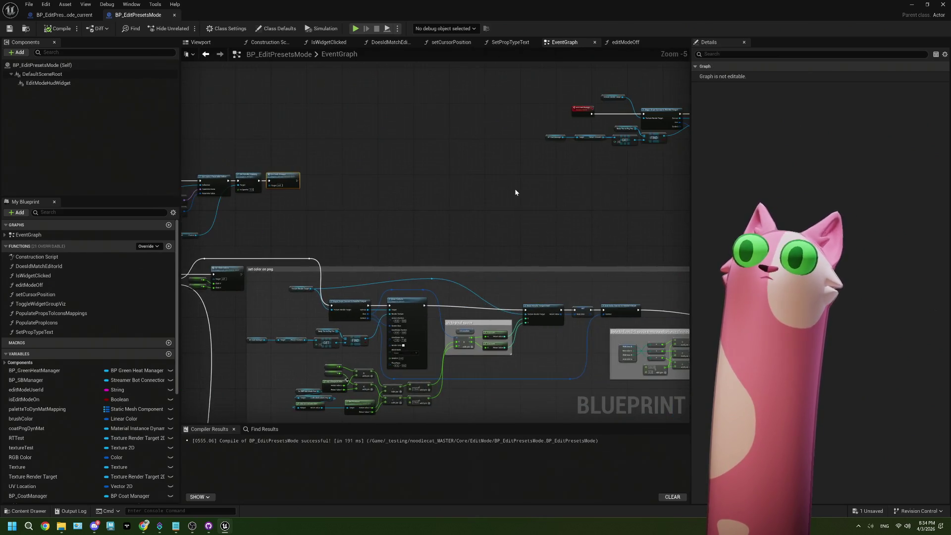
scroll(467, 208, "up", 4)
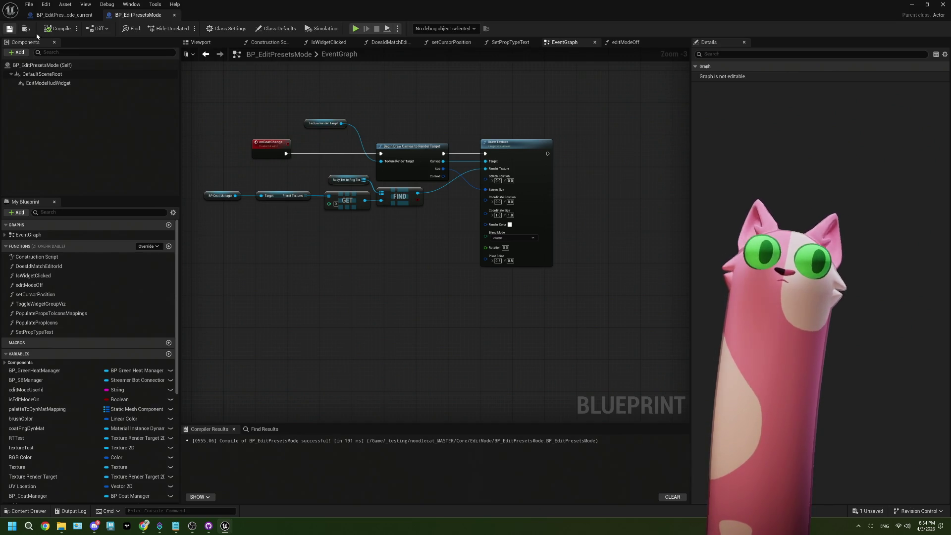
left_click(911, 4)
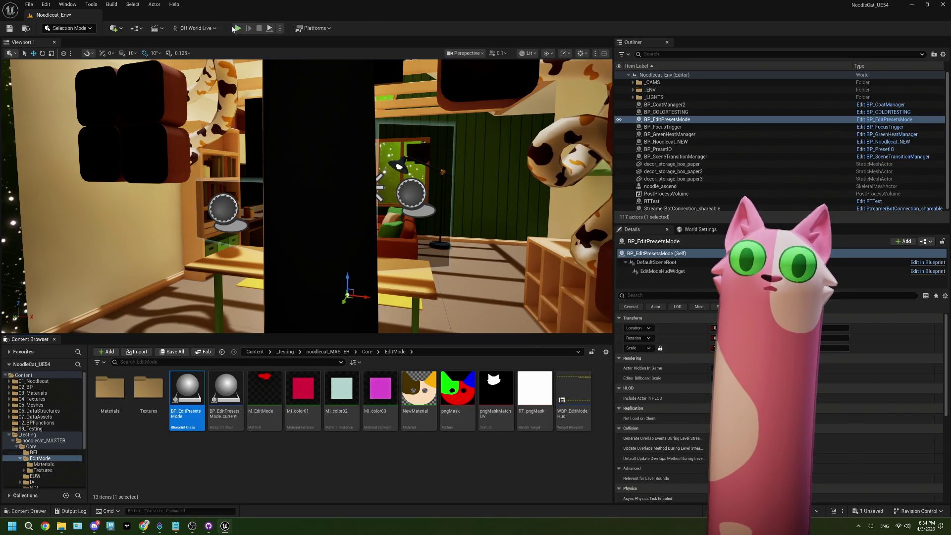
- Start playing the level and redeem the Edit Mode! channel-points reward on Twitch
left_click(237, 28)
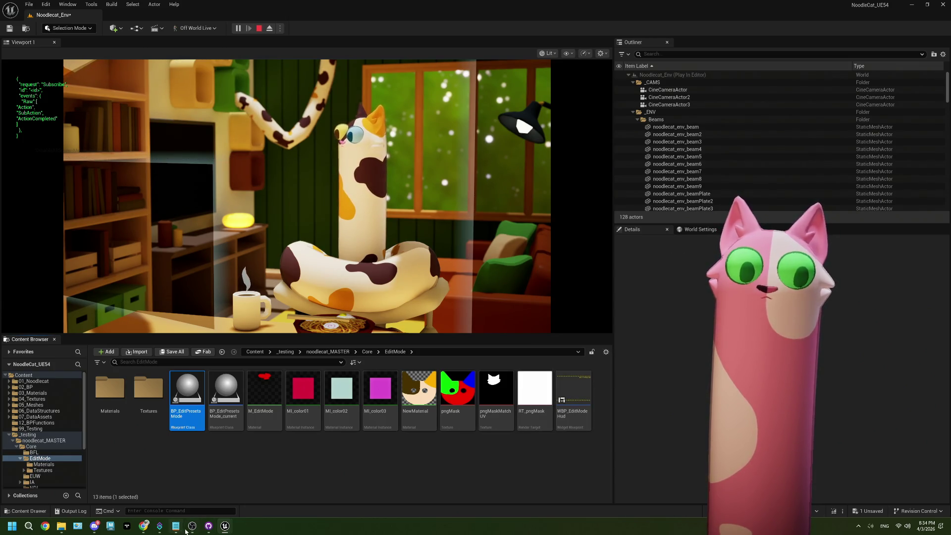
left_click(143, 525)
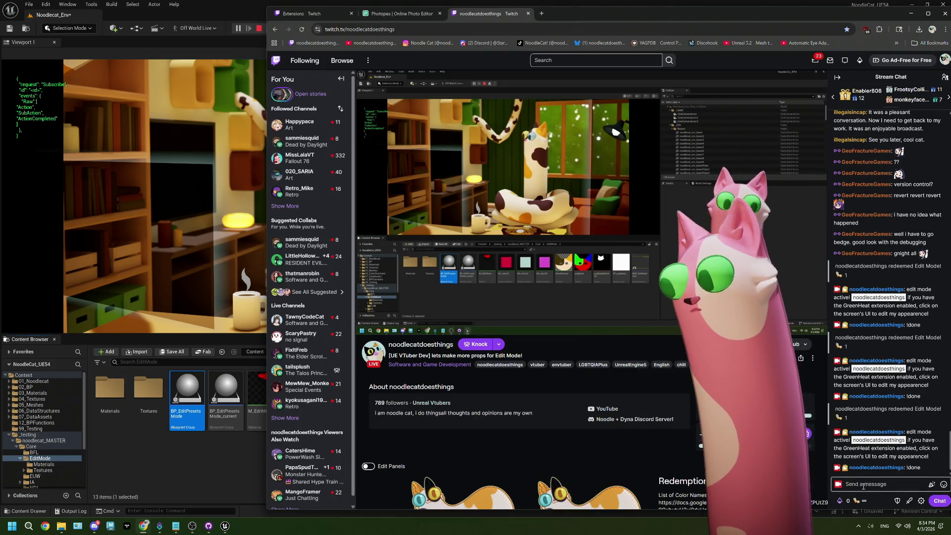
left_click(859, 501)
left_click(864, 436)
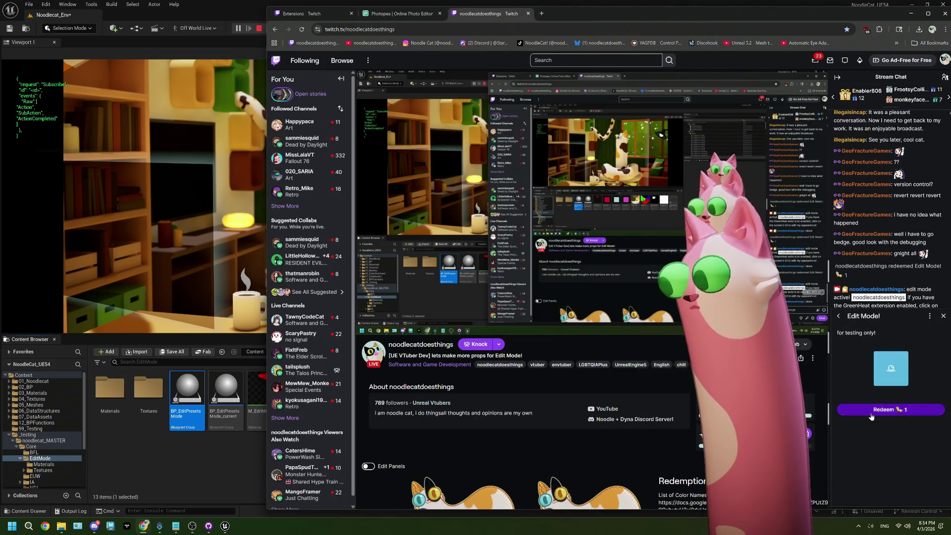
left_click(871, 417)
left_click(228, 464)
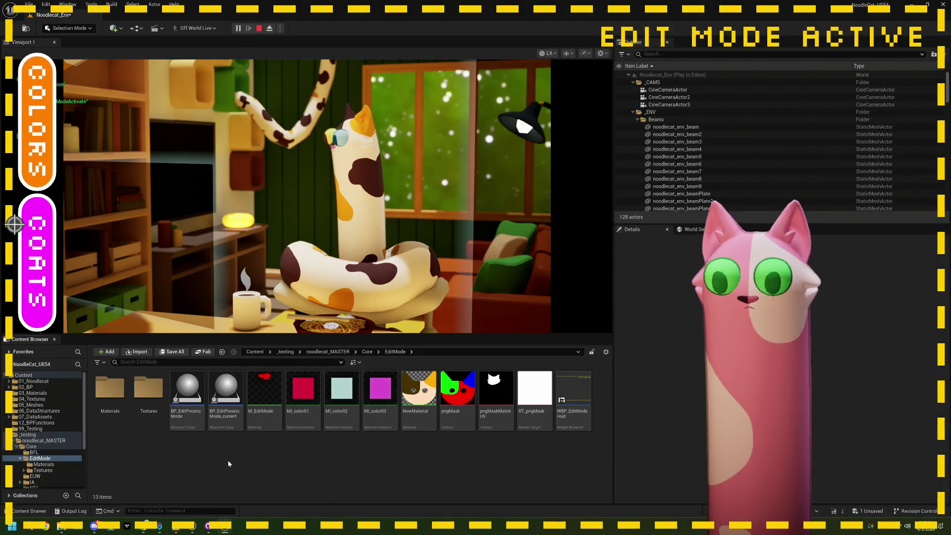
- Open the COLORS palette in the stream's Edit Mode overlay, then stop the play session
mouse_move(538, 394)
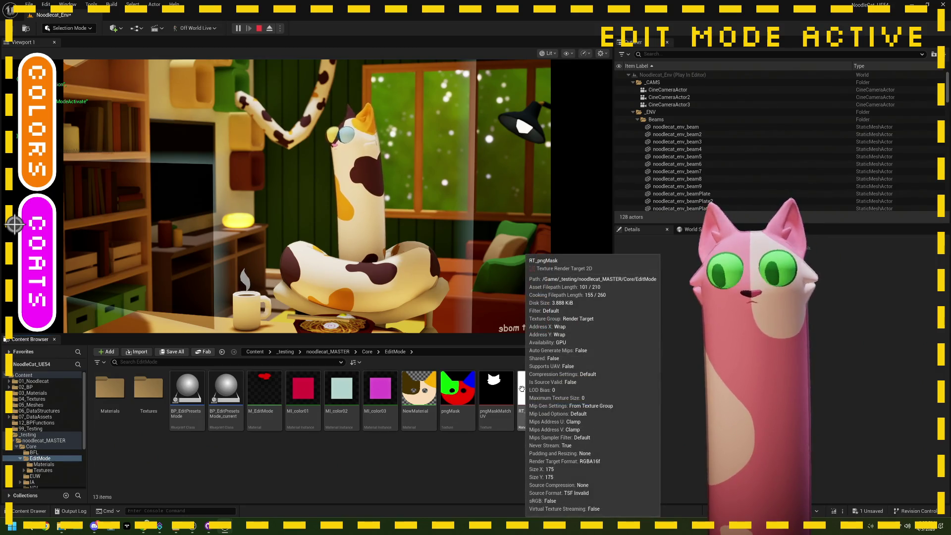
mouse_move(190, 528)
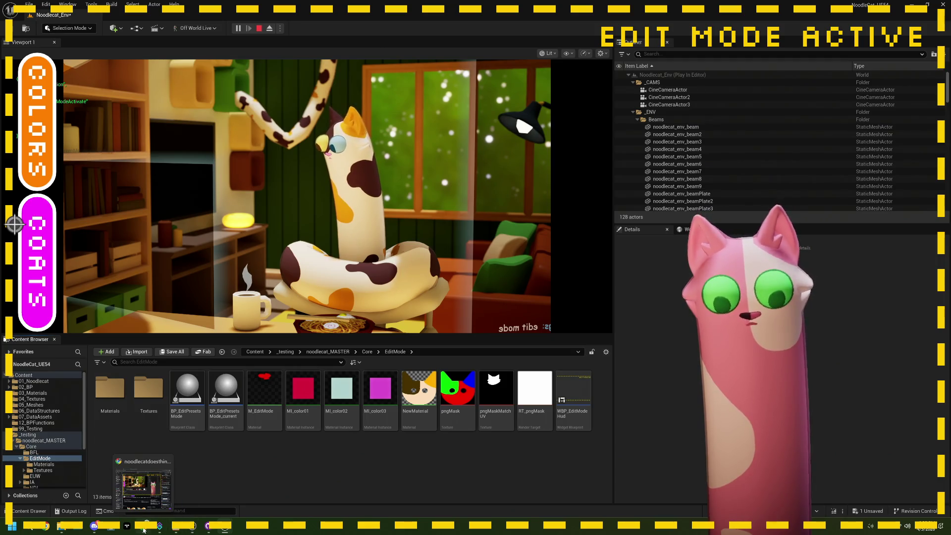
left_click(193, 530)
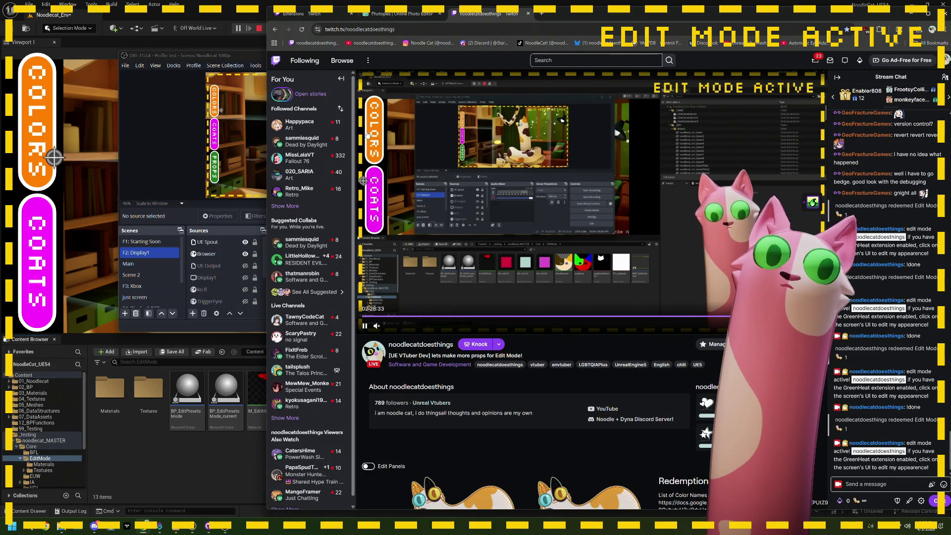
left_click(31, 133)
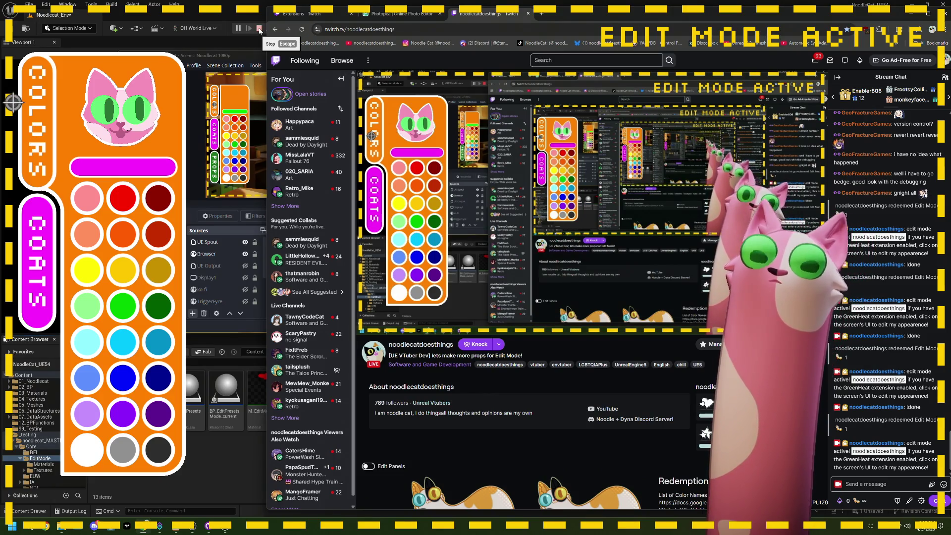
left_click(260, 30)
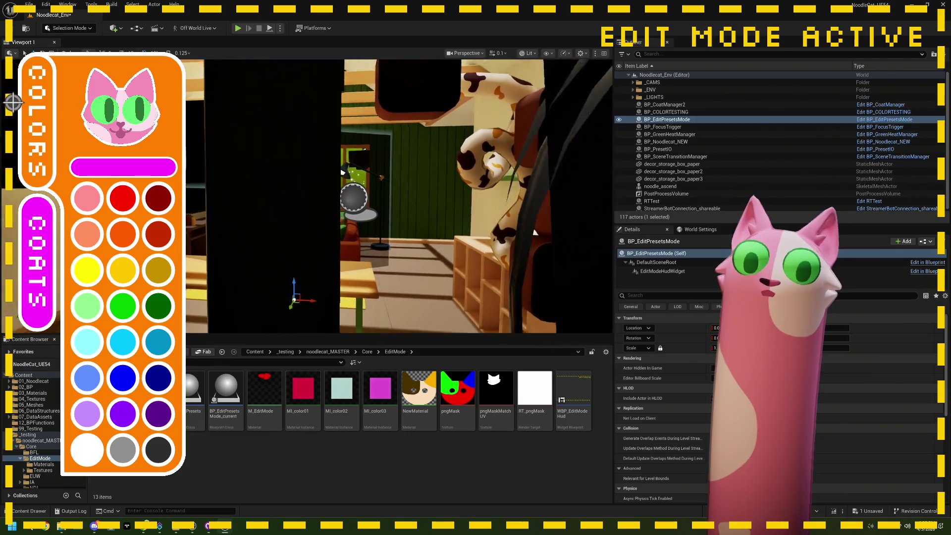
- Open BP_EditPresetsMode, close the BP_EditPresetsMode_current copy, and pan to the For Loop nodes
double_click(198, 394)
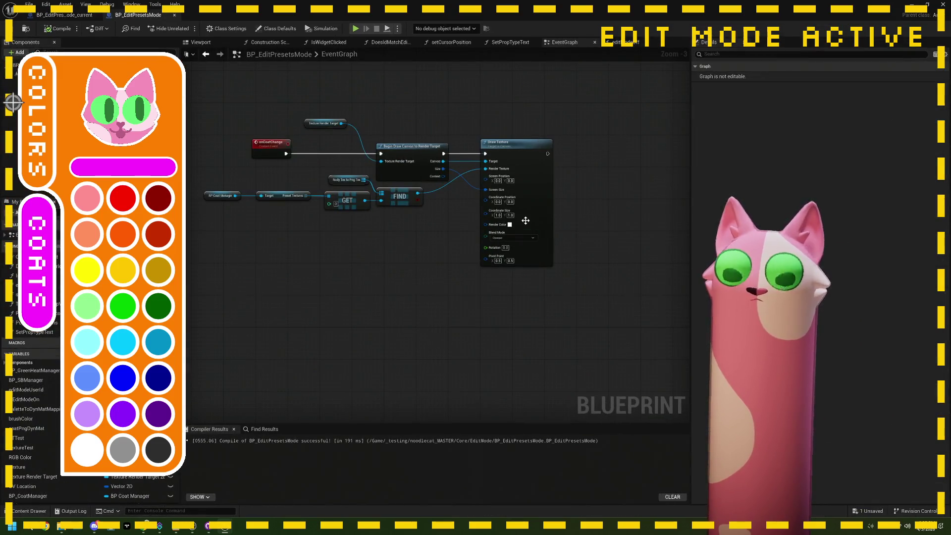
left_click(96, 15)
scroll(380, 222, "up", 1)
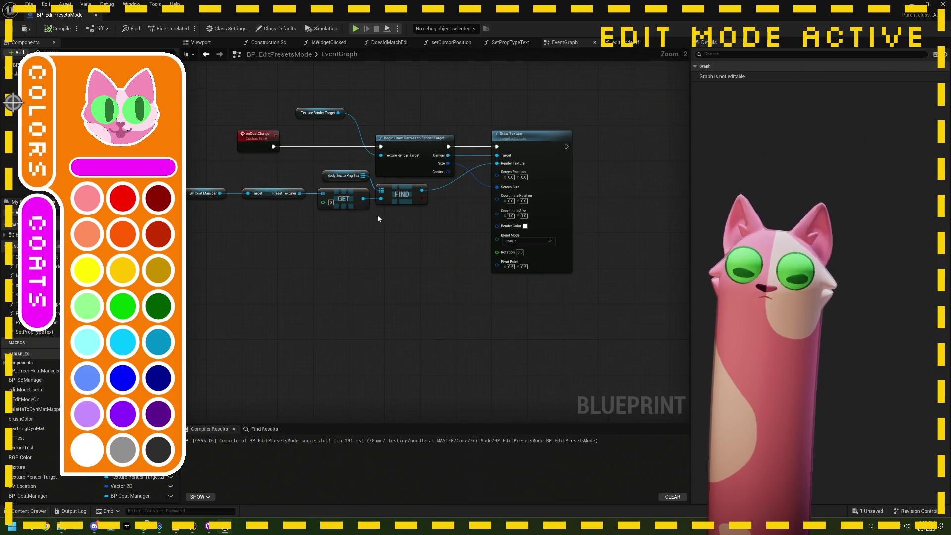
mouse_move(389, 223)
left_mouse_down()
mouse_move(457, 233)
mouse_move(523, 222)
left_mouse_up()
scroll(456, 227, "down", 5)
mouse_move(391, 243)
left_mouse_down()
mouse_move(386, 259)
mouse_move(506, 230)
left_mouse_up()
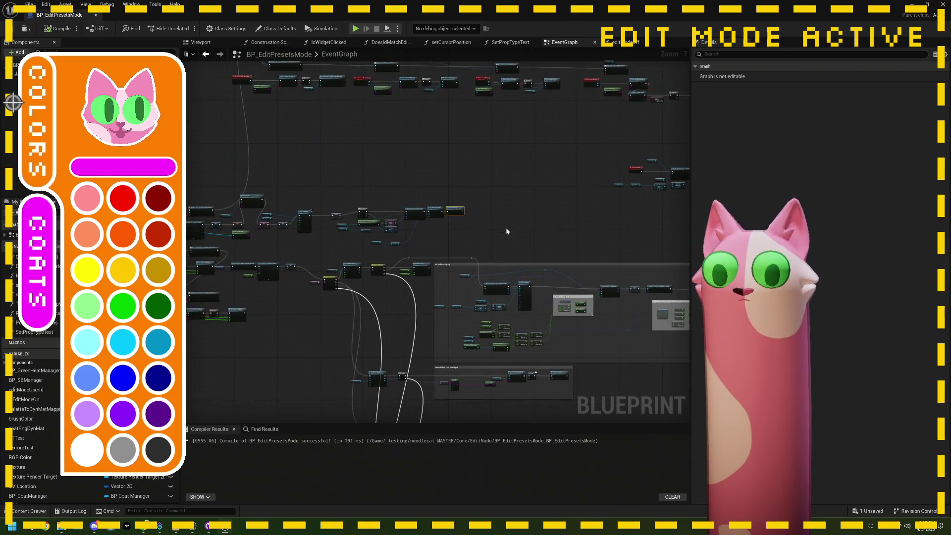
- Move the MPC Edit Mode node up and right, then minimize the Blueprint editor
scroll(368, 241, "up", 5)
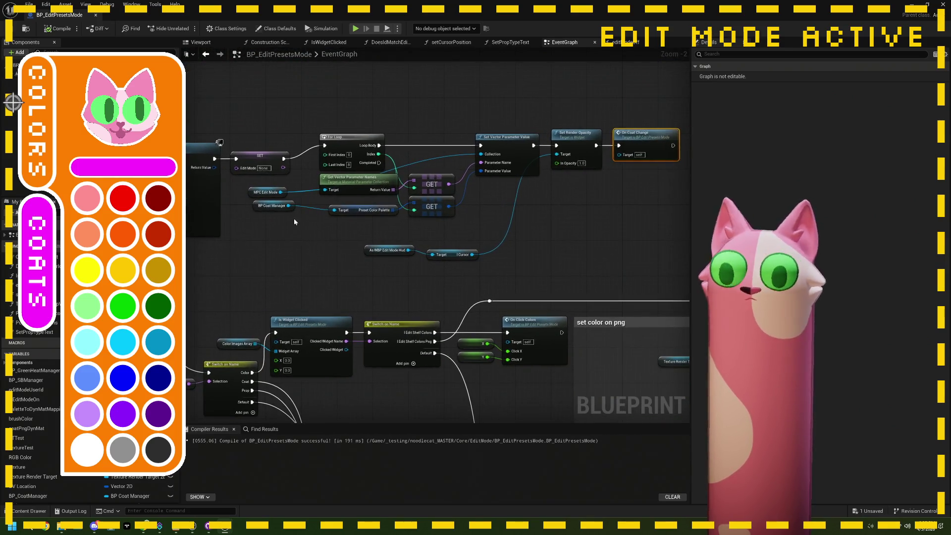
scroll(301, 232, "up", 2)
mouse_move(282, 196)
left_mouse_down()
mouse_move(479, 150)
mouse_move(313, 176)
left_mouse_up()
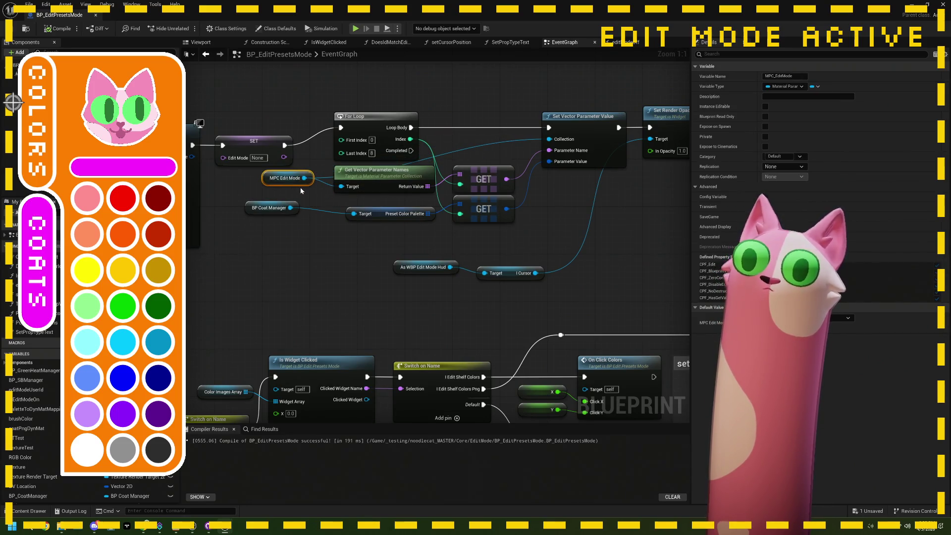
left_click(915, 3)
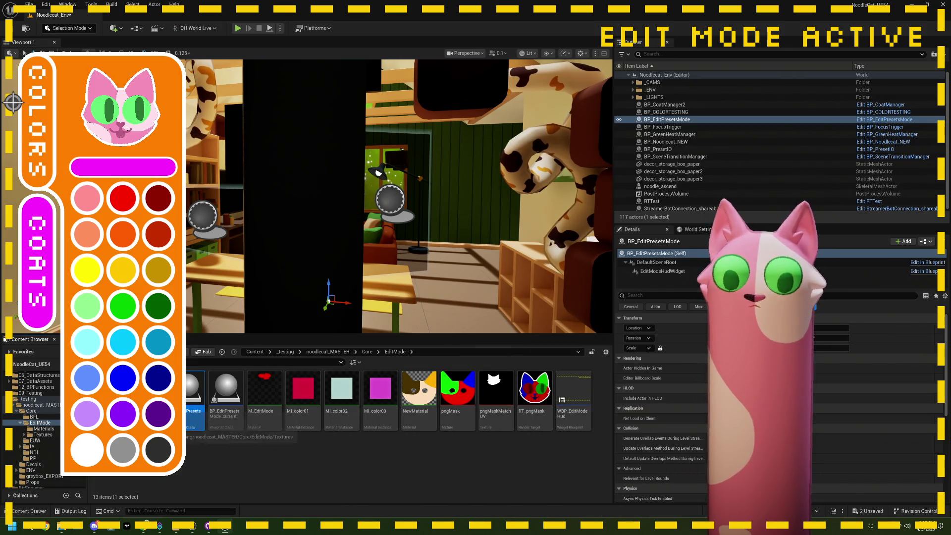
- Open MPC_EditMode from the Materials folder and briefly expand Vector Parameters Index [0] (BodyColorA)
double_click(112, 391)
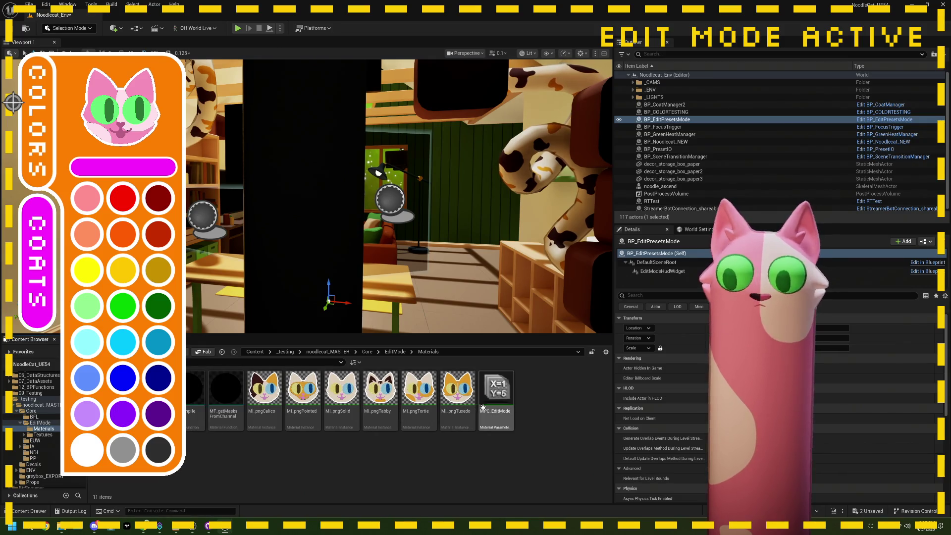
double_click(496, 397)
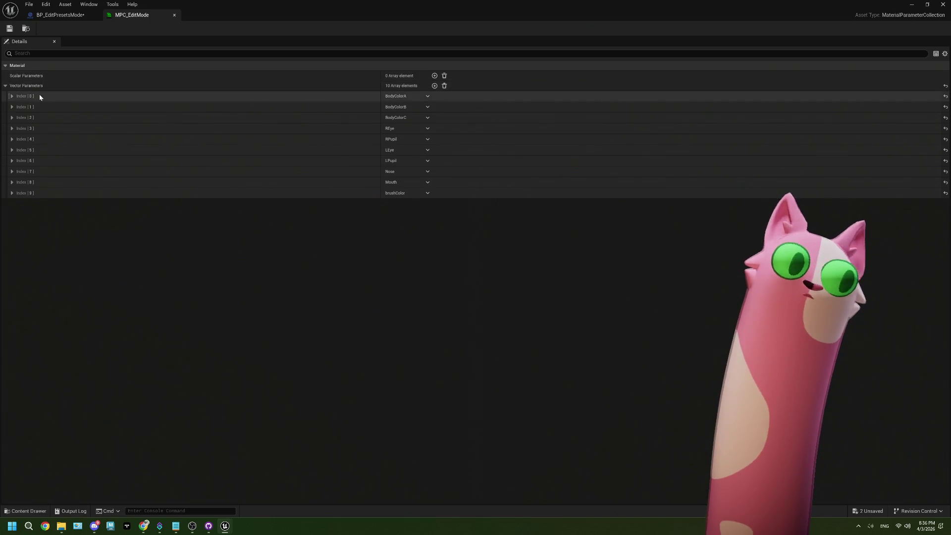
left_click(11, 97)
left_click(12, 96)
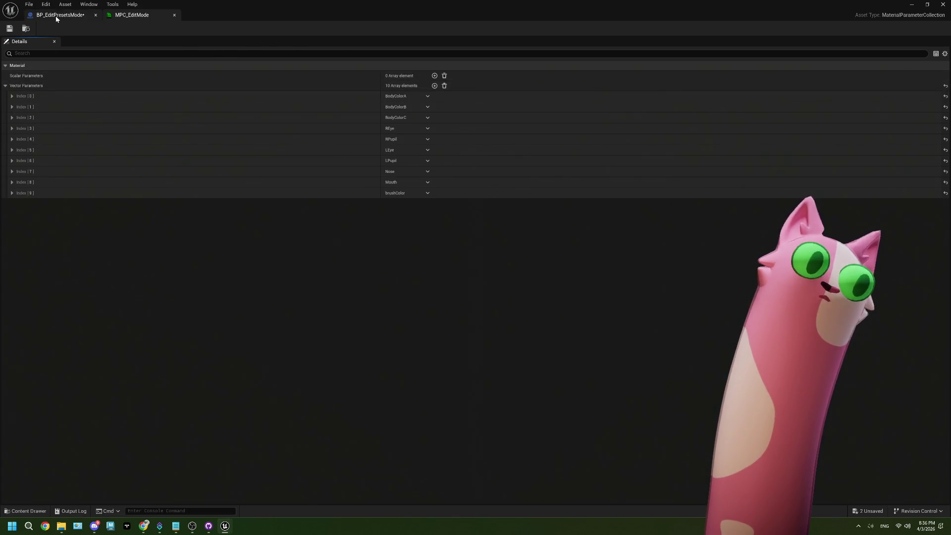